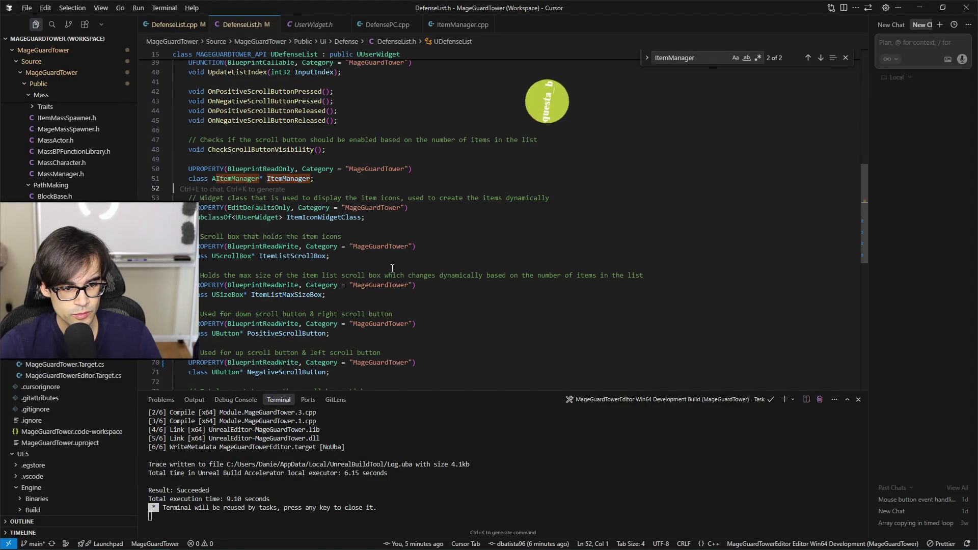
- Add a Set Item List Scroll Box node wired from Event Construct, then switch to the browser
{"action": "key", "text": "alt+Tab"}
{"action": "right_click", "coordinate": [430, 191]}
{"action": "type", "text": "get"}
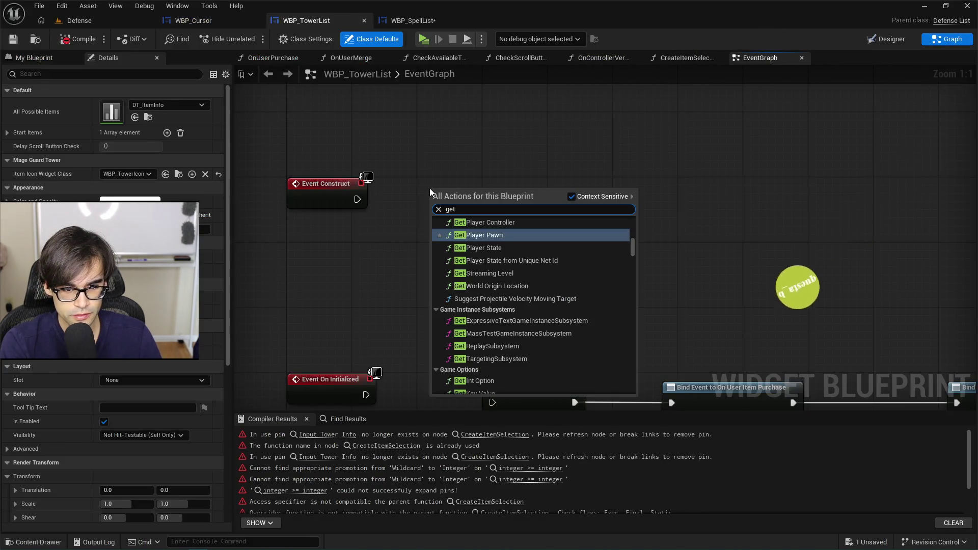
{"action": "key", "text": "BackSpace"}
{"action": "key", "text": "BackSpace"}
{"action": "type", "text": "set item"}
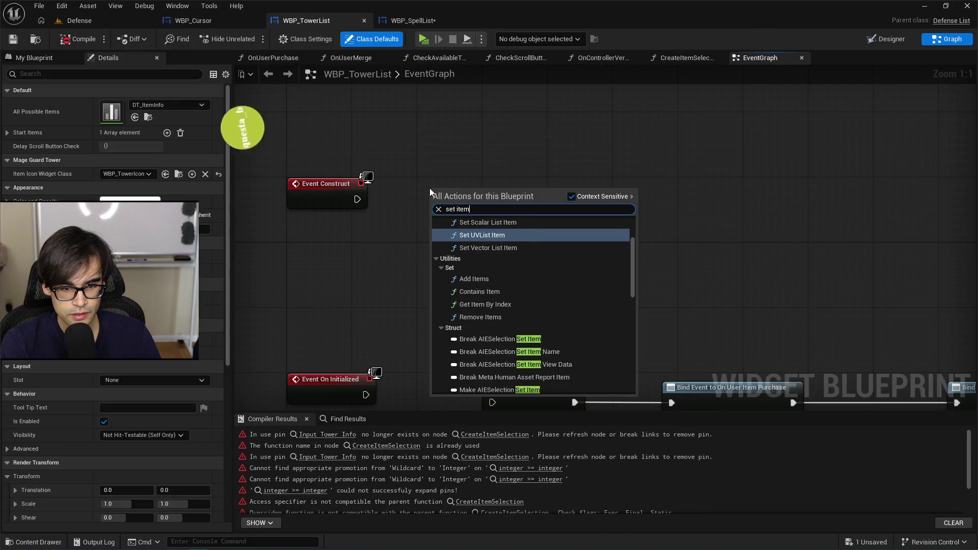
{"action": "type", "text": " list scroll"}
{"action": "key", "text": "Return"}
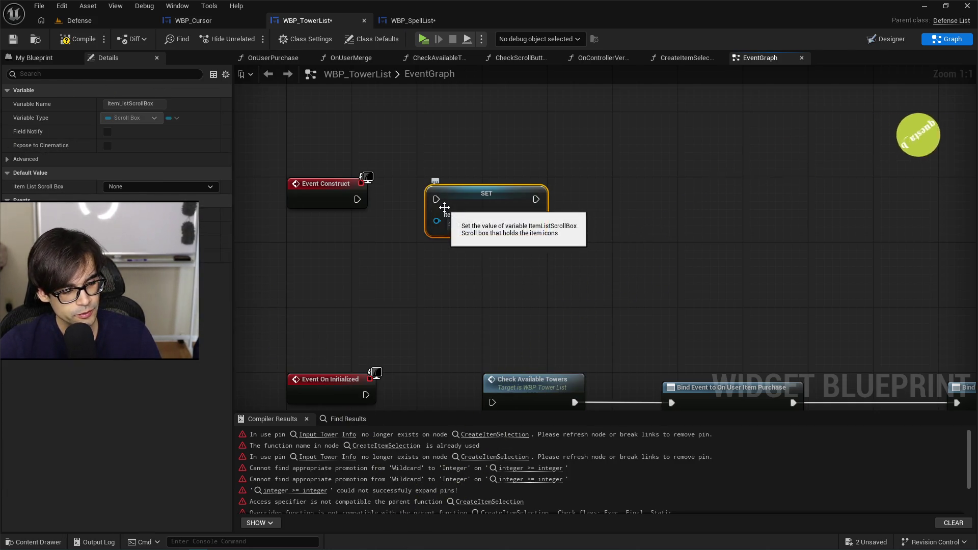
{"action": "left_click_drag", "start_coordinate": [357, 199], "coordinate": [492, 208]}
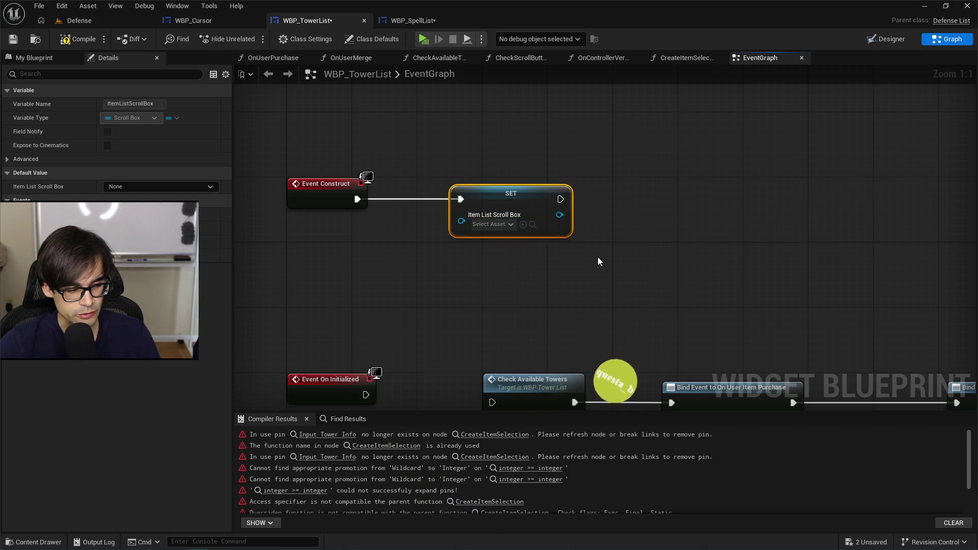
{"action": "key", "text": "alt+Tab"}
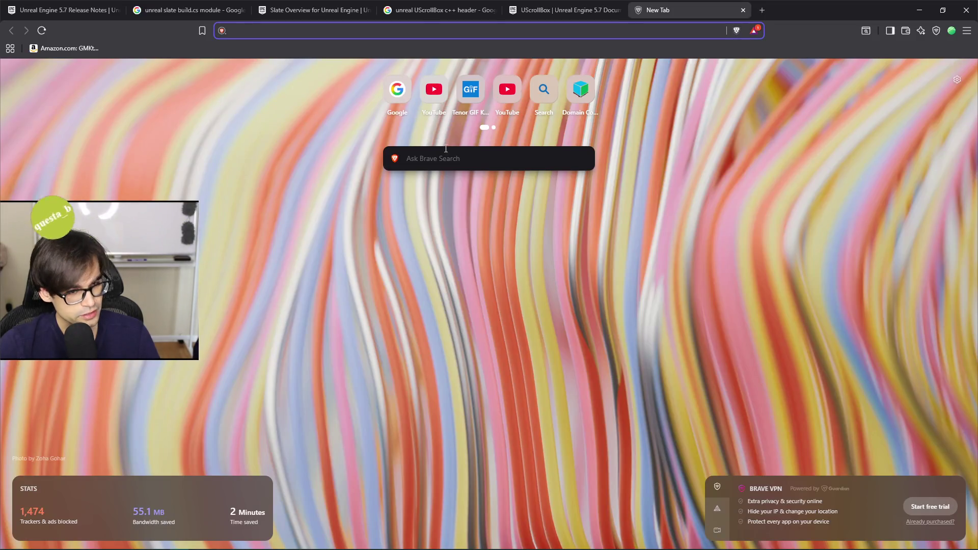
- Search 'voltaire philosopher', expand the AI summary, and open Voltaire's Wikipedia article in a background tab
{"action": "type", "text": "volta"}
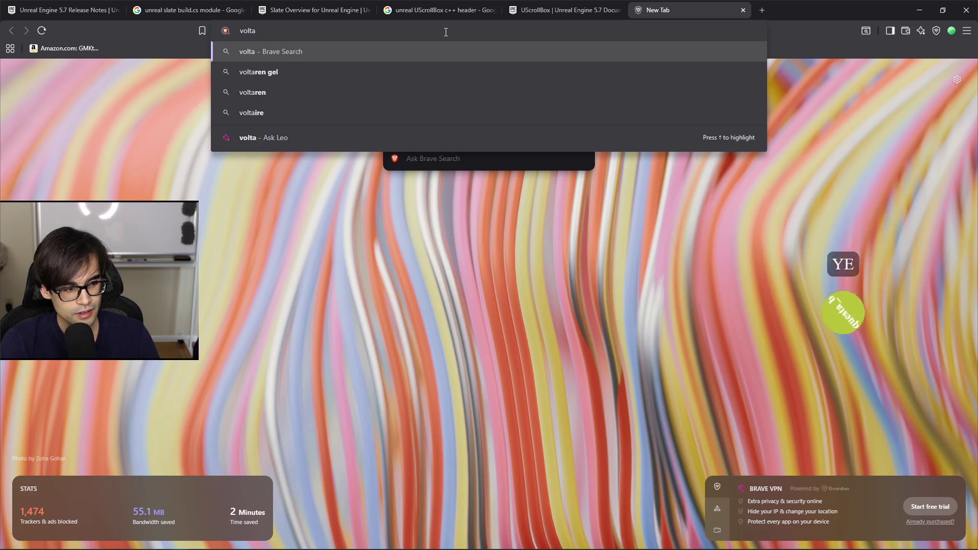
{"action": "type", "text": "ire philos"}
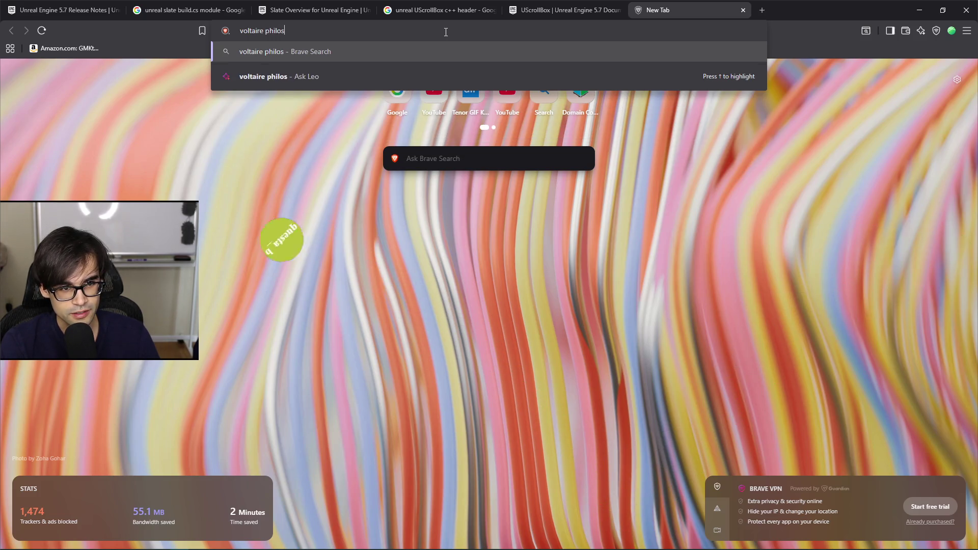
{"action": "type", "text": "opher"}
{"action": "key", "text": "Return"}
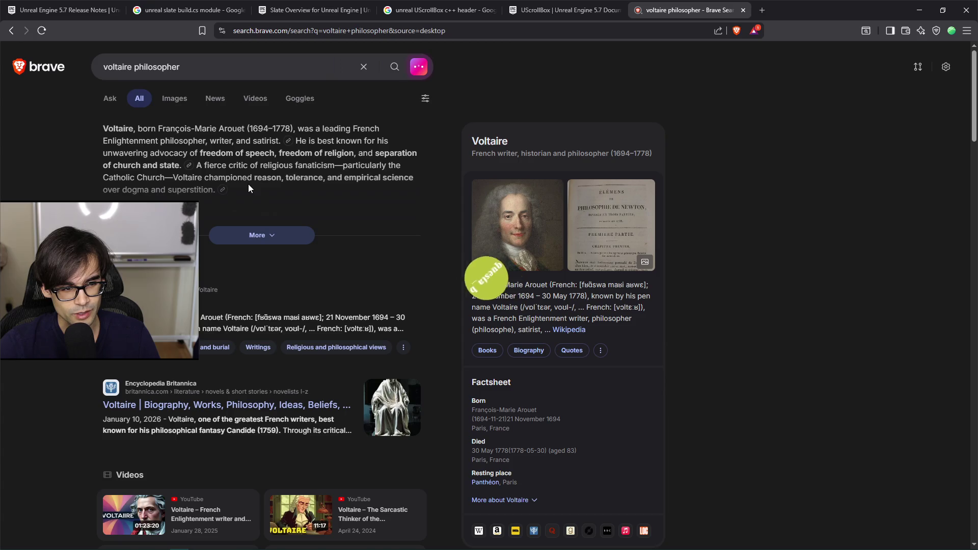
{"action": "left_click", "coordinate": [256, 236]}
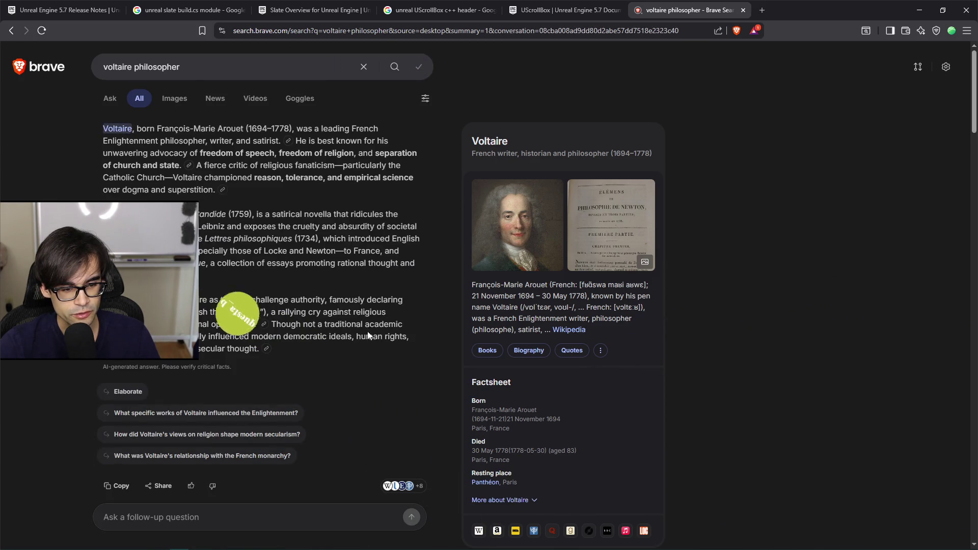
{"action": "scroll", "coordinate": [328, 373], "scroll_direction": "down", "scroll_amount": 9}
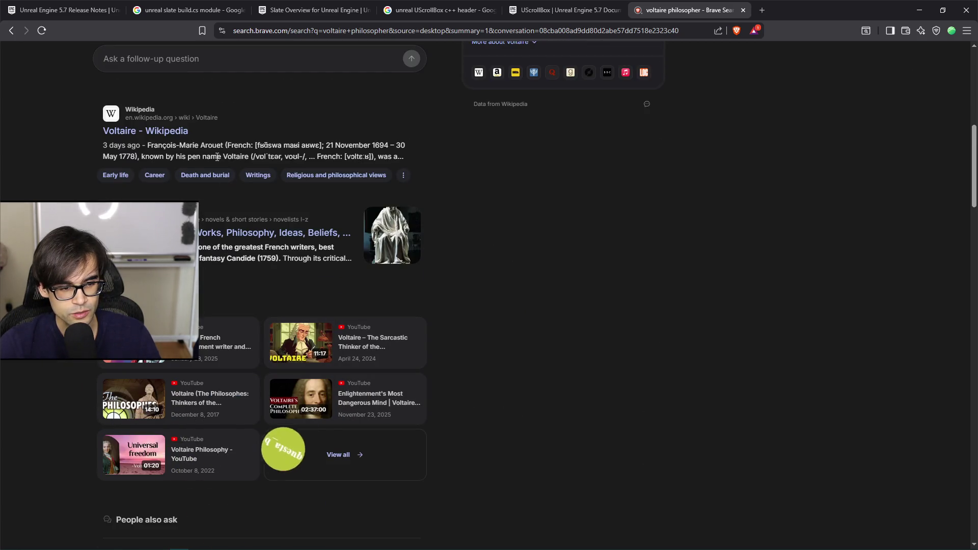
{"action": "middle_click", "coordinate": [151, 134]}
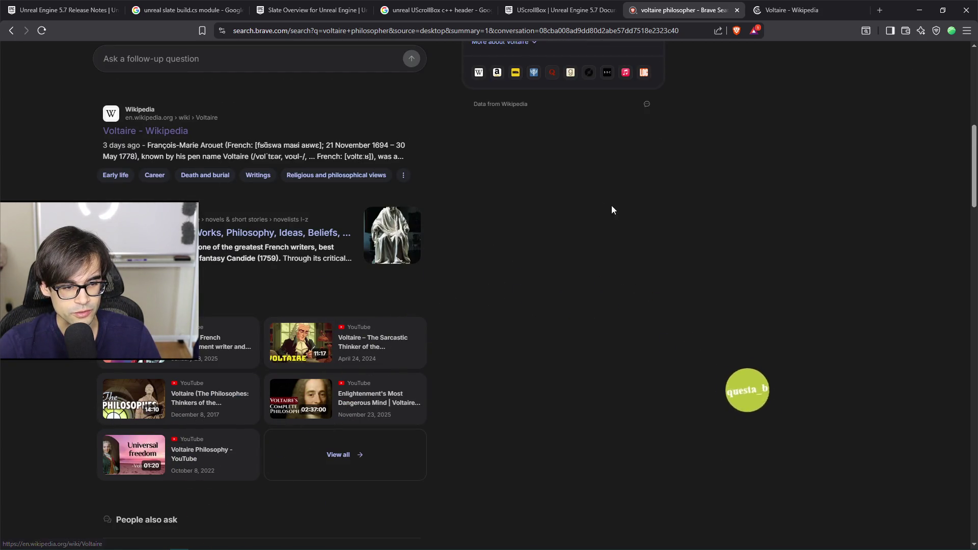
{"action": "scroll", "coordinate": [683, 239], "scroll_direction": "down", "scroll_amount": 7}
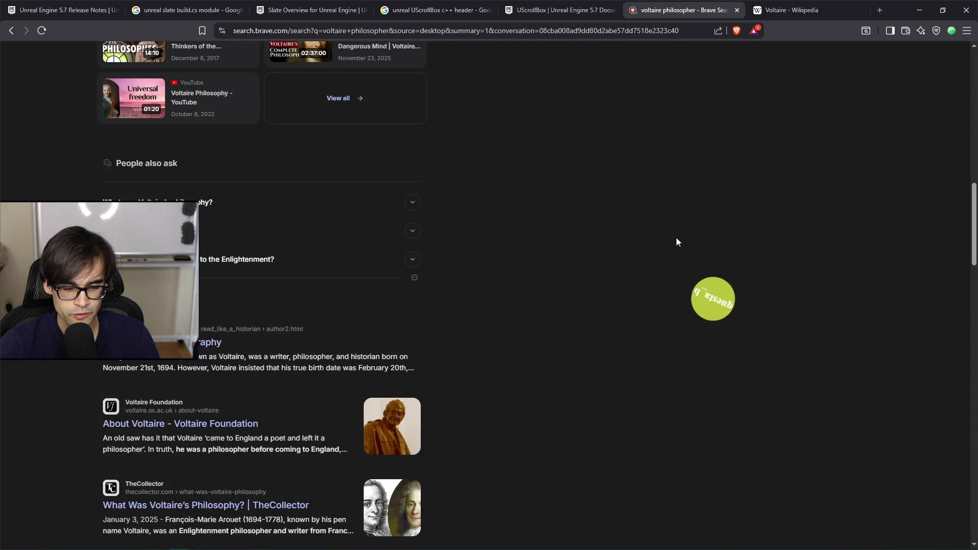
- Switch to the Voltaire Wikipedia tab and read through his early life and career
{"action": "left_click", "coordinate": [811, 12]}
{"action": "scroll", "coordinate": [561, 266], "scroll_direction": "down", "scroll_amount": 10}
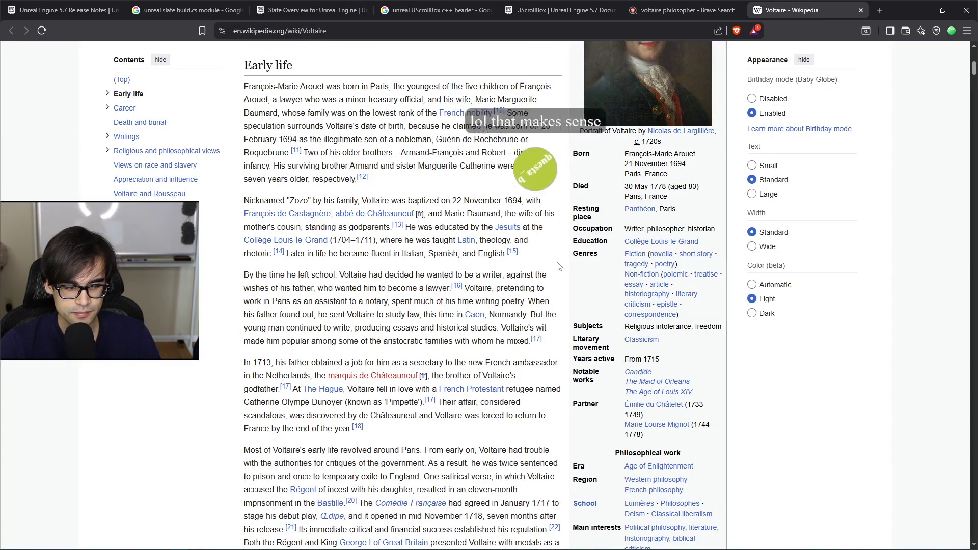
{"action": "scroll", "coordinate": [555, 266], "scroll_direction": "down", "scroll_amount": 4}
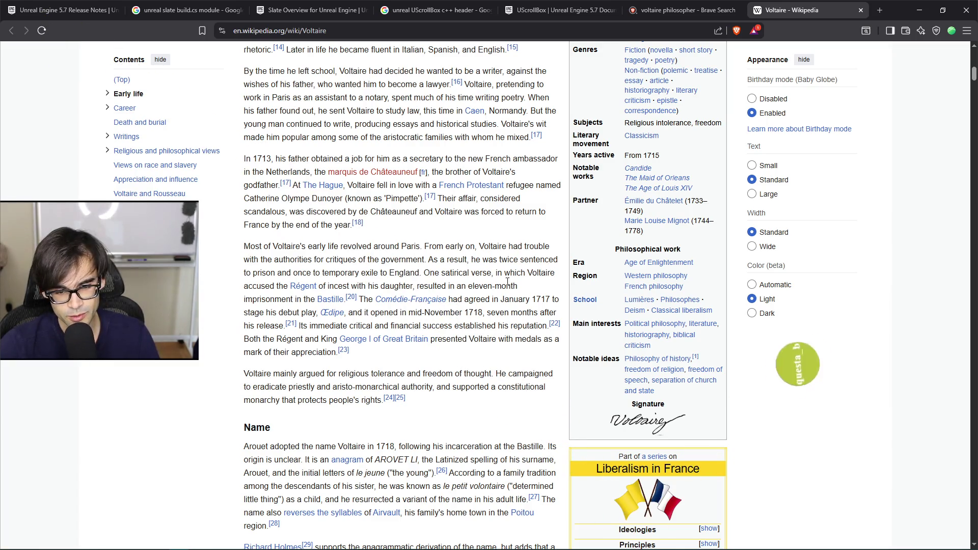
{"action": "scroll", "coordinate": [507, 280], "scroll_direction": "down", "scroll_amount": 7}
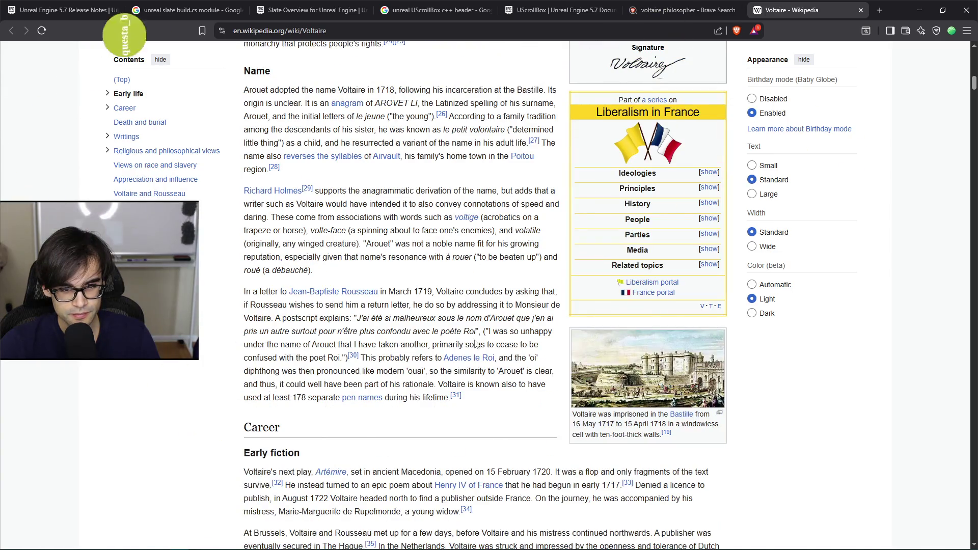
{"action": "scroll", "coordinate": [475, 344], "scroll_direction": "down", "scroll_amount": 7}
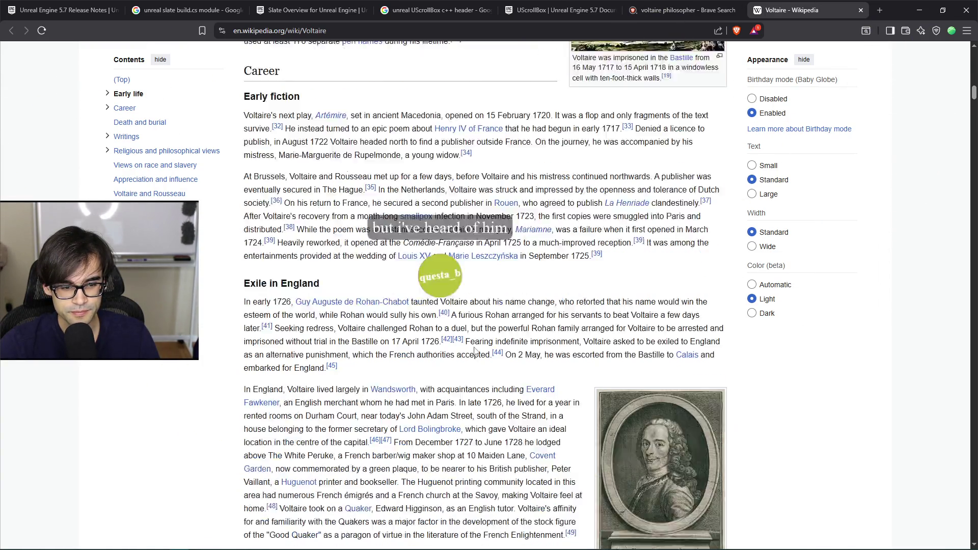
{"action": "scroll", "coordinate": [475, 350], "scroll_direction": "down", "scroll_amount": 14}
{"action": "scroll", "coordinate": [480, 352], "scroll_direction": "down", "scroll_amount": 9}
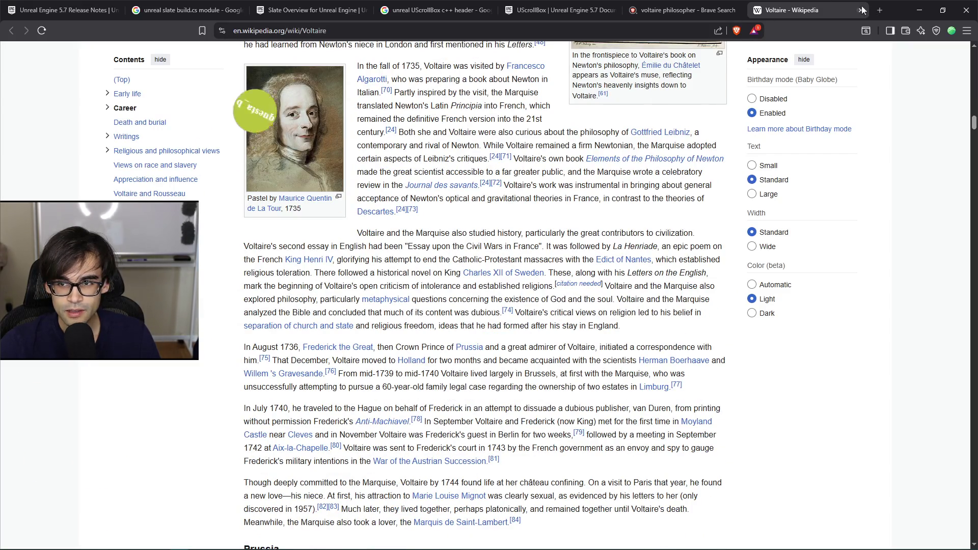
- Close the Wikipedia tab and extend the search query with 'famous quotes'
{"action": "left_click", "coordinate": [862, 9]}
{"action": "scroll", "coordinate": [307, 100], "scroll_direction": "up", "scroll_amount": 17}
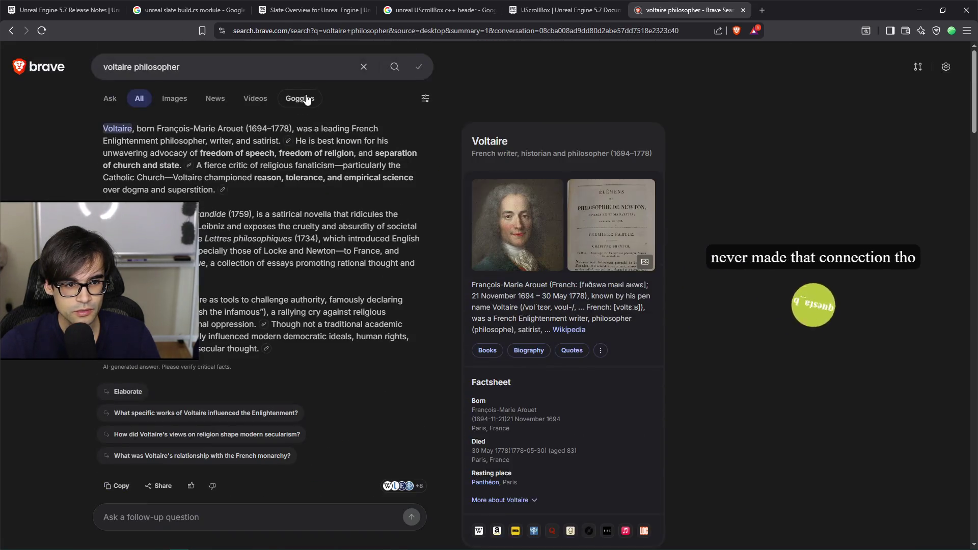
{"action": "left_click", "coordinate": [302, 64]}
{"action": "type", "text": "famous quotes"}
- Run the 'voltaire philosopher famous quotes' search and expand the AI summary listing all quotes
{"action": "key", "text": "Return"}
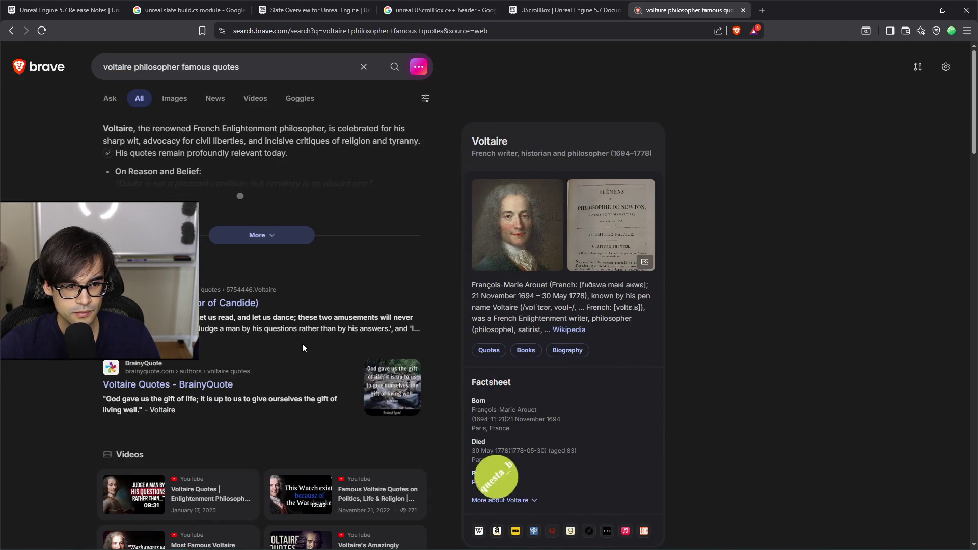
{"action": "left_click", "coordinate": [258, 234]}
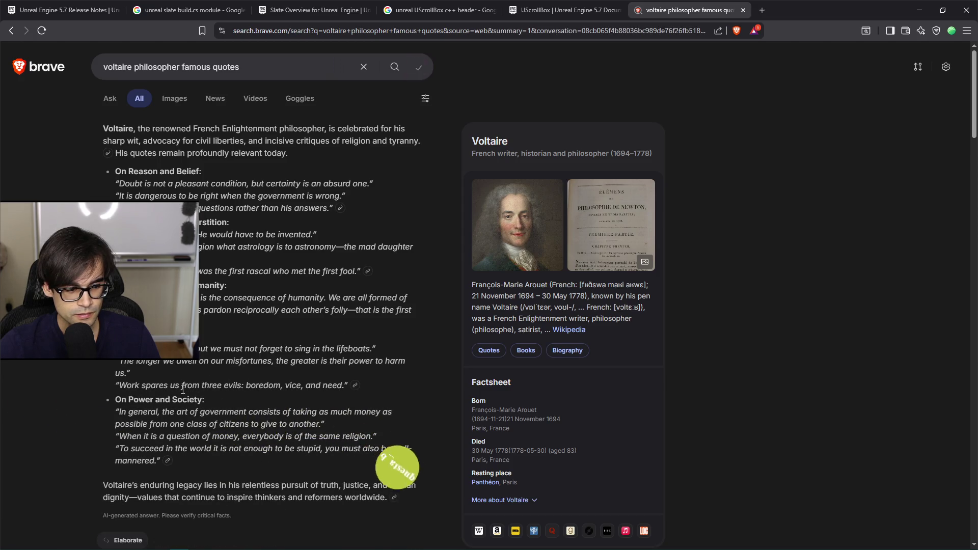
{"action": "scroll", "coordinate": [182, 389], "scroll_direction": "down", "scroll_amount": 3}
{"action": "scroll", "coordinate": [183, 389], "scroll_direction": "up", "scroll_amount": 3}
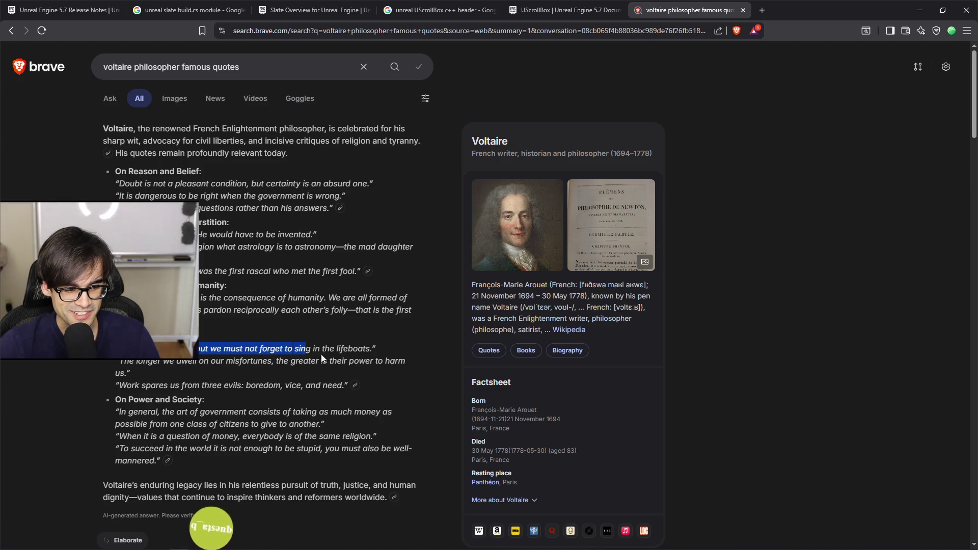
- Highlight the lifeboats and art of government quotes while reading, then clear the highlights
{"action": "left_click_drag", "start_coordinate": [199, 350], "coordinate": [351, 350]}
{"action": "left_click", "coordinate": [281, 369]}
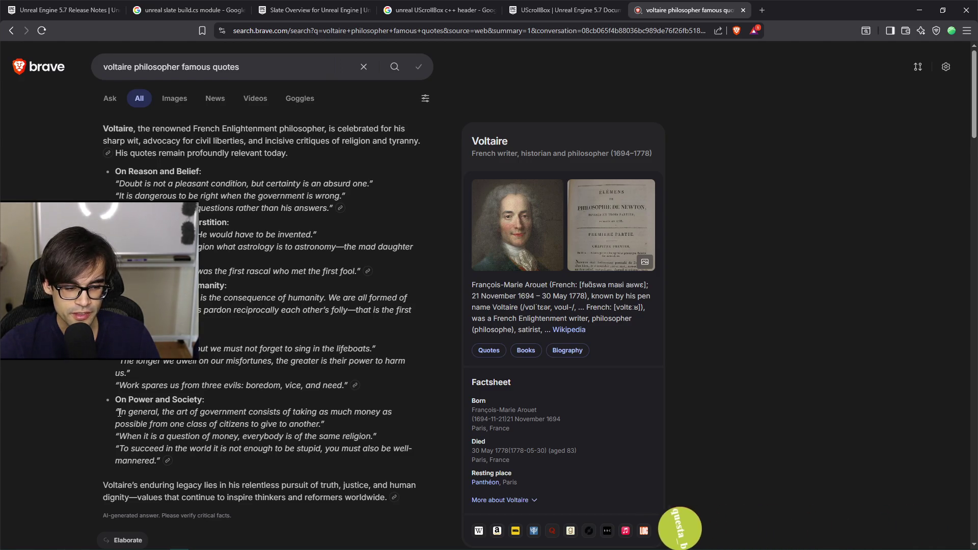
{"action": "left_click_drag", "start_coordinate": [119, 413], "coordinate": [157, 412]}
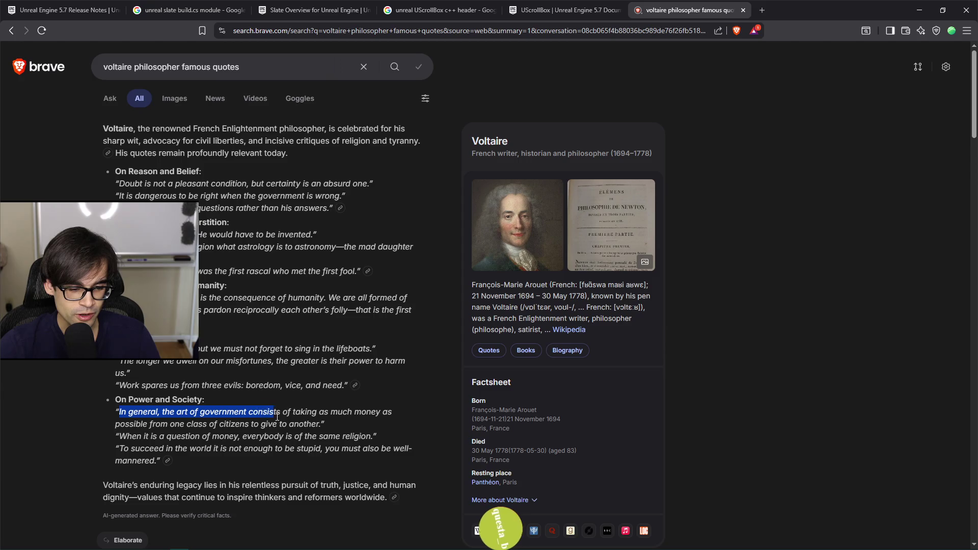
{"action": "mouse_move", "coordinate": [310, 415]}
{"action": "left_mouse_down"}
{"action": "mouse_move", "coordinate": [393, 415]}
{"action": "mouse_move", "coordinate": [260, 420]}
{"action": "left_mouse_up"}
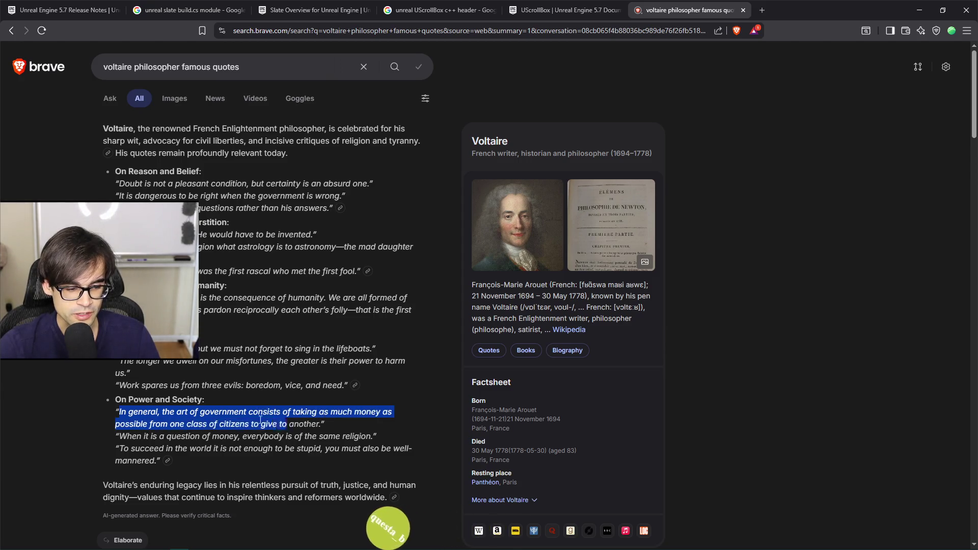
{"action": "left_click_drag", "start_coordinate": [182, 422], "coordinate": [293, 424]}
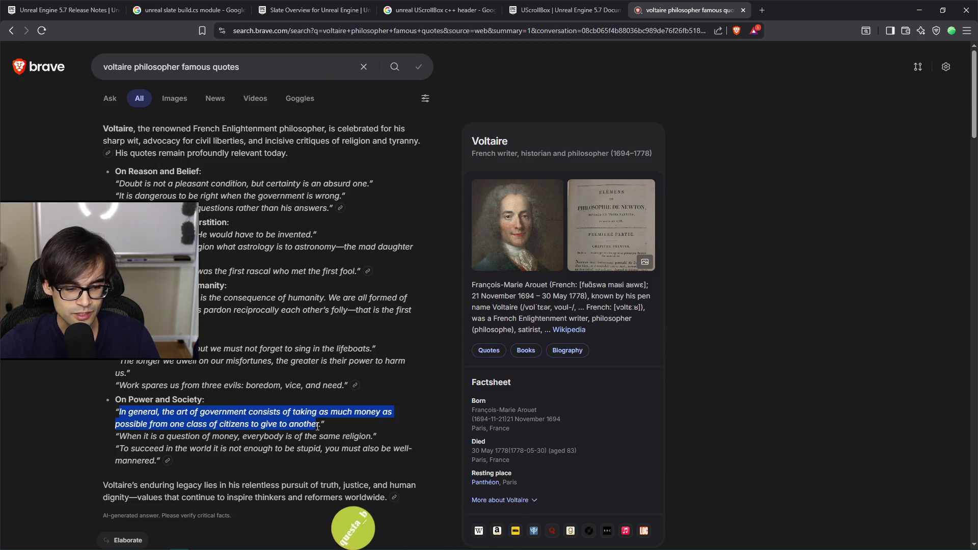
{"action": "left_click", "coordinate": [223, 439]}
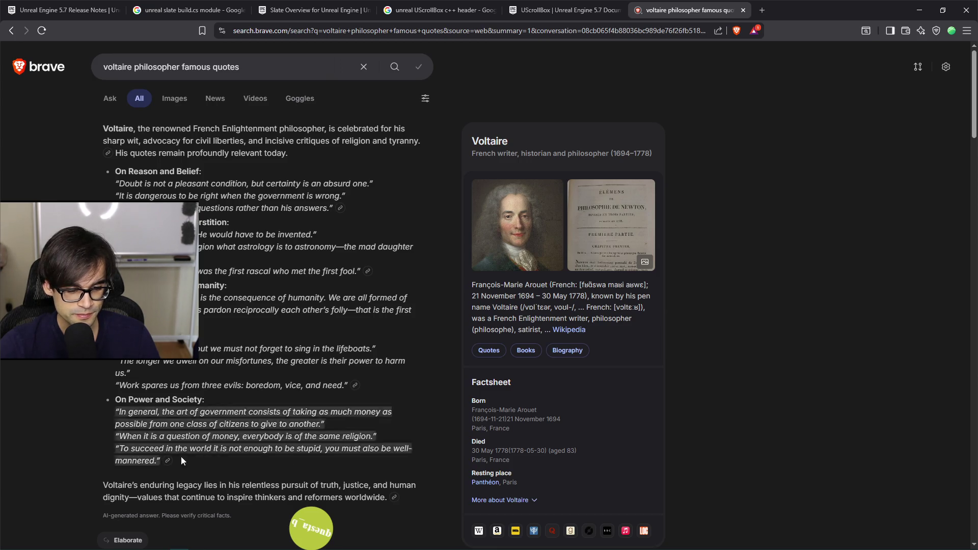
- Scroll through the remaining results, close the quotes tab, and minimize the browser
{"action": "scroll", "coordinate": [246, 465], "scroll_direction": "down", "scroll_amount": 1}
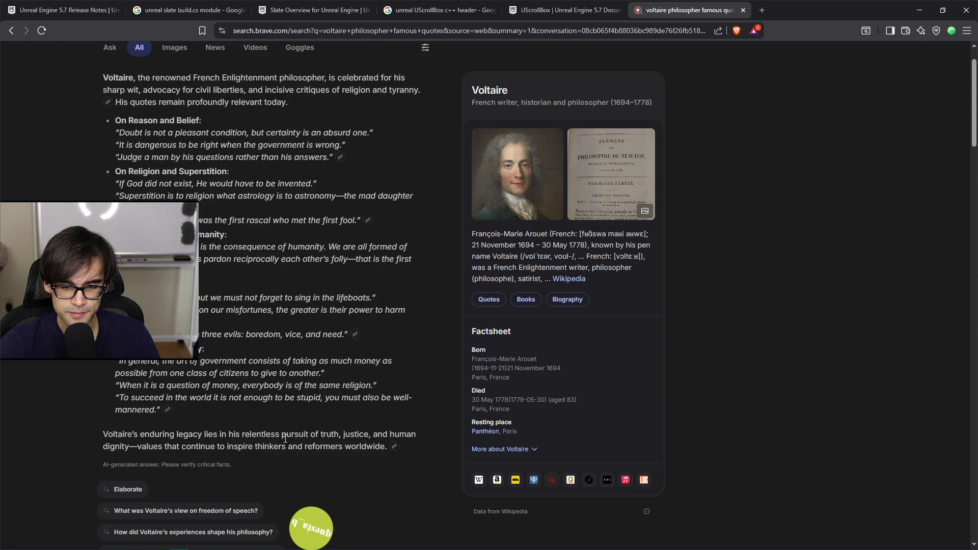
{"action": "scroll", "coordinate": [283, 443], "scroll_direction": "down", "scroll_amount": 5}
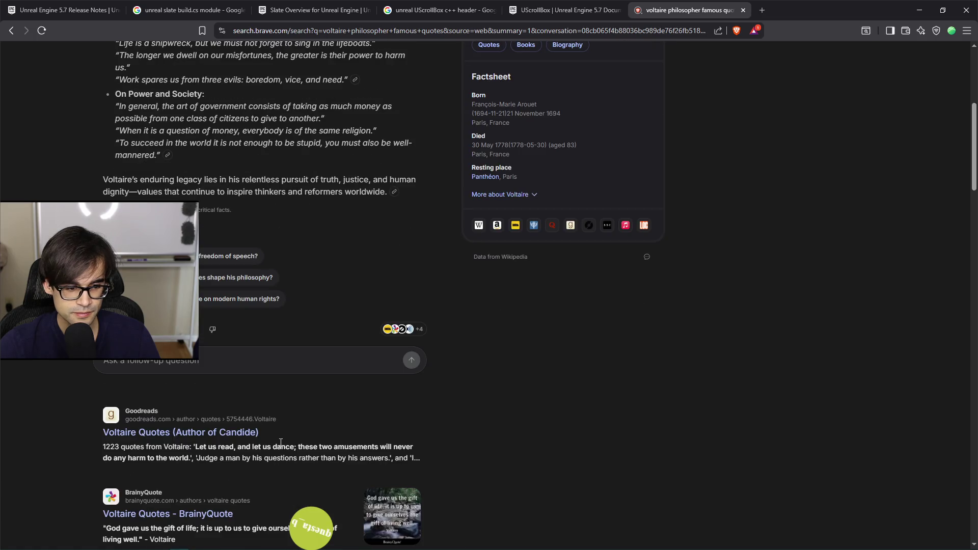
{"action": "scroll", "coordinate": [281, 443], "scroll_direction": "down", "scroll_amount": 4}
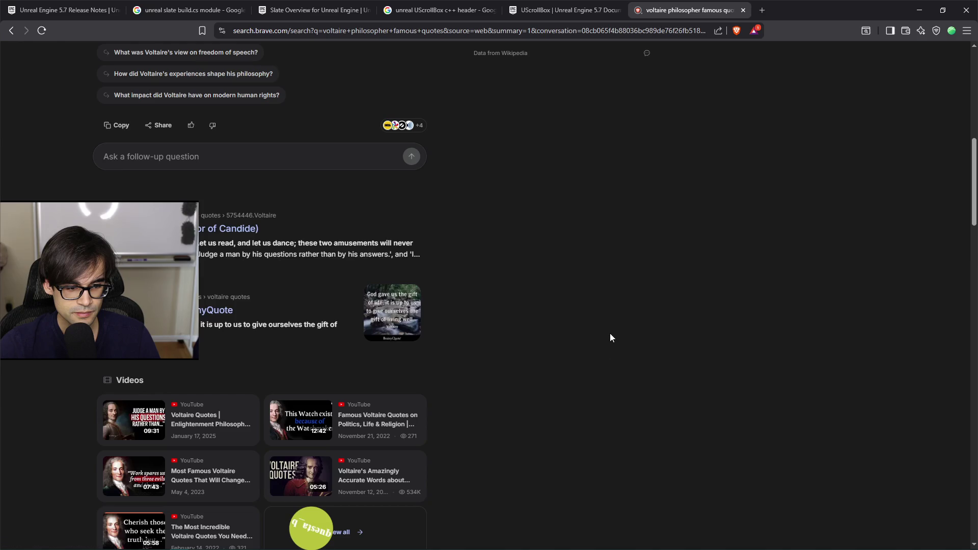
{"action": "scroll", "coordinate": [599, 333], "scroll_direction": "down", "scroll_amount": 3}
{"action": "scroll", "coordinate": [598, 332], "scroll_direction": "down", "scroll_amount": 4}
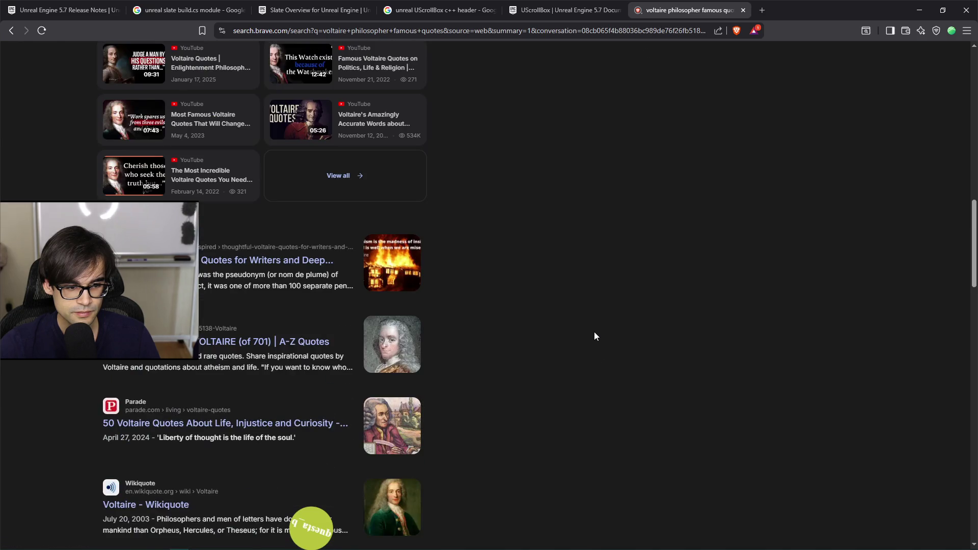
{"action": "left_click", "coordinate": [743, 10]}
{"action": "left_click", "coordinate": [917, 10]}
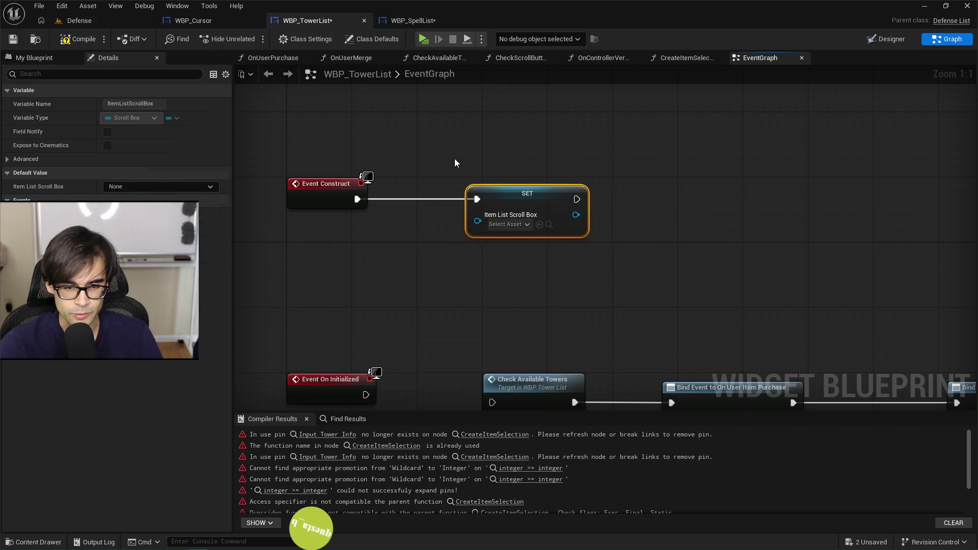
- Deselect the SET node, save WBP_TowerList, and show the My Blueprint panel
{"action": "left_click", "coordinate": [453, 263]}
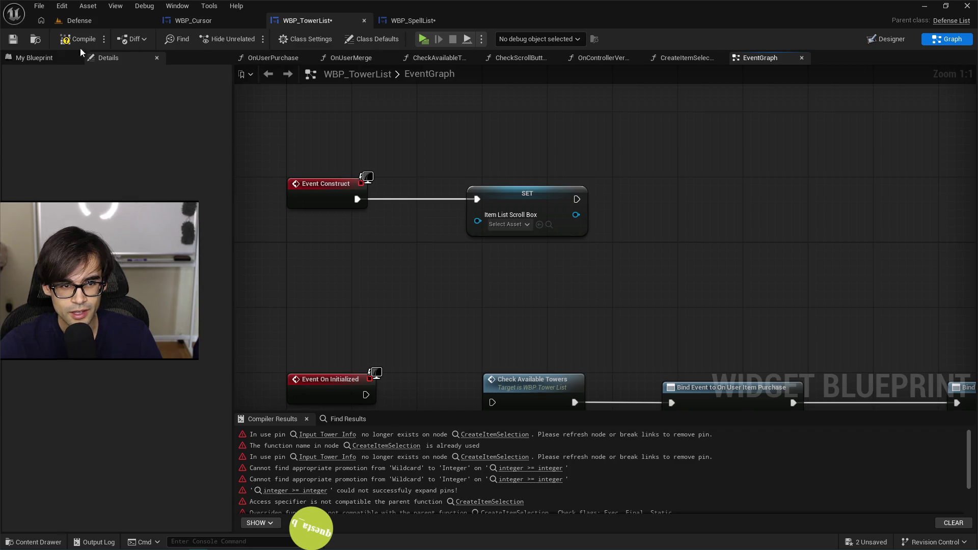
{"action": "left_click", "coordinate": [14, 39]}
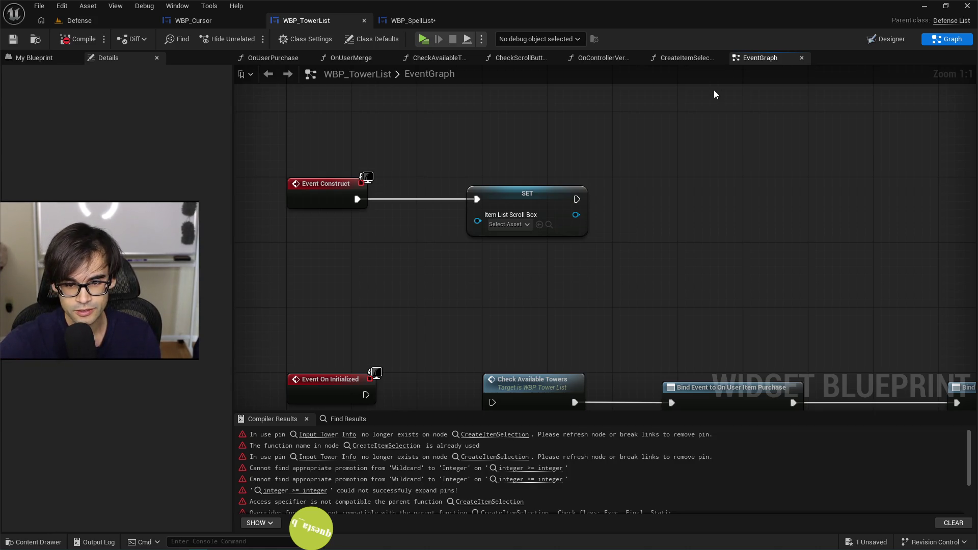
{"action": "left_click", "coordinate": [48, 59]}
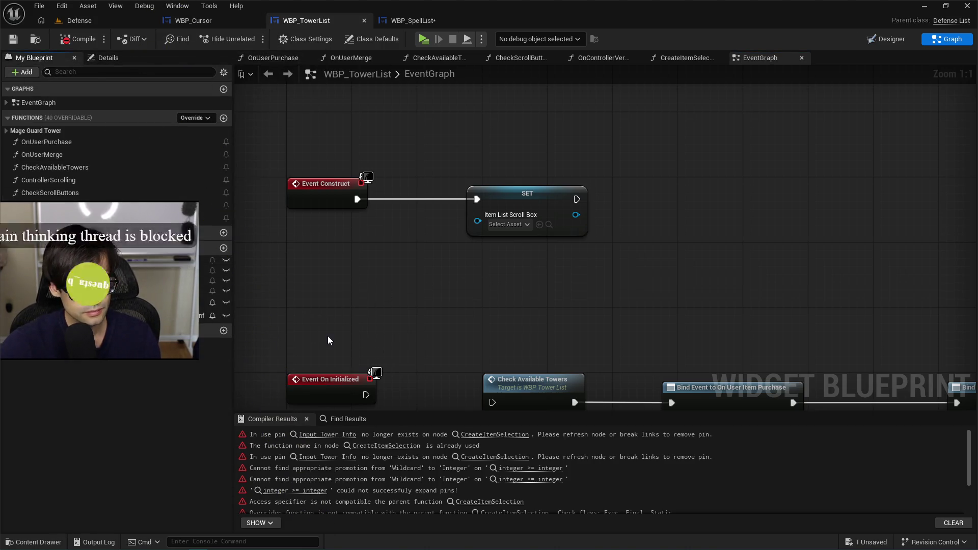
- Wire a Tower List getter into the SET node's Item List Scroll Box pin, placed above it
{"action": "left_click_drag", "start_coordinate": [636, 302], "coordinate": [550, 299]}
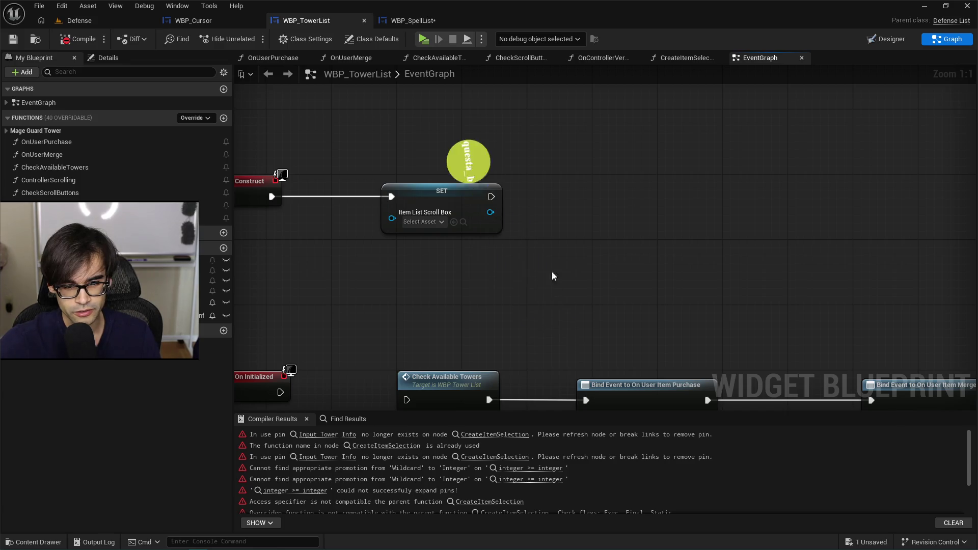
{"action": "left_click_drag", "start_coordinate": [443, 190], "coordinate": [427, 196]}
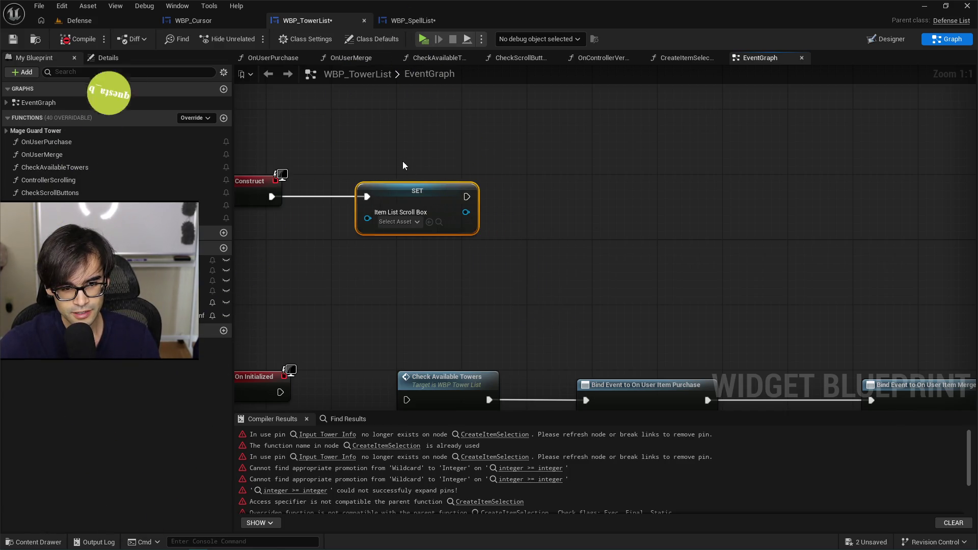
{"action": "left_click_drag", "start_coordinate": [343, 175], "coordinate": [518, 245]}
{"action": "left_click_drag", "start_coordinate": [493, 243], "coordinate": [487, 242]}
{"action": "left_click", "coordinate": [488, 243]}
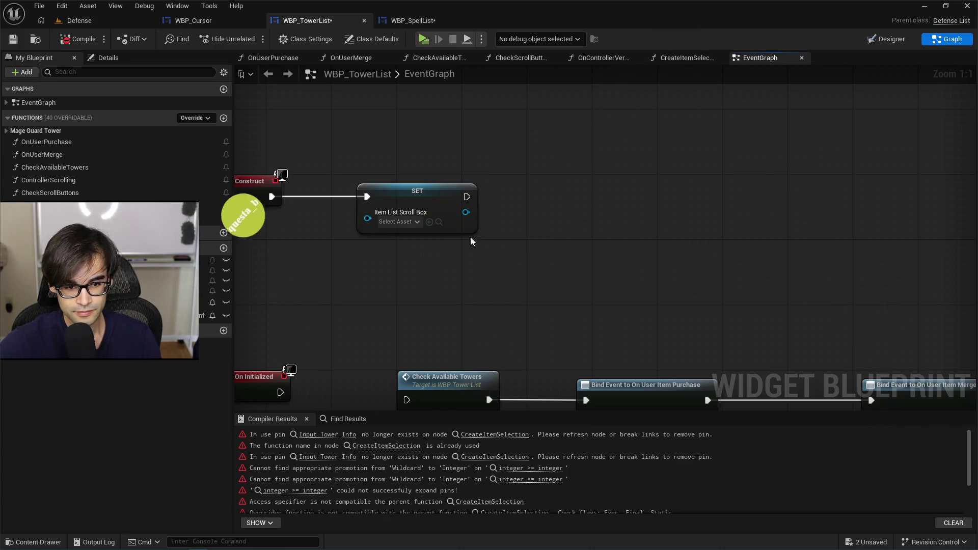
{"action": "left_click_drag", "start_coordinate": [346, 149], "coordinate": [364, 154]}
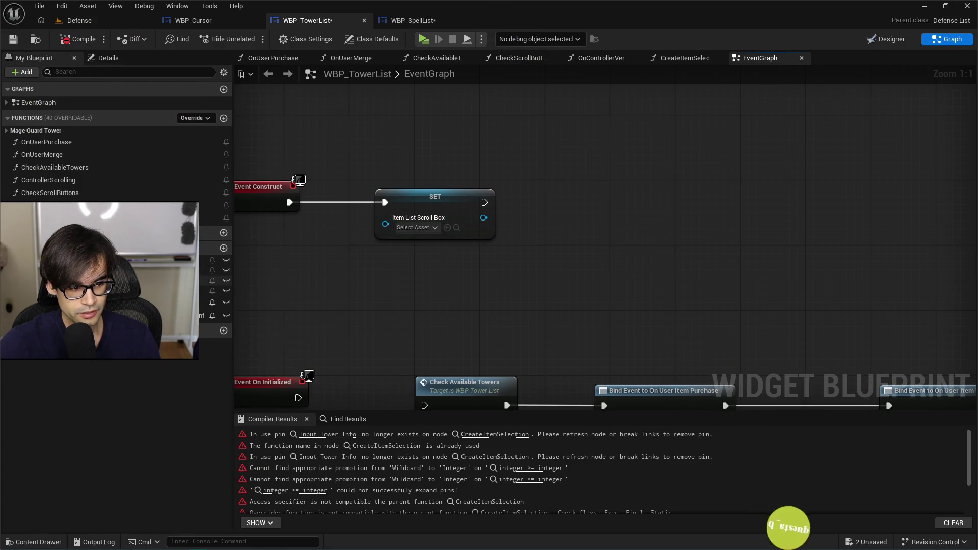
{"action": "left_click_drag", "start_coordinate": [76, 270], "coordinate": [386, 224]}
{"action": "mouse_move", "coordinate": [303, 243]}
{"action": "left_mouse_down"}
{"action": "mouse_move", "coordinate": [378, 180]}
{"action": "mouse_move", "coordinate": [395, 188]}
{"action": "left_mouse_up"}
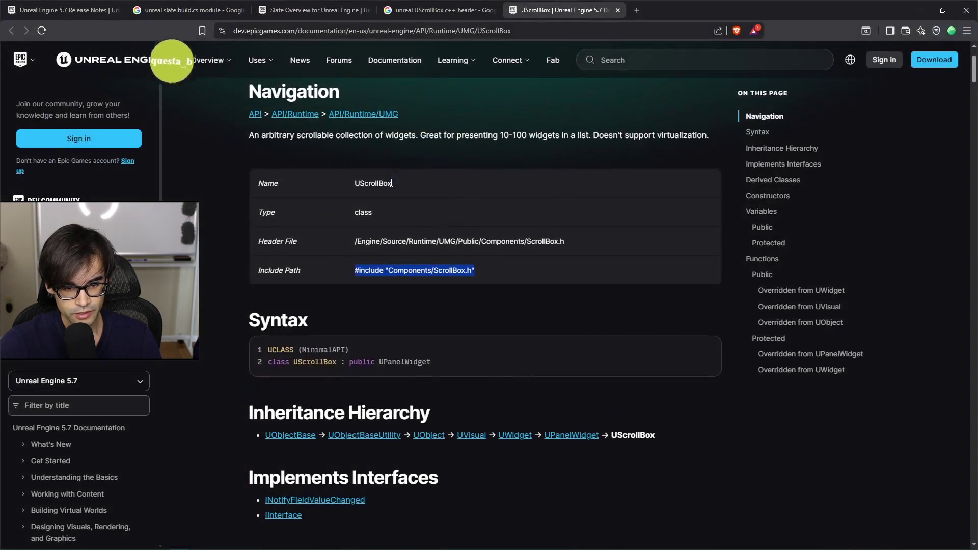
- After glancing at the code editor, filter the graph's action list by 'item list max'
{"action": "key", "text": "alt+Tab"}
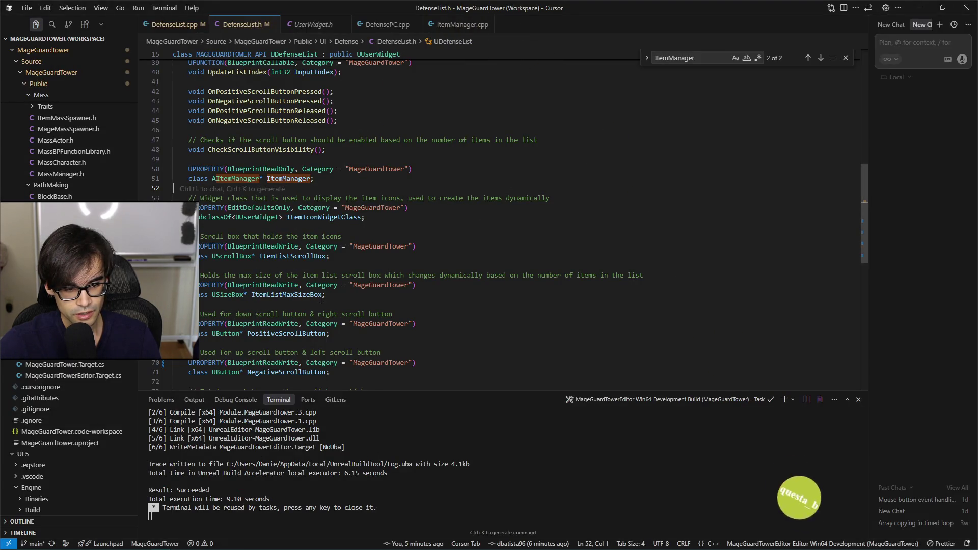
{"action": "key", "text": "alt+Tab"}
{"action": "right_click", "coordinate": [558, 183]}
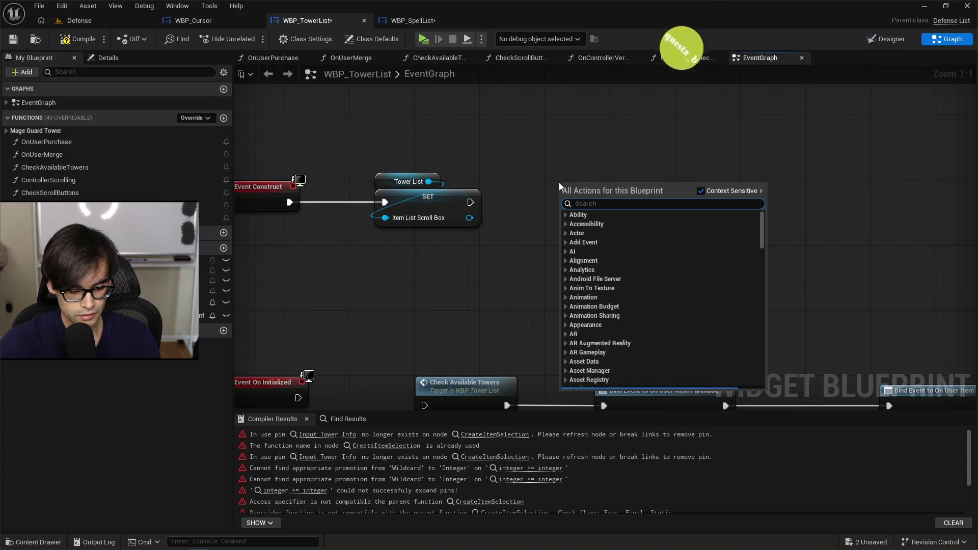
{"action": "type", "text": "item list max"}
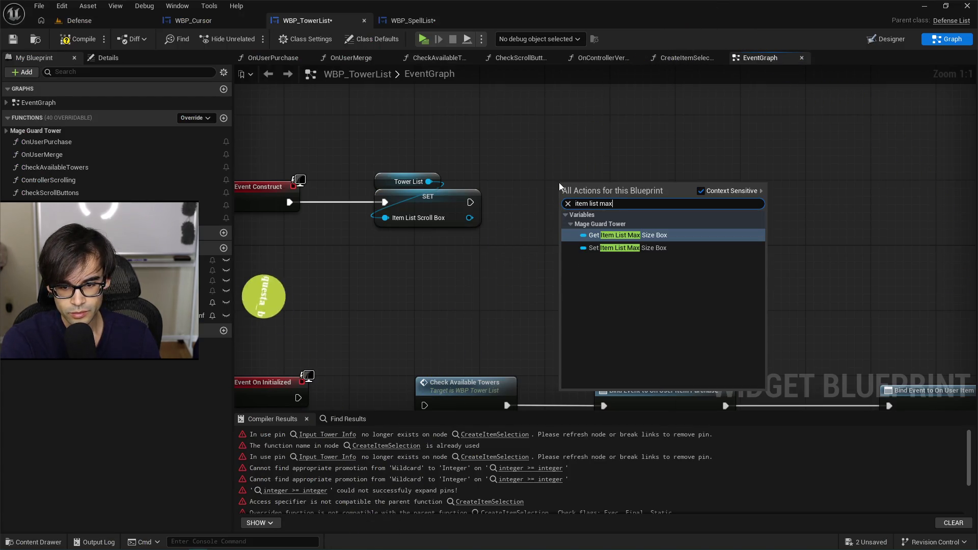
- Add a SET Item List Max Size Box fed by Max Size Panel, chained after the scroll box SET
{"action": "key", "text": "Down"}
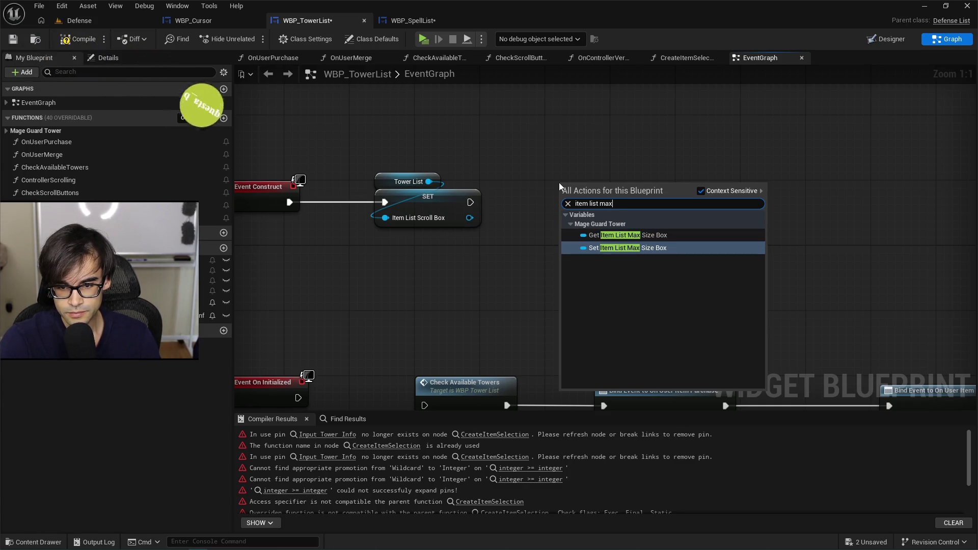
{"action": "key", "text": "Return"}
{"action": "mouse_move", "coordinate": [51, 280]}
{"action": "left_mouse_down"}
{"action": "mouse_move", "coordinate": [586, 254]}
{"action": "mouse_move", "coordinate": [569, 220]}
{"action": "left_mouse_up"}
{"action": "mouse_move", "coordinate": [499, 240]}
{"action": "left_mouse_down"}
{"action": "mouse_move", "coordinate": [566, 189]}
{"action": "mouse_move", "coordinate": [594, 182]}
{"action": "left_mouse_up"}
{"action": "mouse_move", "coordinate": [470, 202]}
{"action": "left_mouse_down"}
{"action": "mouse_move", "coordinate": [542, 184]}
{"action": "mouse_move", "coordinate": [567, 190]}
{"action": "mouse_move", "coordinate": [571, 211]}
{"action": "left_mouse_up"}
{"action": "left_click", "coordinate": [595, 203], "text": "shift"}
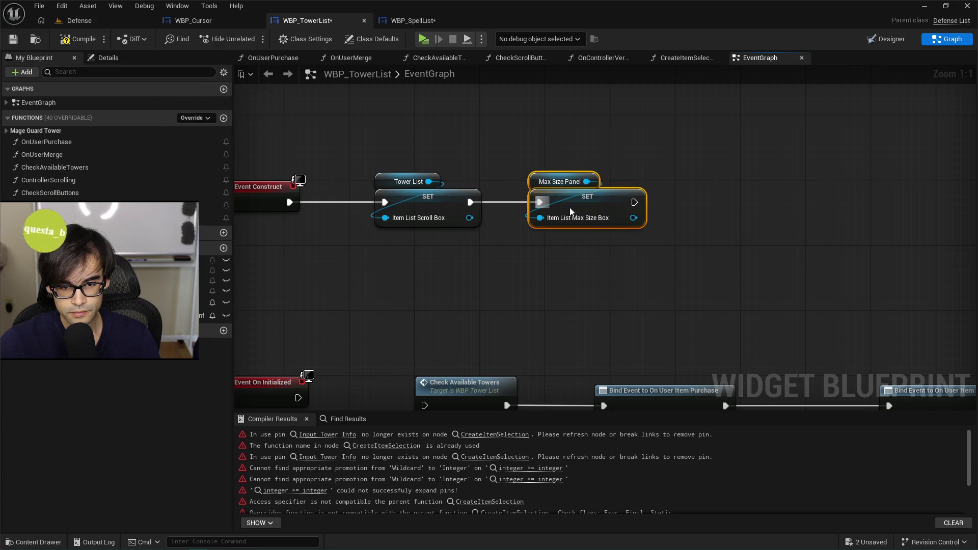
{"action": "left_click", "coordinate": [662, 245]}
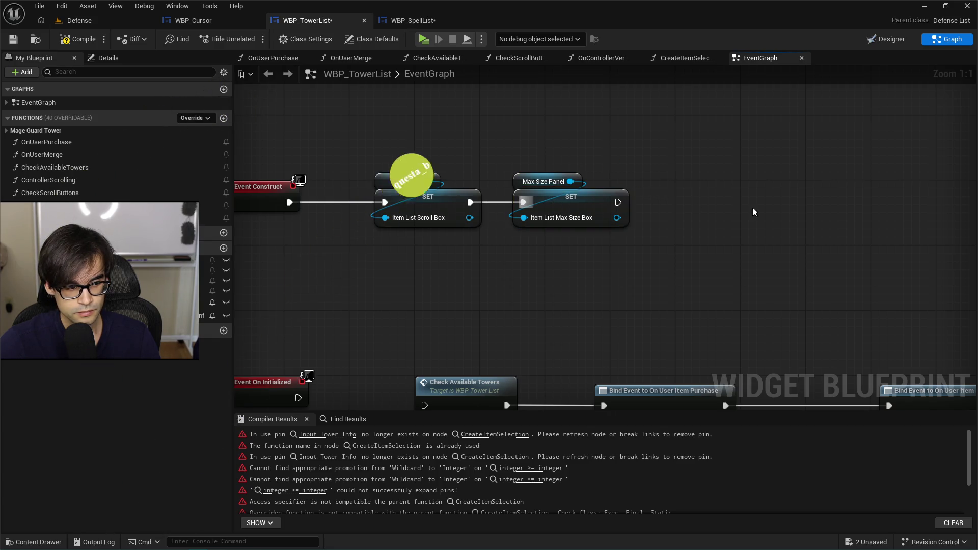
{"action": "left_click_drag", "start_coordinate": [752, 207], "coordinate": [649, 206]}
- Look up and select the PositiveScrollButton property in the header in Cursor
{"action": "key", "text": "alt+Tab"}
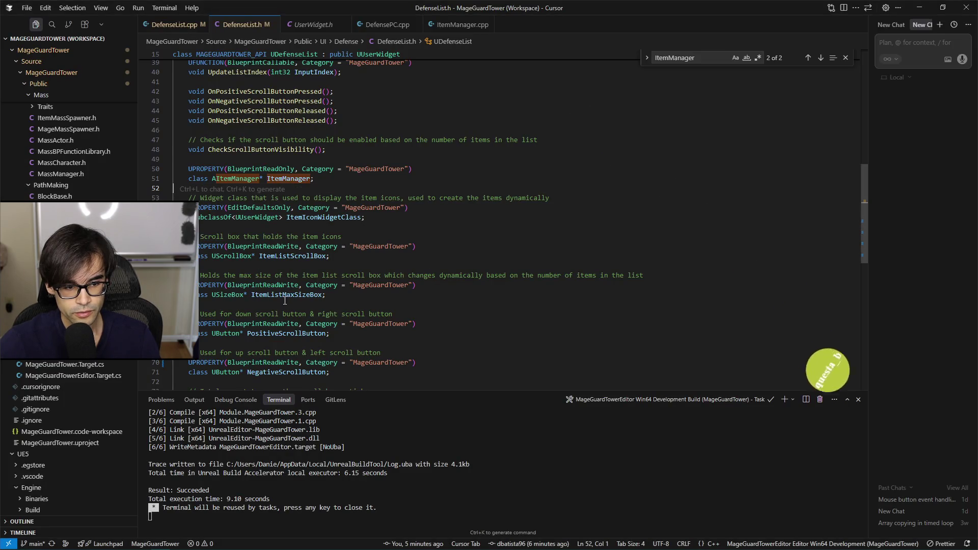
{"action": "left_click", "coordinate": [271, 334]}
{"action": "key", "text": "ctrl+d"}
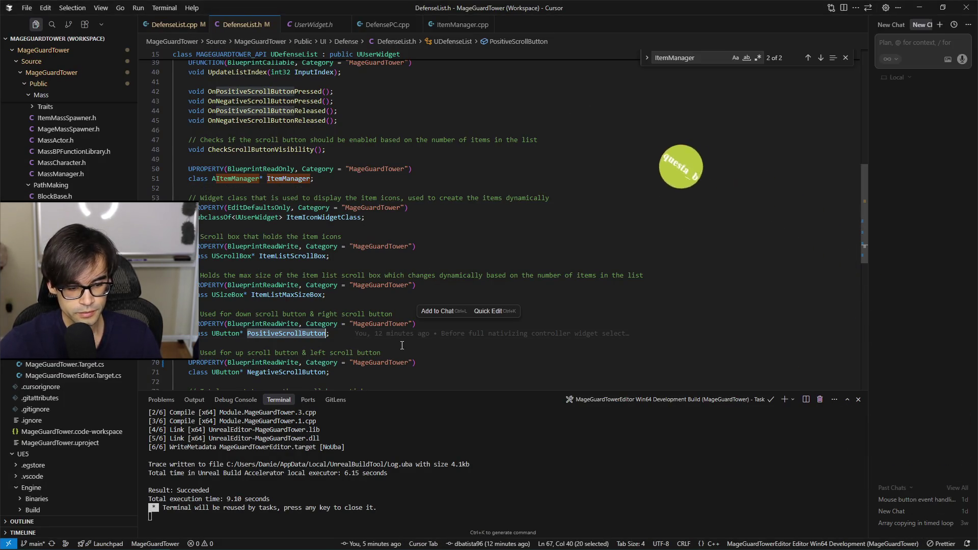
{"action": "key", "text": "alt+Tab"}
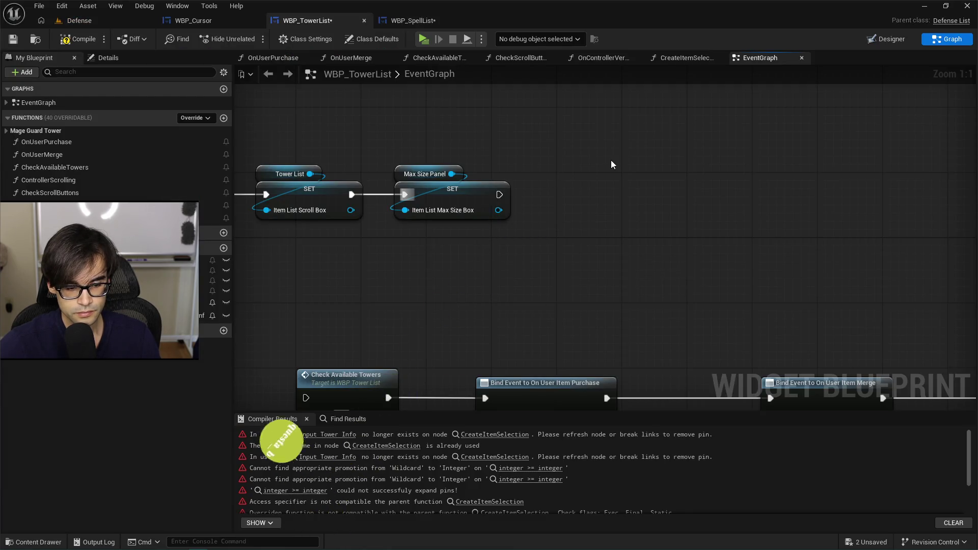
- Add a SET Positive Scroll Button fed by Down Scrolling, chained after the Max Size Box SET
{"action": "right_click", "coordinate": [611, 160]}
{"action": "type", "text": "set positive"}
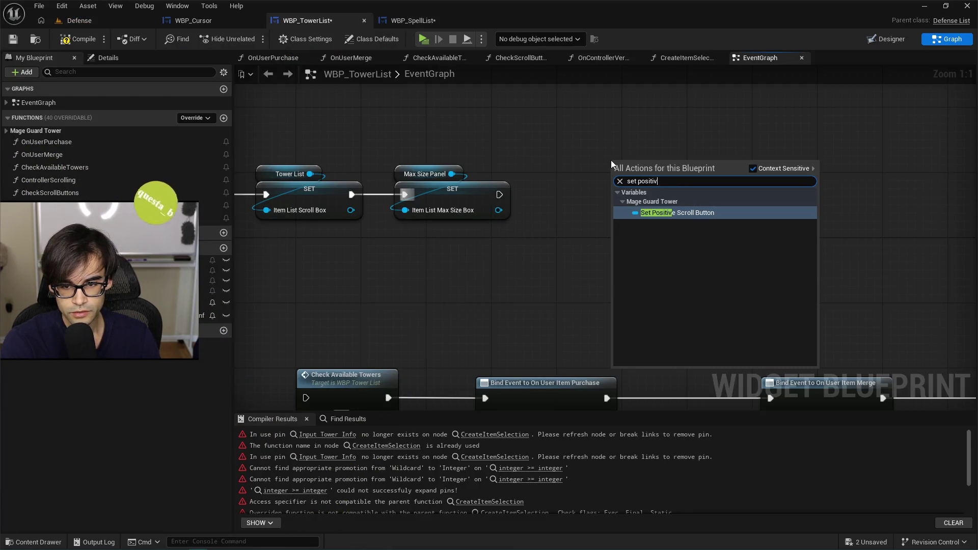
{"action": "key", "text": "Return"}
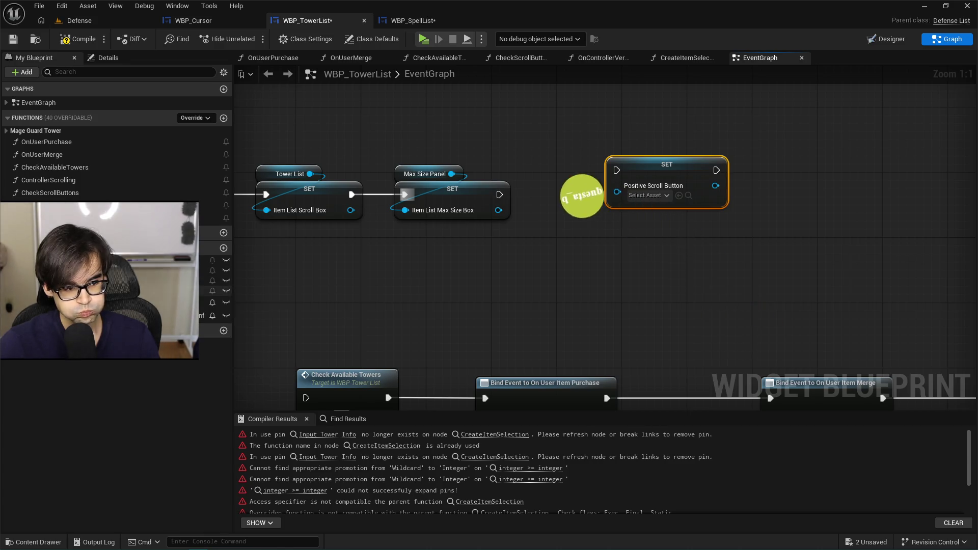
{"action": "left_click_drag", "start_coordinate": [214, 290], "coordinate": [617, 186]}
{"action": "mouse_move", "coordinate": [548, 207]}
{"action": "left_mouse_down"}
{"action": "mouse_move", "coordinate": [644, 148]}
{"action": "mouse_move", "coordinate": [623, 211]}
{"action": "mouse_move", "coordinate": [622, 195]}
{"action": "left_mouse_up"}
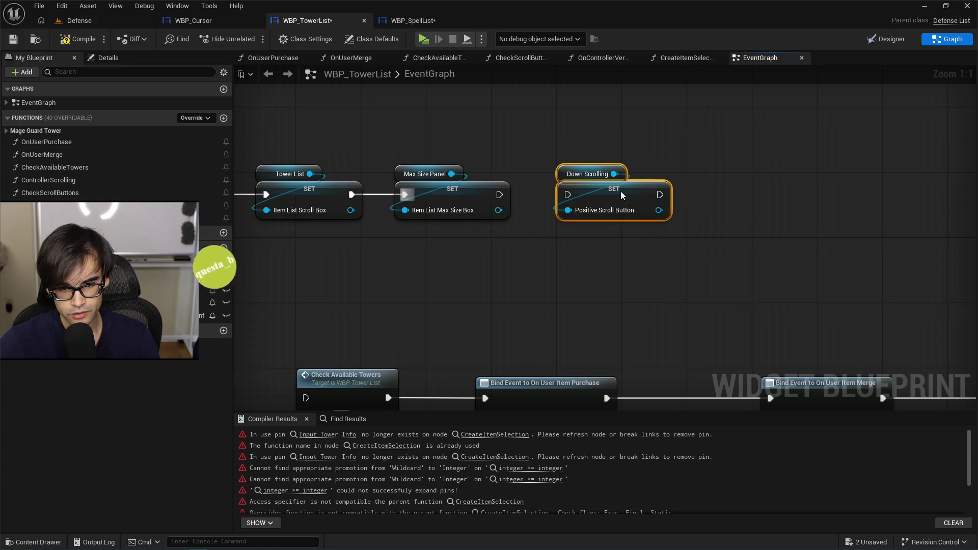
{"action": "mouse_move", "coordinate": [499, 195]}
{"action": "left_mouse_down"}
{"action": "mouse_move", "coordinate": [567, 188]}
{"action": "mouse_move", "coordinate": [600, 197]}
{"action": "mouse_move", "coordinate": [593, 196]}
{"action": "left_mouse_up"}
{"action": "left_click", "coordinate": [679, 184]}
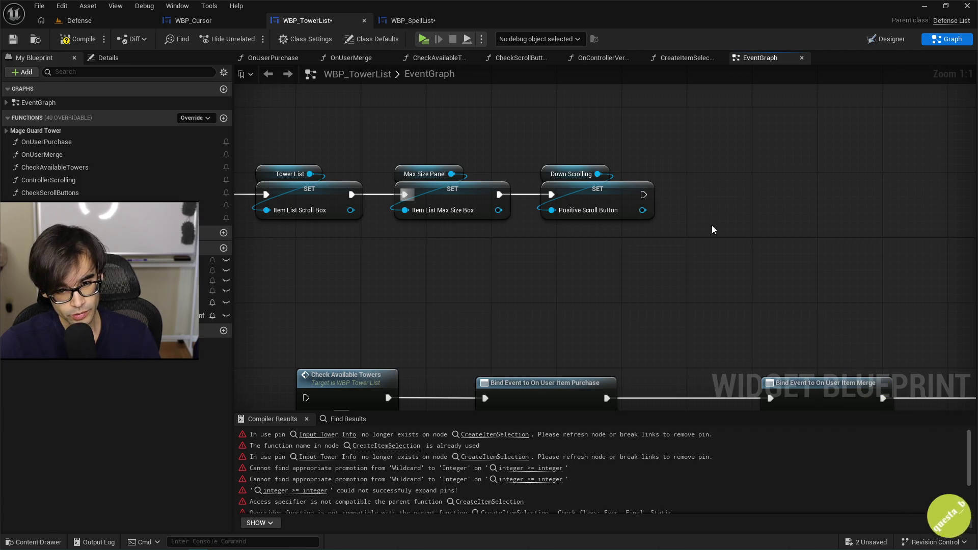
{"action": "left_click_drag", "start_coordinate": [726, 174], "coordinate": [662, 170]}
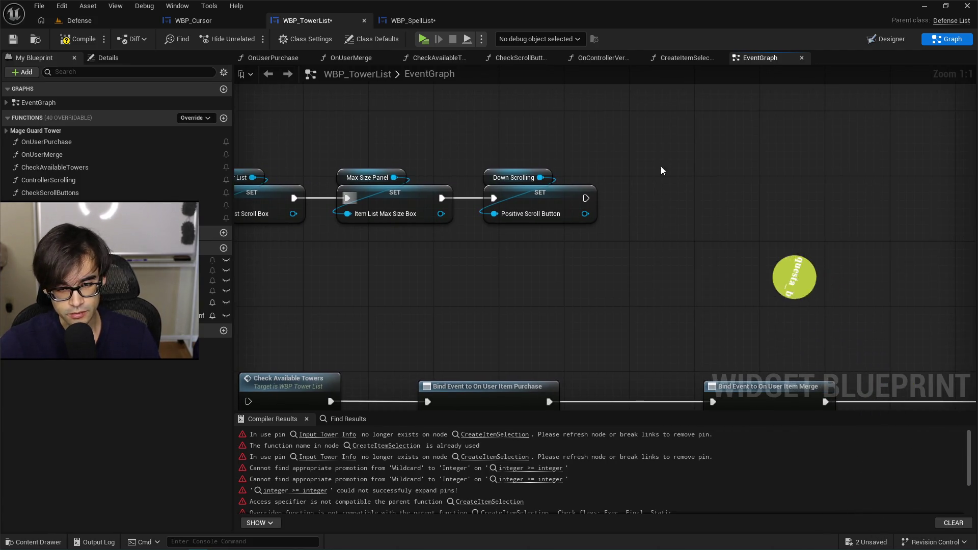
- Add a SET Negative Scroll Button node and wire the Up Scrolling getter into it
{"action": "right_click", "coordinate": [634, 173]}
{"action": "type", "text": "set negative"}
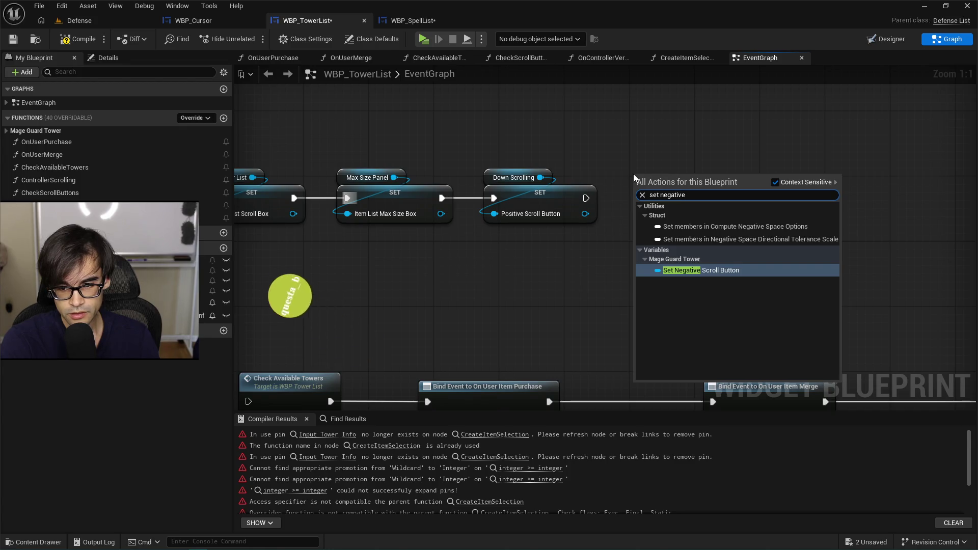
{"action": "key", "text": "Return"}
{"action": "left_click_drag", "start_coordinate": [671, 188], "coordinate": [676, 188]}
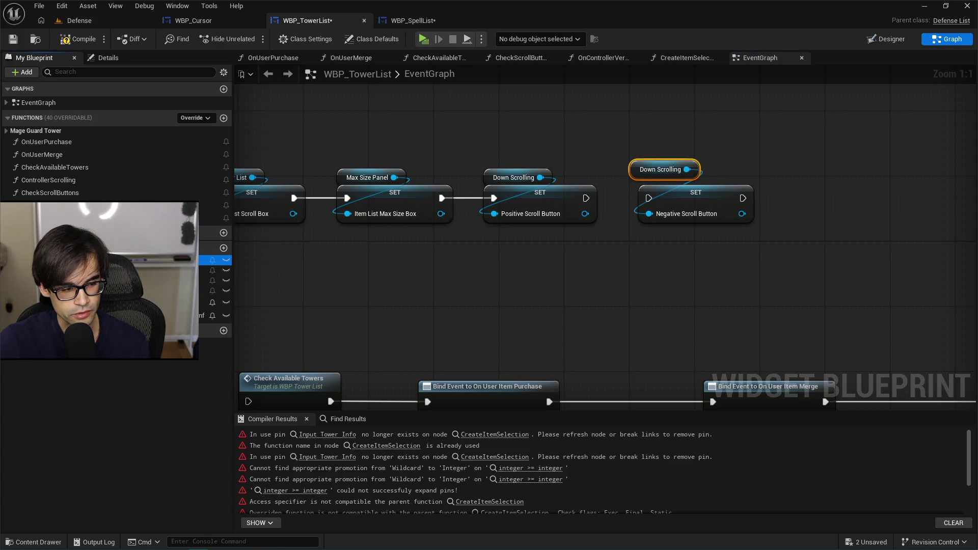
{"action": "left_click_drag", "start_coordinate": [619, 235], "coordinate": [650, 213]}
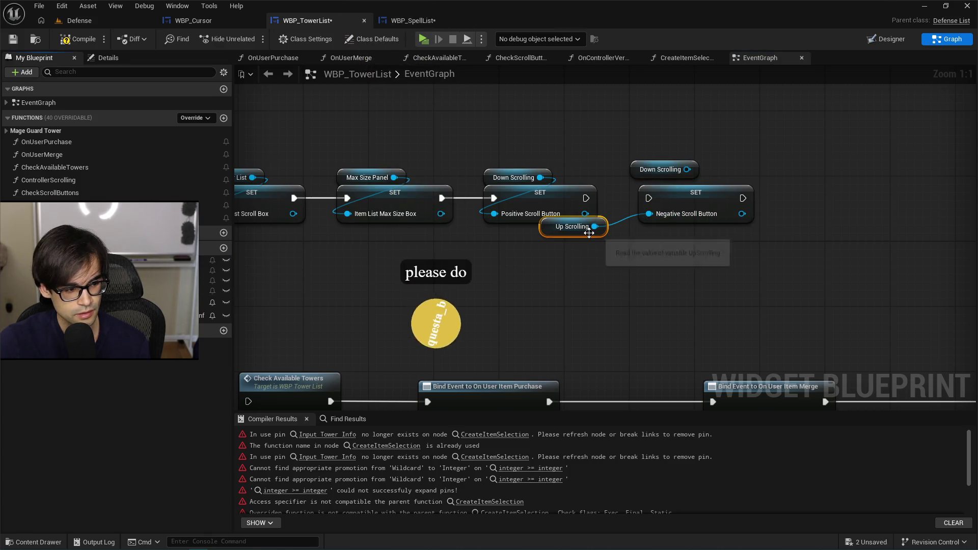
{"action": "mouse_move", "coordinate": [589, 233]}
{"action": "left_mouse_down"}
{"action": "mouse_move", "coordinate": [679, 257]}
{"action": "mouse_move", "coordinate": [661, 166]}
{"action": "mouse_move", "coordinate": [670, 178]}
{"action": "left_mouse_up"}
- Delete the stray Down Scrolling getter, chain execution after the Positive Scroll Button SET, then compile and save
{"action": "left_click", "coordinate": [668, 172]}
{"action": "key", "text": "Delete"}
{"action": "left_click_drag", "start_coordinate": [586, 198], "coordinate": [686, 201]}
{"action": "left_click", "coordinate": [685, 195]}
{"action": "left_click", "coordinate": [65, 42]}
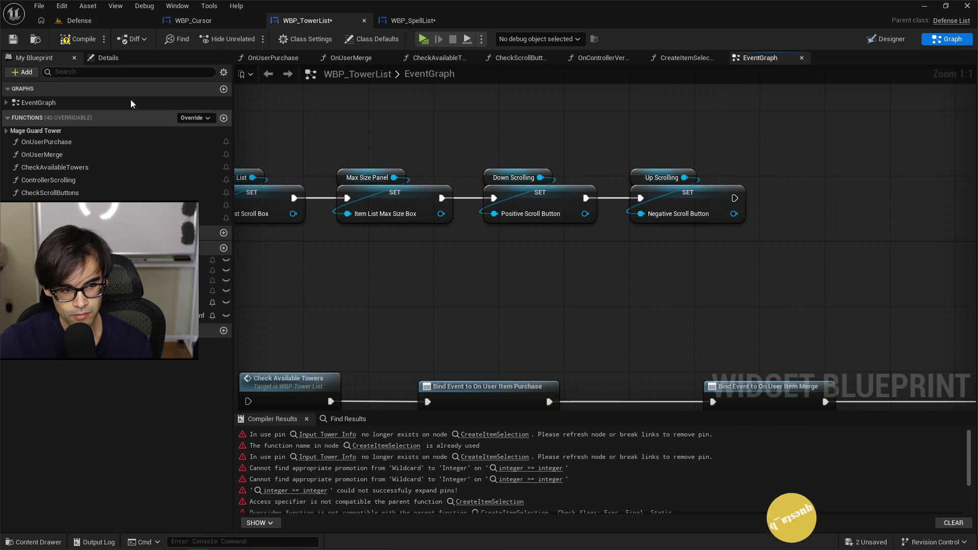
{"action": "left_click", "coordinate": [13, 39]}
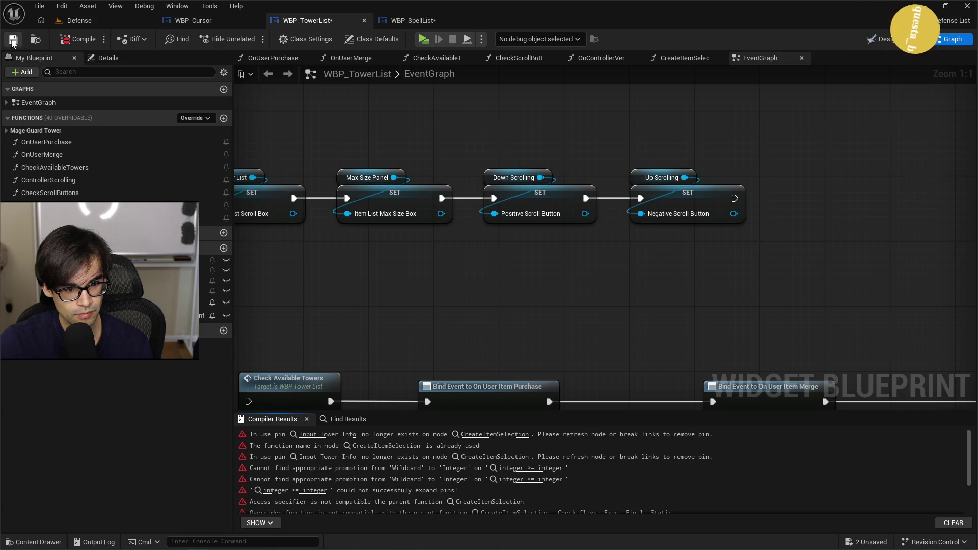
{"action": "left_click_drag", "start_coordinate": [393, 288], "coordinate": [493, 275]}
{"action": "scroll", "coordinate": [496, 275], "scroll_direction": "down", "scroll_amount": 3}
{"action": "scroll", "coordinate": [500, 277], "scroll_direction": "up", "scroll_amount": 1}
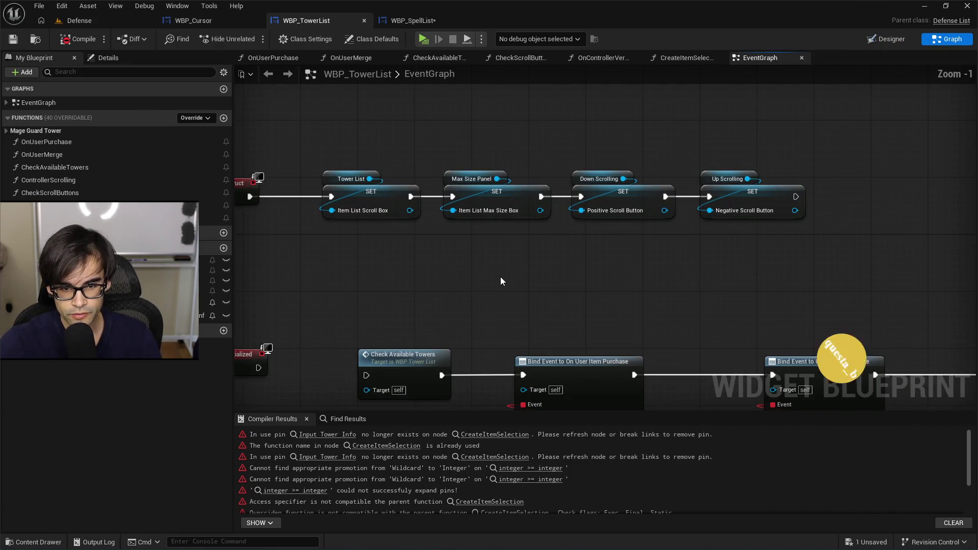
{"action": "key", "text": "alt+Tab"}
{"action": "scroll", "coordinate": [328, 332], "scroll_direction": "down", "scroll_amount": 2}
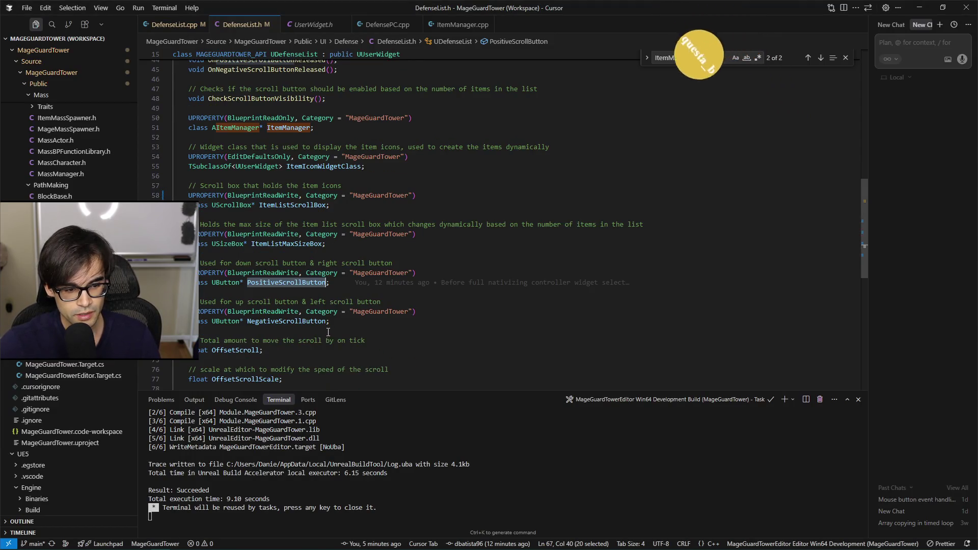
{"action": "left_click", "coordinate": [306, 243]}
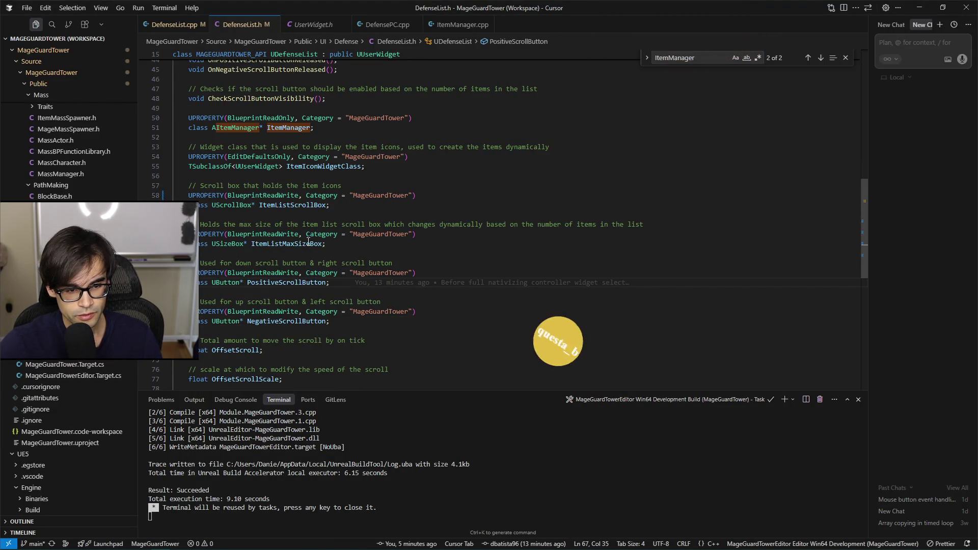
{"action": "left_click", "coordinate": [311, 212]}
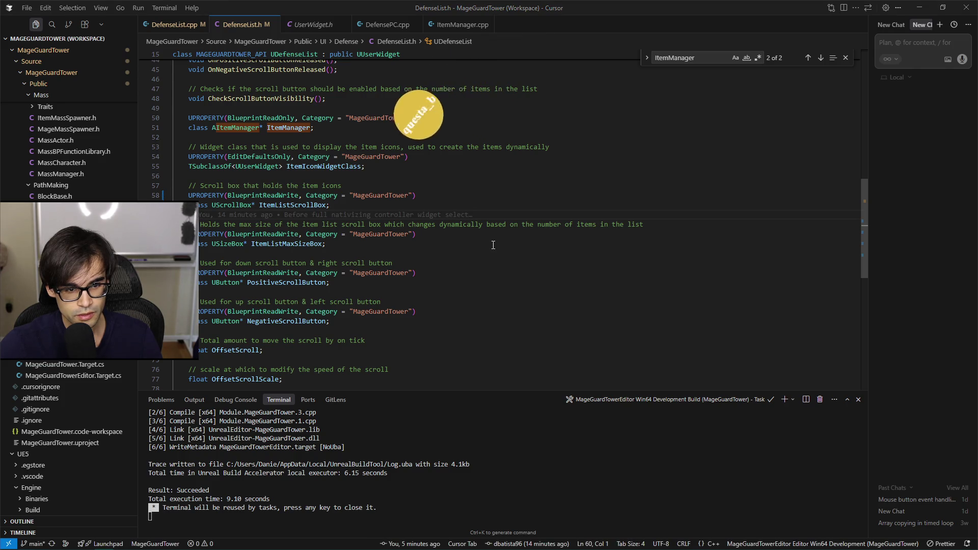
{"action": "key", "text": "alt+Tab"}
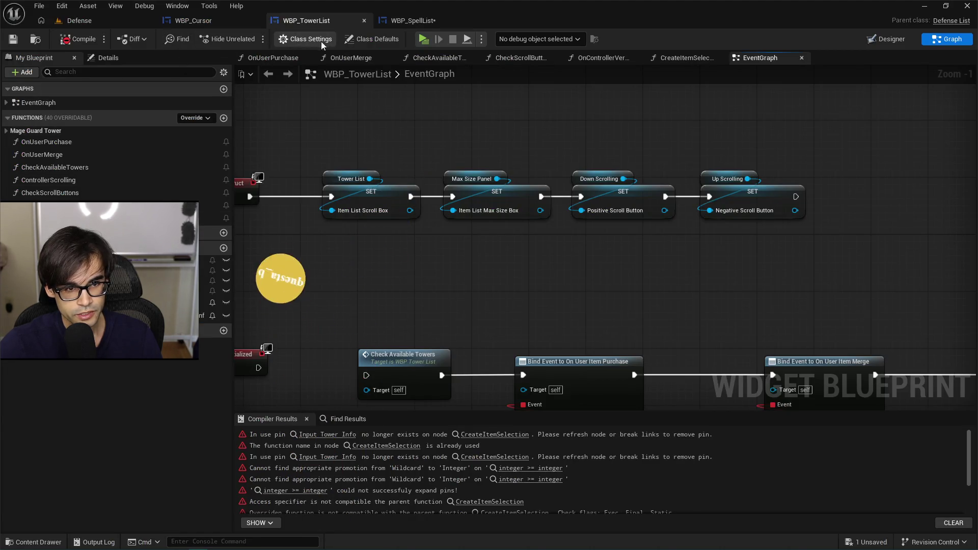
{"action": "left_click", "coordinate": [367, 38]}
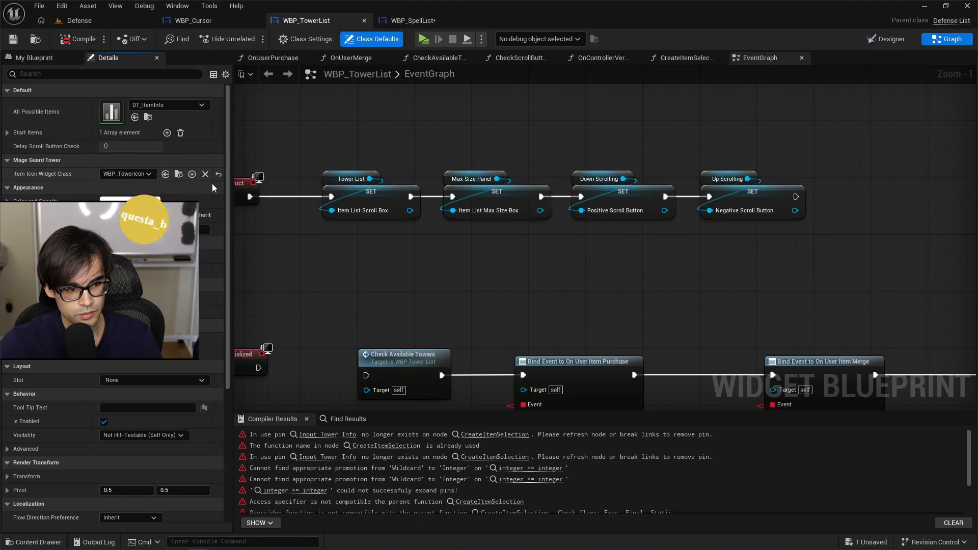
- Glance over DefenseList.cpp and DefenseList.h in the code editor, then return to the Blueprint editor
{"action": "mouse_move", "coordinate": [459, 309]}
{"action": "left_mouse_down"}
{"action": "mouse_move", "coordinate": [496, 261]}
{"action": "mouse_move", "coordinate": [542, 256]}
{"action": "mouse_move", "coordinate": [533, 208]}
{"action": "left_mouse_up"}
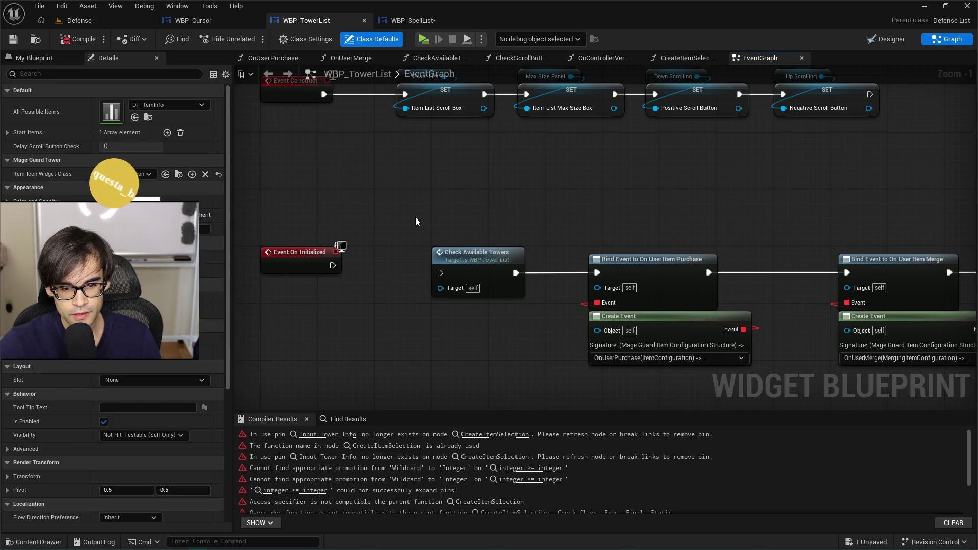
{"action": "key", "text": "alt+Tab"}
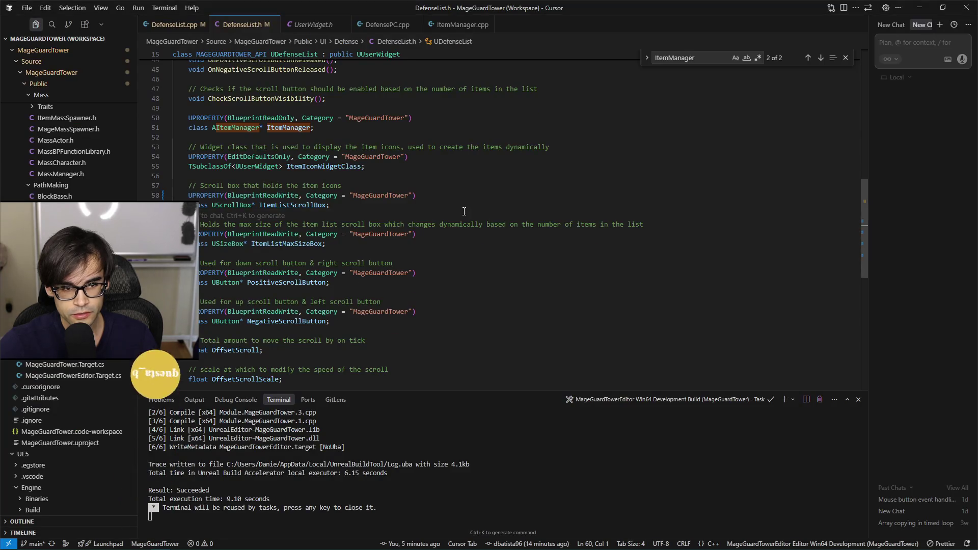
{"action": "left_click", "coordinate": [158, 24]}
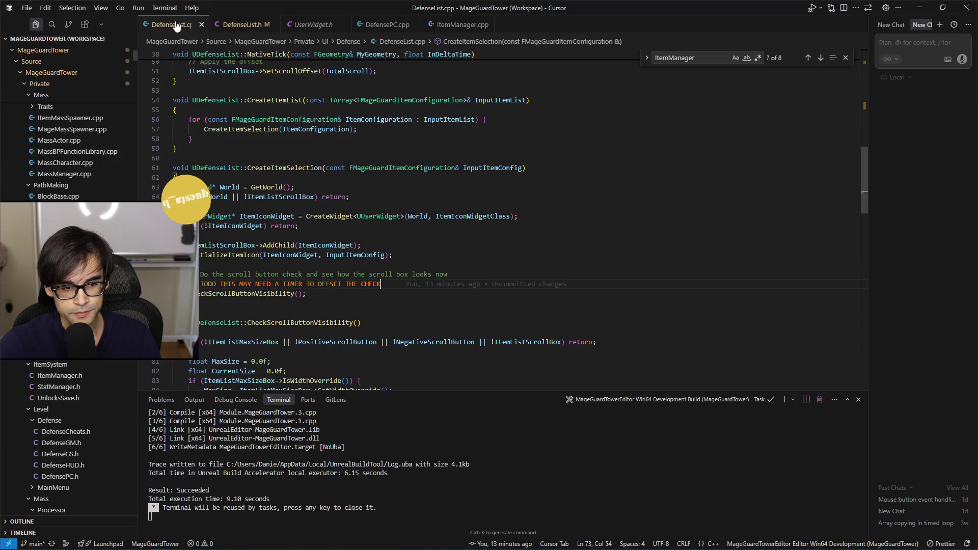
{"action": "left_click", "coordinate": [240, 26]}
{"action": "key", "text": "alt+Tab"}
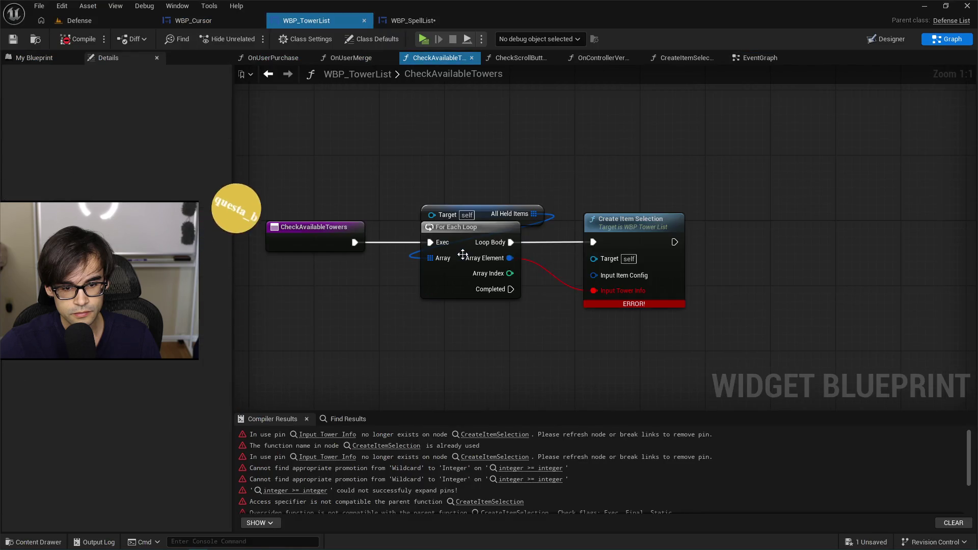
- Take the All Held Items getter out of the CheckAvailableTowers function graph
{"action": "mouse_move", "coordinate": [450, 182]}
{"action": "left_mouse_down"}
{"action": "mouse_move", "coordinate": [470, 191]}
{"action": "mouse_move", "coordinate": [523, 280]}
{"action": "left_mouse_up"}
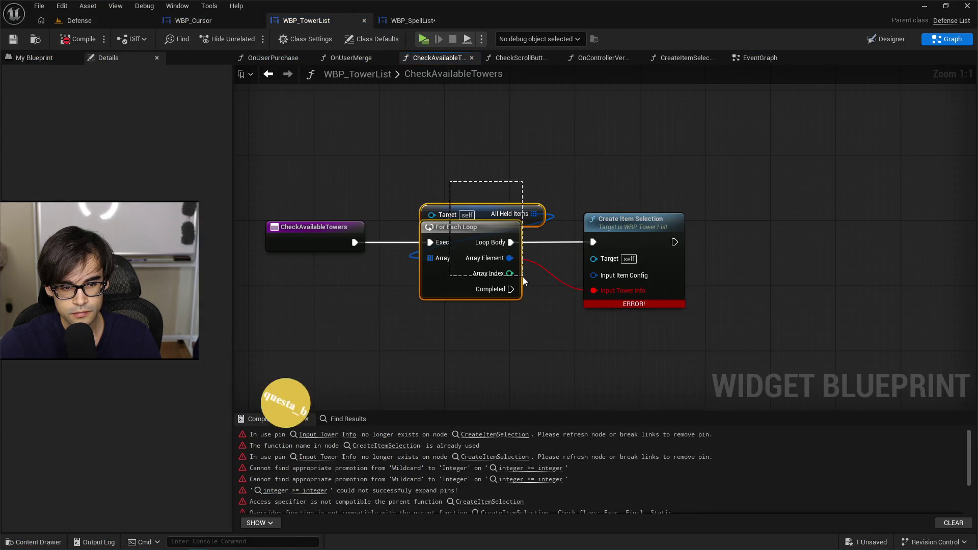
{"action": "left_click", "coordinate": [529, 176]}
{"action": "mouse_move", "coordinate": [487, 215]}
{"action": "left_mouse_down"}
{"action": "mouse_move", "coordinate": [487, 158]}
{"action": "mouse_move", "coordinate": [495, 160]}
{"action": "left_mouse_up"}
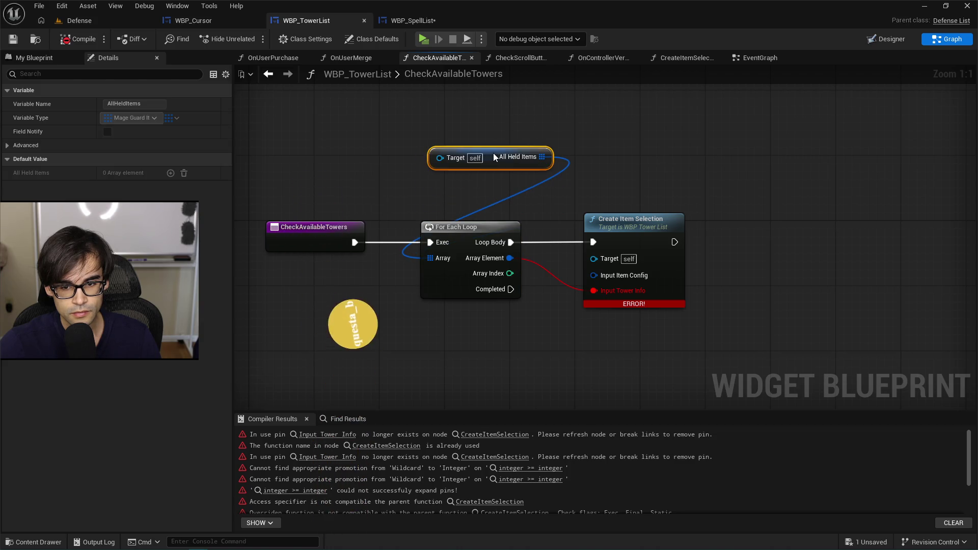
{"action": "left_click_drag", "start_coordinate": [468, 115], "coordinate": [513, 175]}
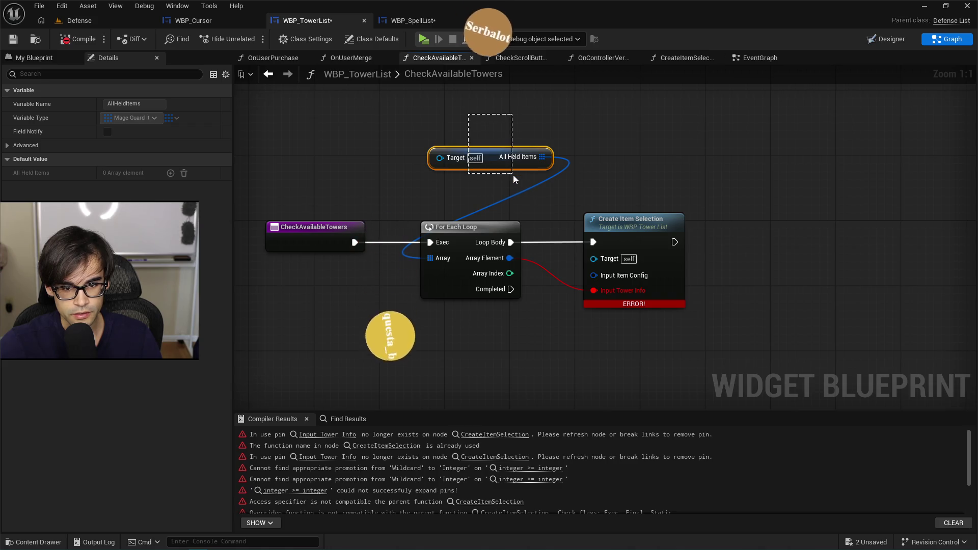
{"action": "left_click", "coordinate": [451, 121]}
{"action": "left_click_drag", "start_coordinate": [451, 121], "coordinate": [500, 172]}
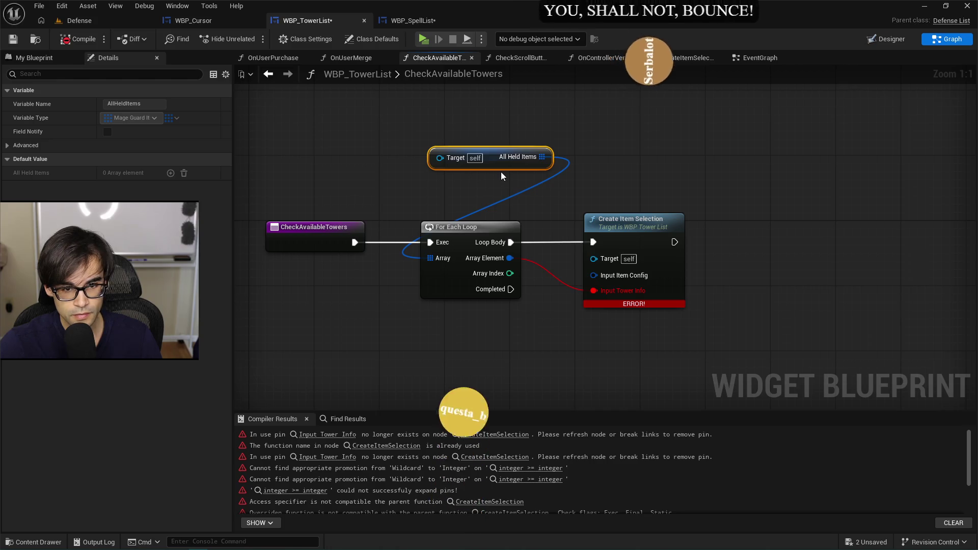
{"action": "key", "text": "Delete"}
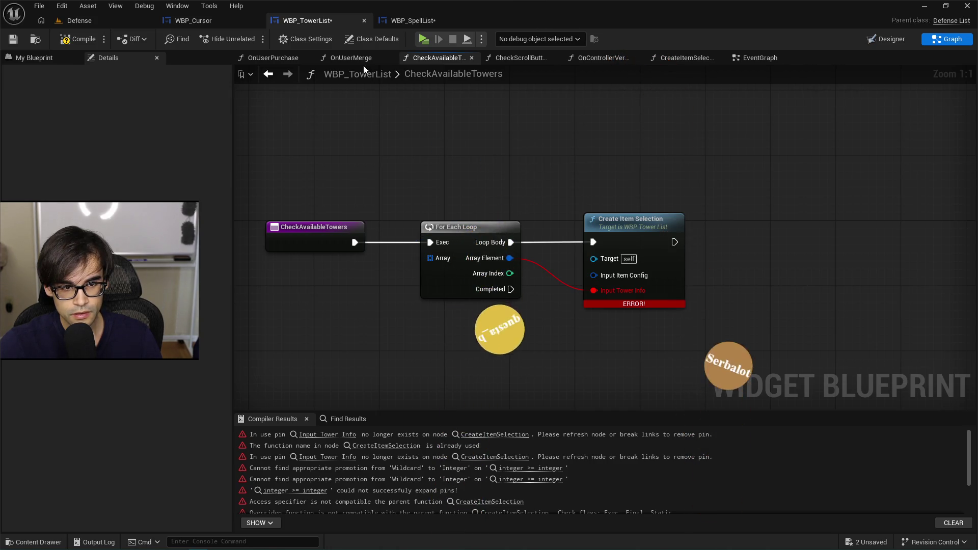
- In the EventGraph, shift the bind and create event nodes right and paste All Held Items beside Event On Initialized
{"action": "left_click", "coordinate": [756, 58]}
{"action": "scroll", "coordinate": [601, 161], "scroll_direction": "down", "scroll_amount": 2}
{"action": "mouse_move", "coordinate": [383, 177]}
{"action": "left_mouse_down"}
{"action": "mouse_move", "coordinate": [574, 200]}
{"action": "mouse_move", "coordinate": [950, 292]}
{"action": "left_mouse_up"}
{"action": "left_click_drag", "start_coordinate": [440, 153], "coordinate": [550, 153]}
{"action": "left_click", "coordinate": [440, 148]}
{"action": "key", "text": "ctrl+v"}
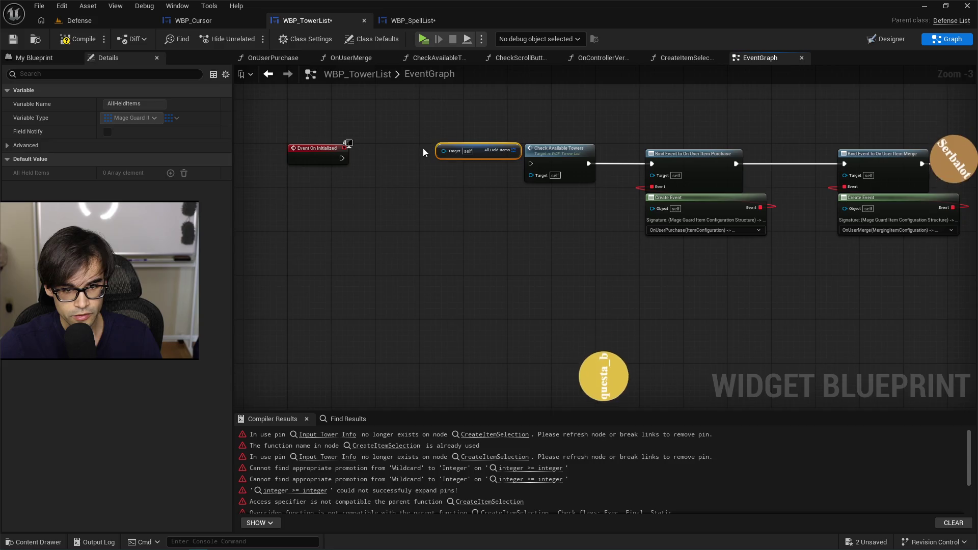
- Add a Get Item Manager node next to the All Held Items getter
{"action": "scroll", "coordinate": [422, 147], "scroll_direction": "up", "scroll_amount": 3}
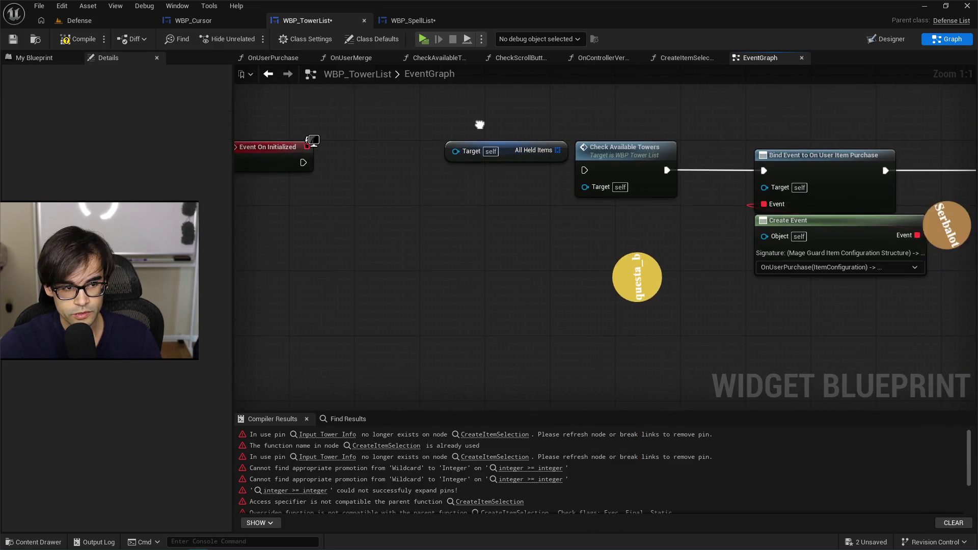
{"action": "left_click_drag", "start_coordinate": [540, 222], "coordinate": [492, 229]}
{"action": "right_click", "coordinate": [469, 196]}
{"action": "type", "text": "item"}
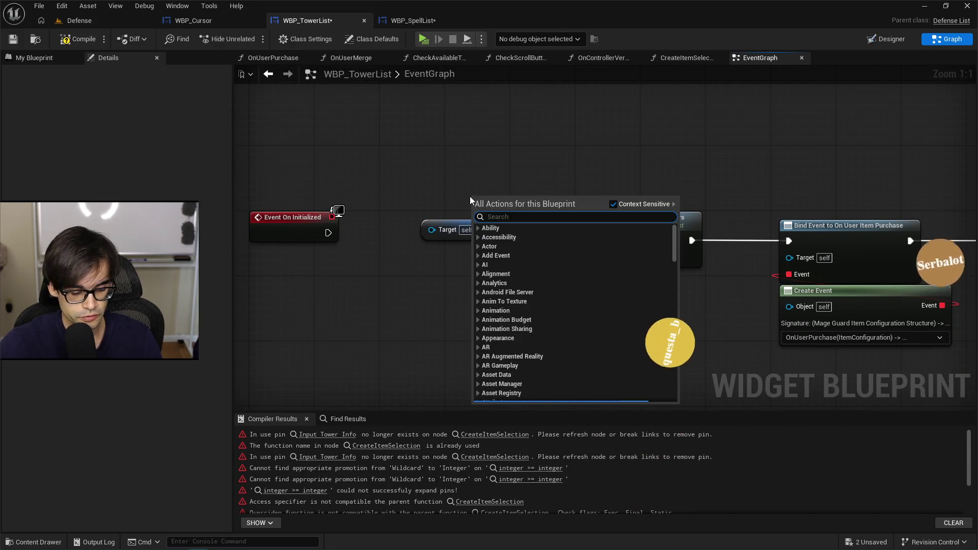
{"action": "type", "text": " manager"}
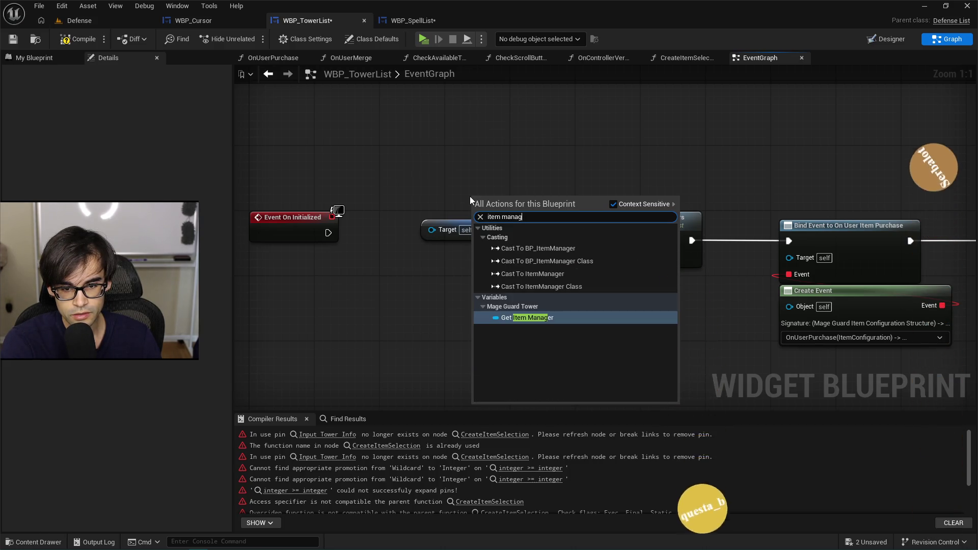
{"action": "key", "text": "Return"}
- Review the ItemManagerArray lookup and ItemManager assignment code in DefenseList.cpp
{"action": "key", "text": "alt+Tab"}
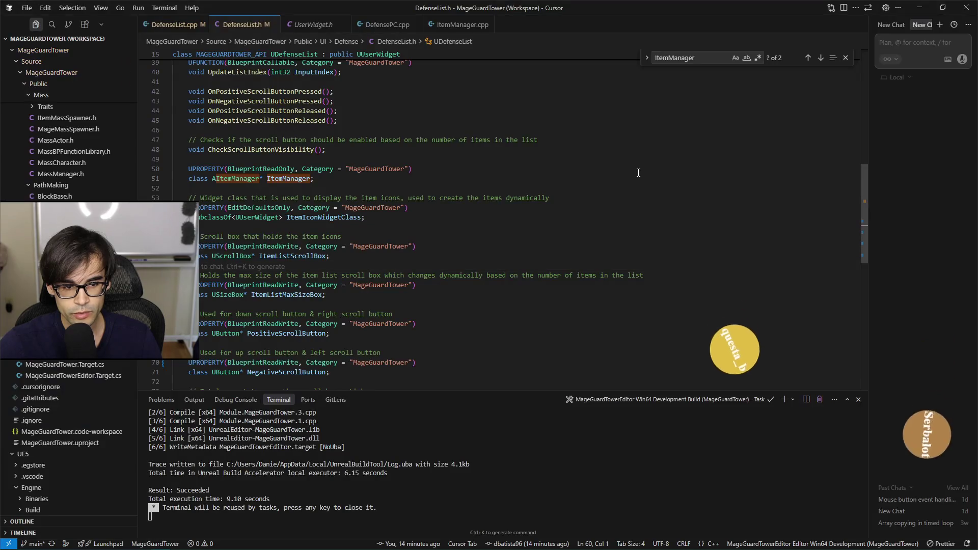
{"action": "left_click", "coordinate": [168, 27]}
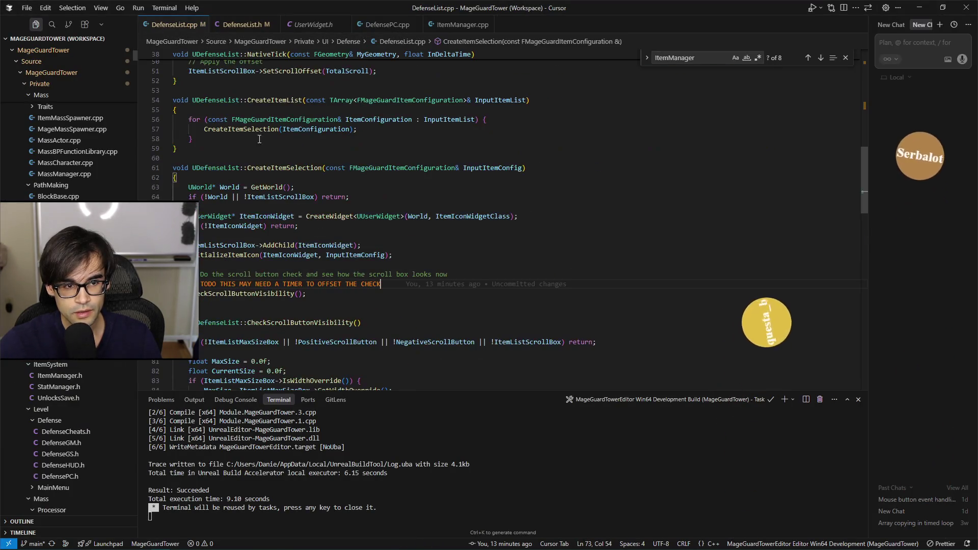
{"action": "scroll", "coordinate": [311, 211], "scroll_direction": "up", "scroll_amount": 15}
{"action": "scroll", "coordinate": [311, 211], "scroll_direction": "down", "scroll_amount": 8}
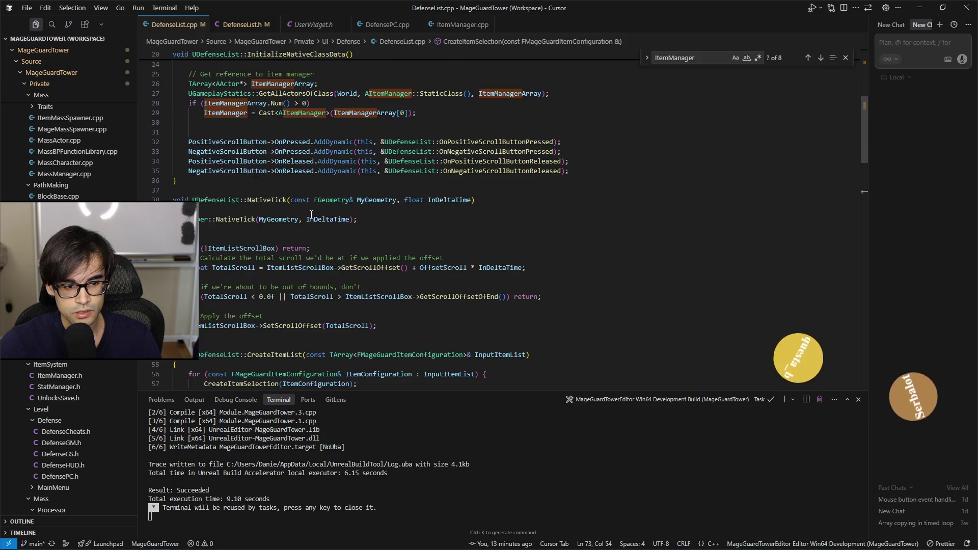
{"action": "scroll", "coordinate": [316, 199], "scroll_direction": "up", "scroll_amount": 4}
{"action": "scroll", "coordinate": [319, 194], "scroll_direction": "up", "scroll_amount": 3}
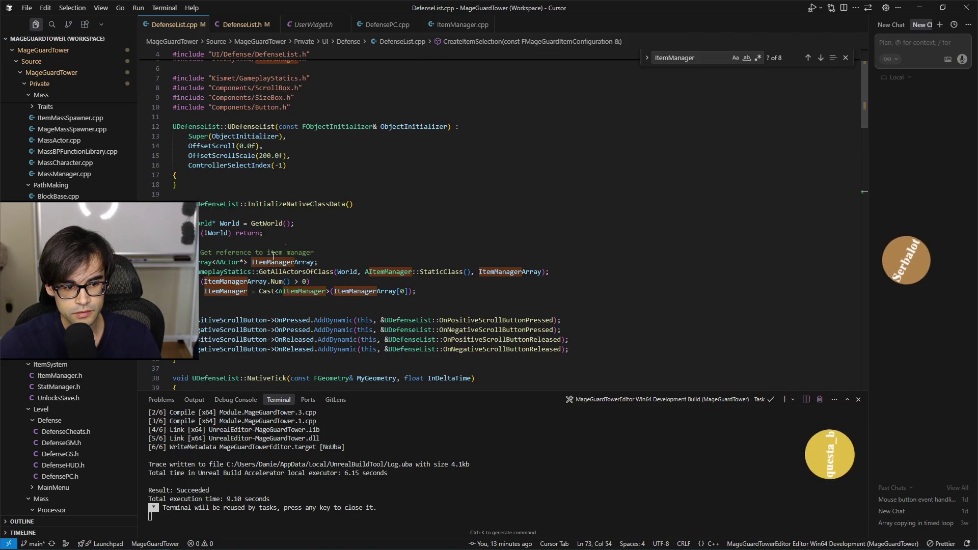
{"action": "left_click", "coordinate": [278, 262]}
{"action": "left_click", "coordinate": [236, 291]}
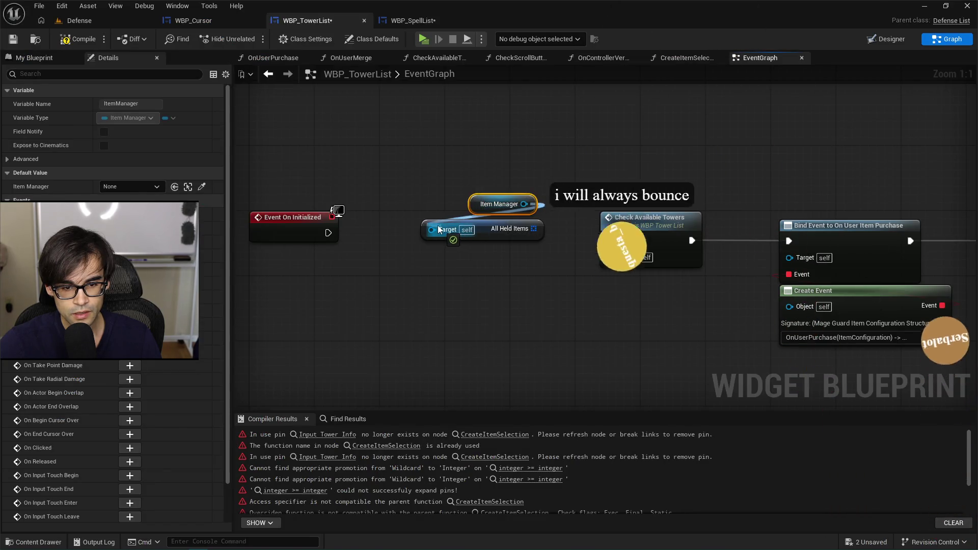
- Wire Item Manager into All Held Items' Target and move both nodes up-left
{"action": "mouse_move", "coordinate": [439, 229]}
{"action": "left_mouse_down"}
{"action": "mouse_move", "coordinate": [410, 208]}
{"action": "mouse_move", "coordinate": [509, 240]}
{"action": "left_mouse_up"}
{"action": "left_click", "coordinate": [422, 189]}
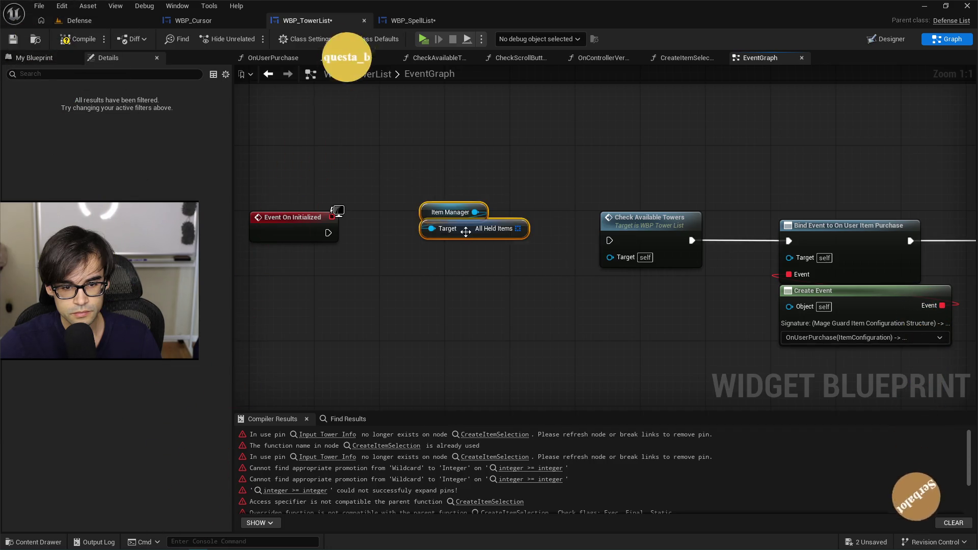
{"action": "left_click_drag", "start_coordinate": [459, 213], "coordinate": [434, 157]}
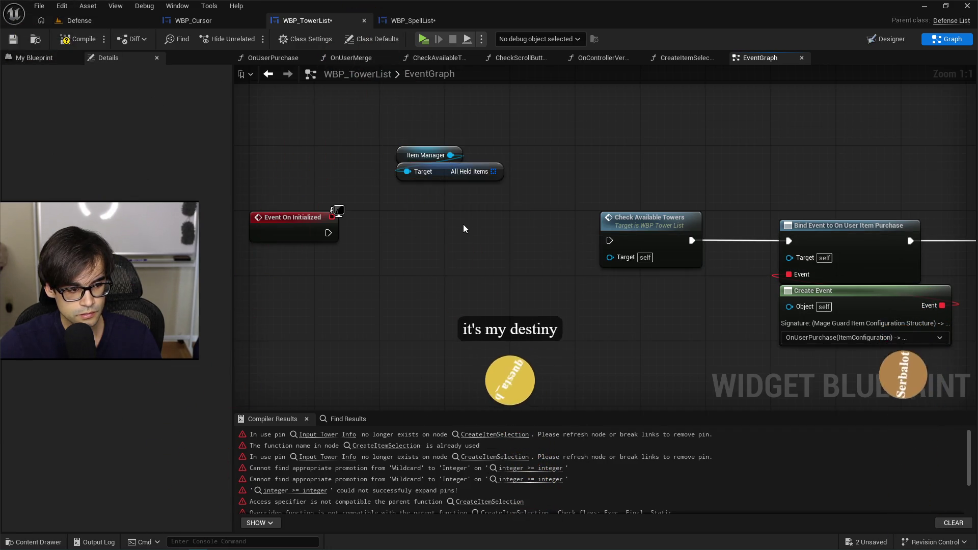
- Recheck the DefenseList.cpp code, then bring up the graph's add-node menu
{"action": "key", "text": "alt+Tab"}
{"action": "scroll", "coordinate": [392, 277], "scroll_direction": "down", "scroll_amount": 6}
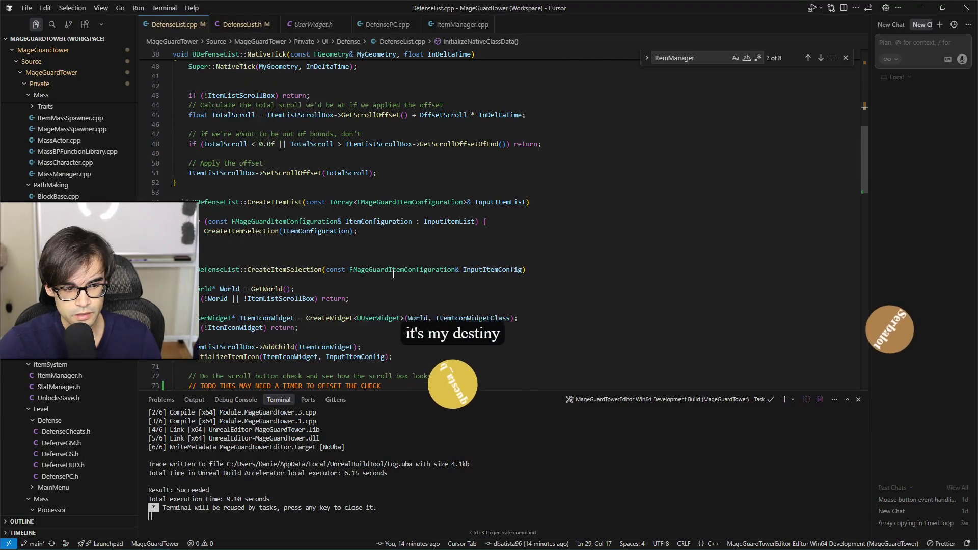
{"action": "scroll", "coordinate": [358, 222], "scroll_direction": "up", "scroll_amount": 4}
{"action": "scroll", "coordinate": [357, 221], "scroll_direction": "down", "scroll_amount": 3}
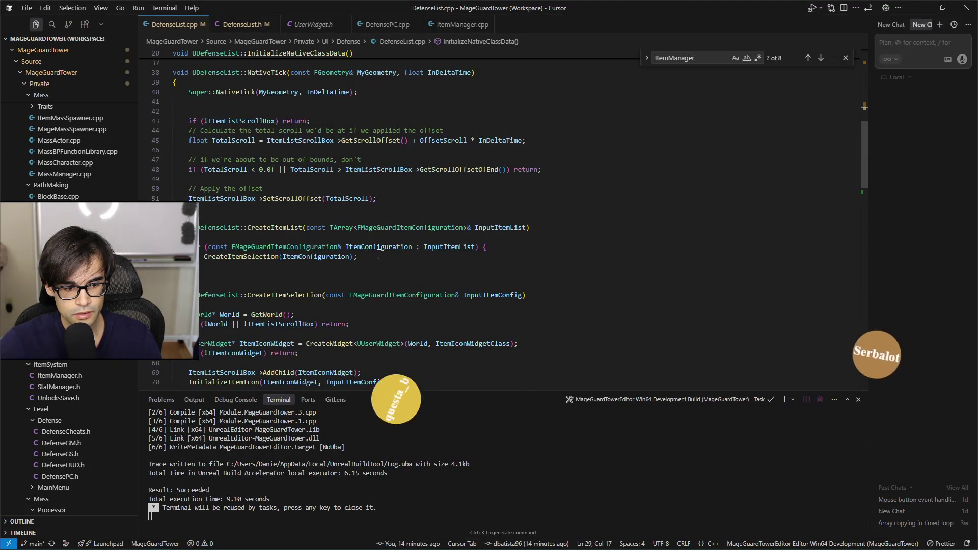
{"action": "key", "text": "alt+Tab"}
{"action": "right_click", "coordinate": [467, 225]}
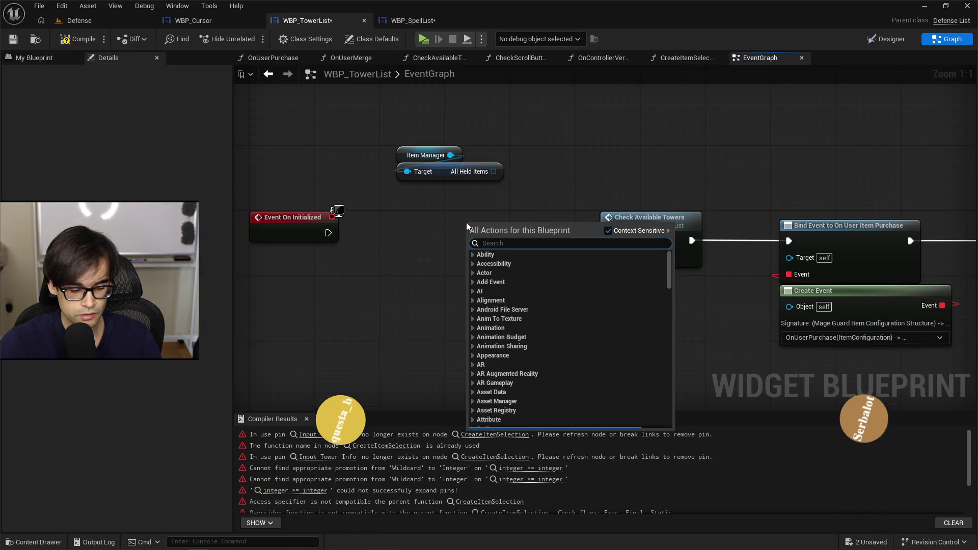
- Add Create Item List, fed by All Held Items and run from Event On Initialized
{"action": "type", "text": "create item lis"}
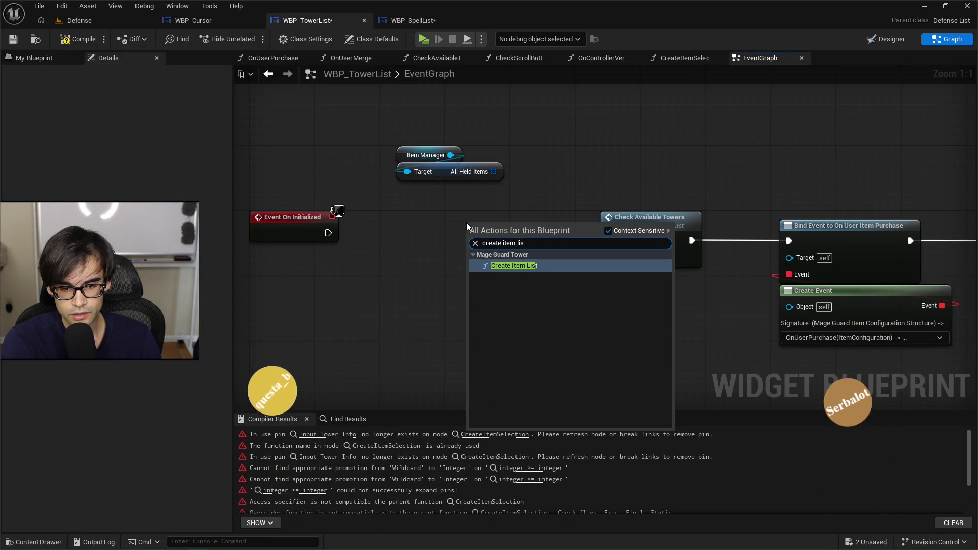
{"action": "key", "text": "Return"}
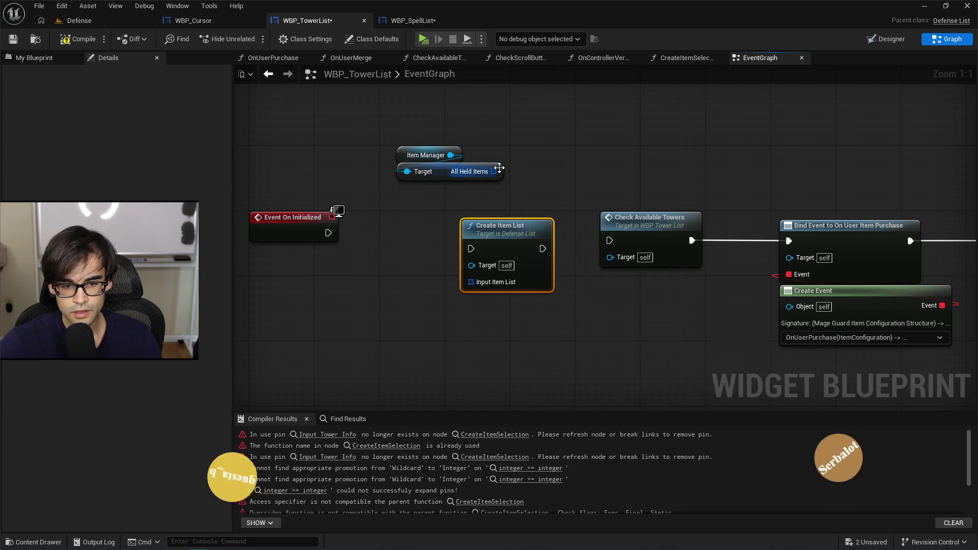
{"action": "left_click_drag", "start_coordinate": [493, 171], "coordinate": [479, 284]}
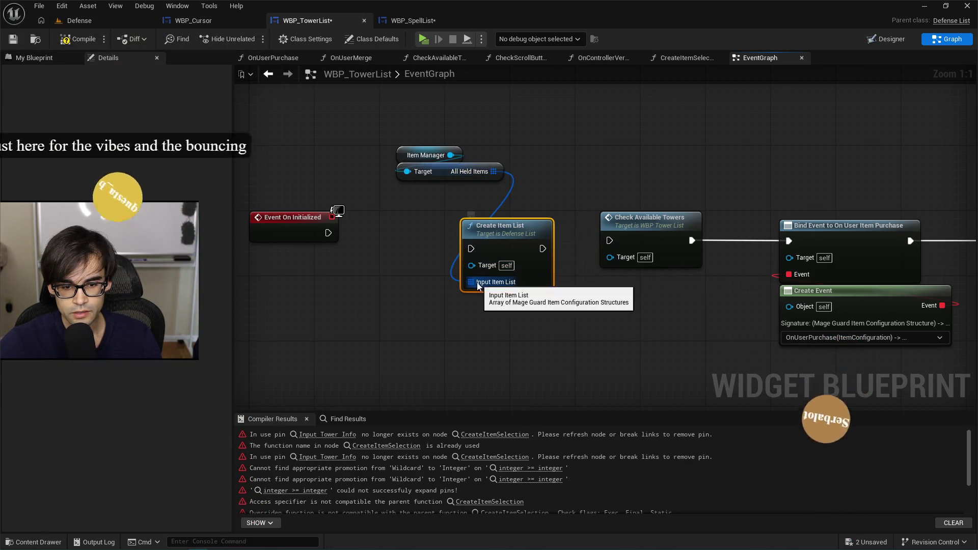
{"action": "left_click_drag", "start_coordinate": [329, 233], "coordinate": [471, 249]}
{"action": "left_click", "coordinate": [425, 155]}
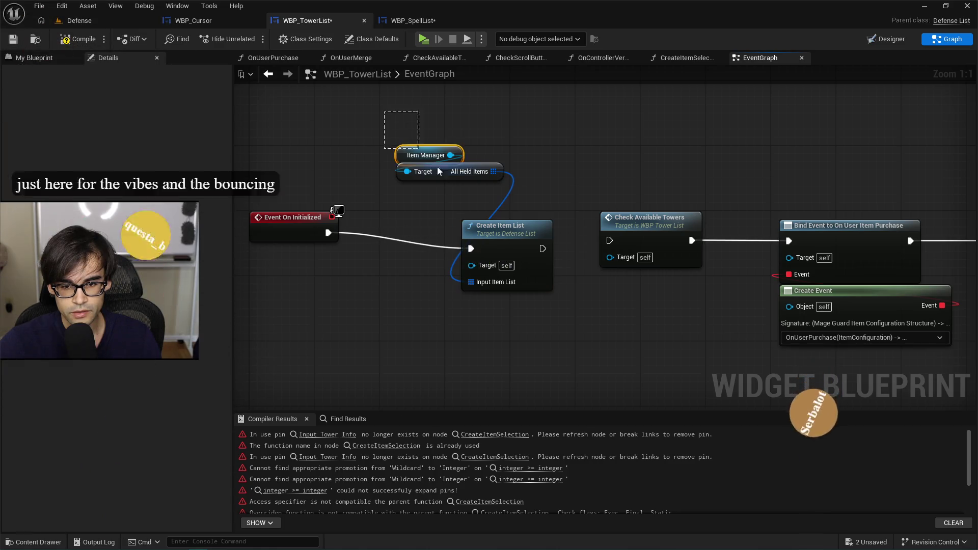
{"action": "left_click", "coordinate": [458, 171], "text": "shift"}
{"action": "mouse_move", "coordinate": [450, 174]}
{"action": "left_mouse_down"}
{"action": "mouse_move", "coordinate": [513, 215]}
{"action": "mouse_move", "coordinate": [502, 200]}
{"action": "left_mouse_up"}
{"action": "left_click", "coordinate": [509, 229], "text": "shift"}
- Delete the old Check Available Towers call from the EventGraph
{"action": "left_click_drag", "start_coordinate": [704, 198], "coordinate": [578, 208]}
{"action": "left_click", "coordinate": [528, 238]}
{"action": "key", "text": "Delete"}
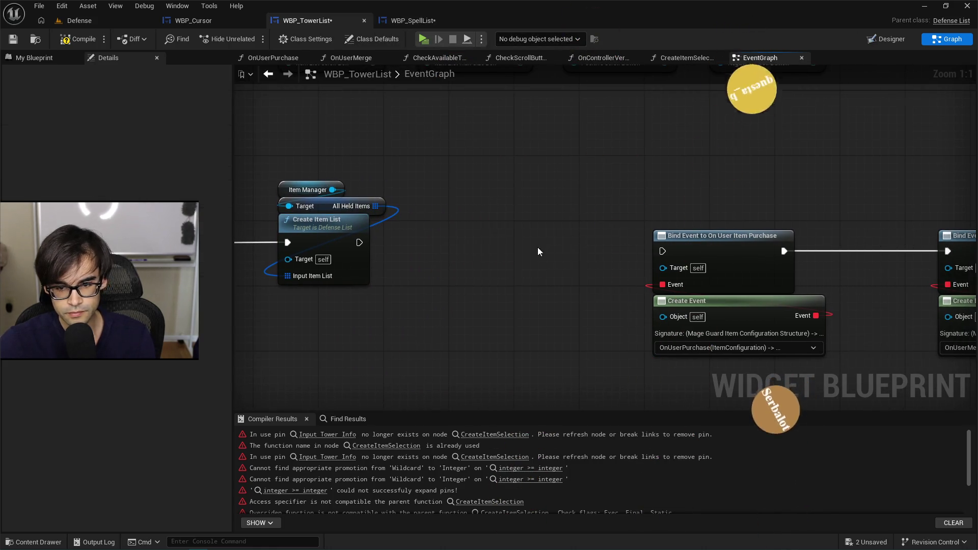
{"action": "left_click", "coordinate": [45, 57]}
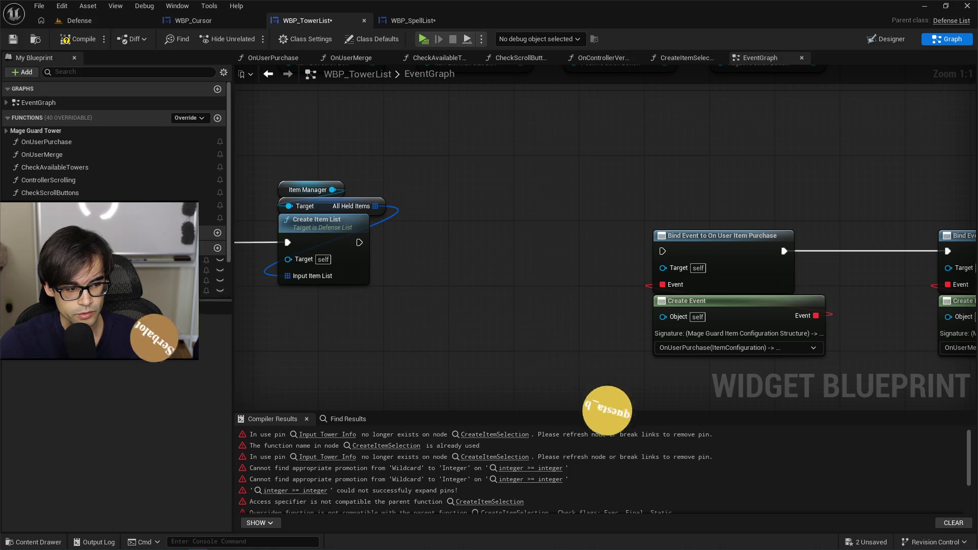
- Check CheckAvailableTowers' usages, delete the function from My Blueprint, and save
{"action": "right_click", "coordinate": [51, 170]}
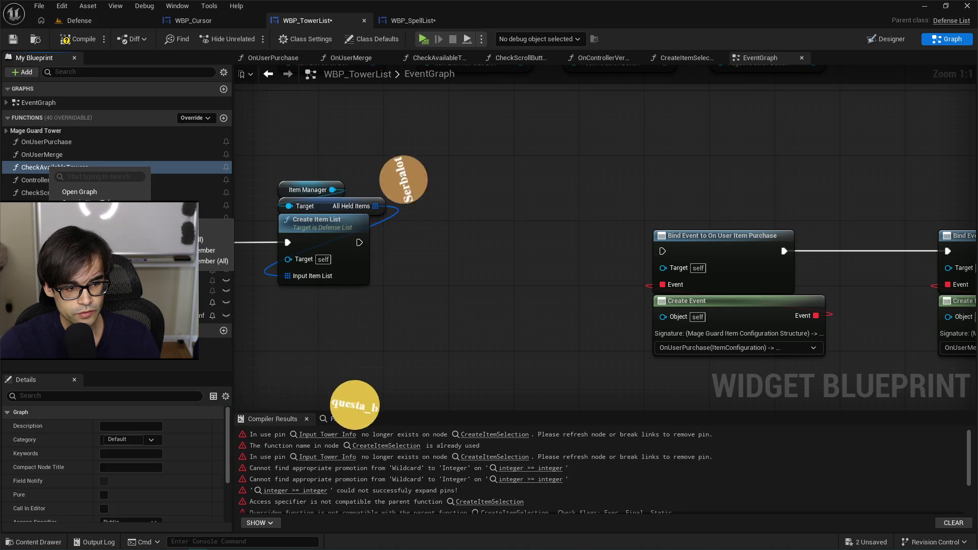
{"action": "left_click", "coordinate": [82, 203]}
{"action": "double_click", "coordinate": [295, 462]}
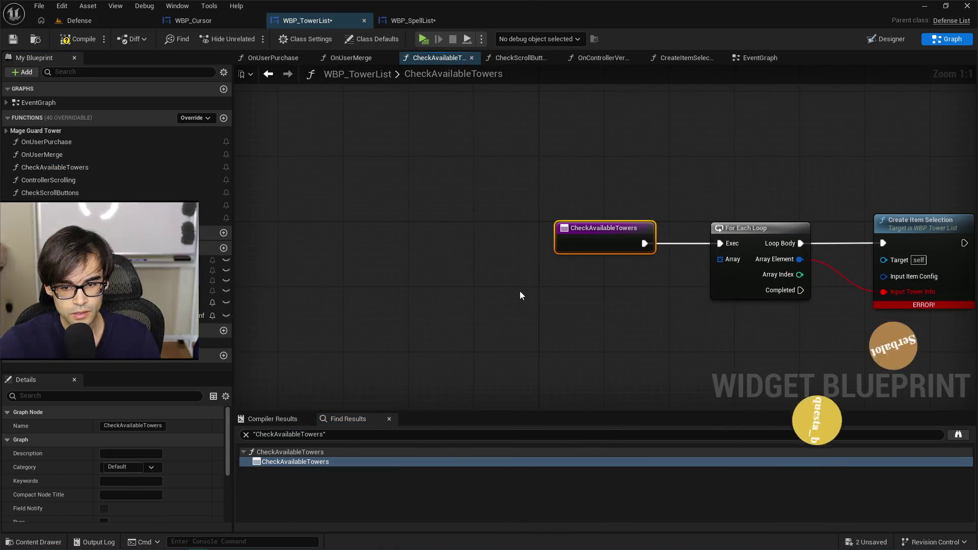
{"action": "left_click_drag", "start_coordinate": [340, 171], "coordinate": [701, 305]}
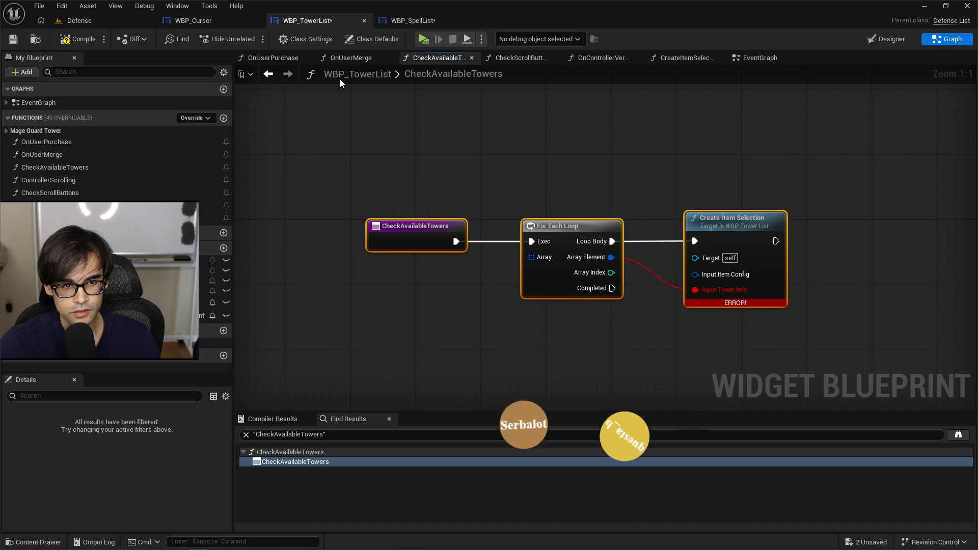
{"action": "left_click", "coordinate": [756, 58]}
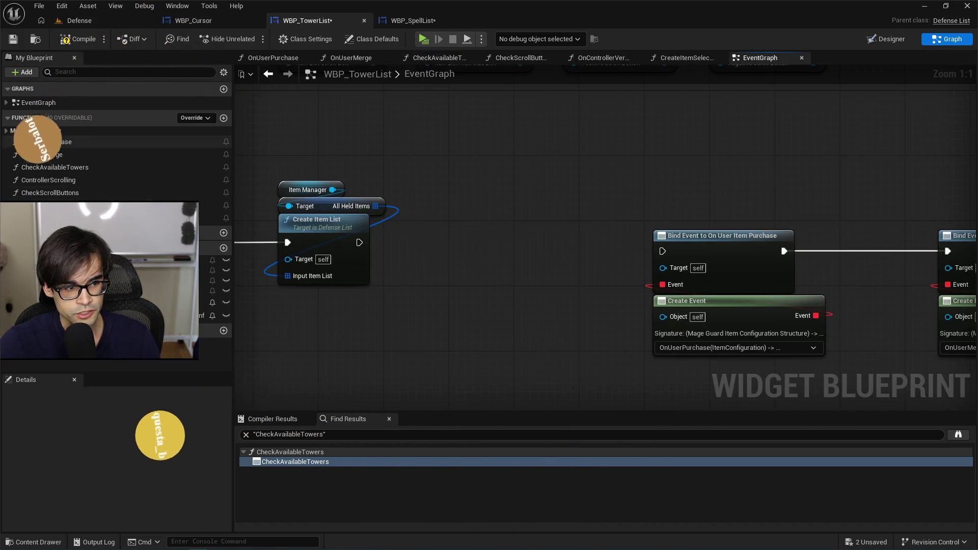
{"action": "left_click", "coordinate": [73, 168]}
{"action": "right_click", "coordinate": [73, 169]}
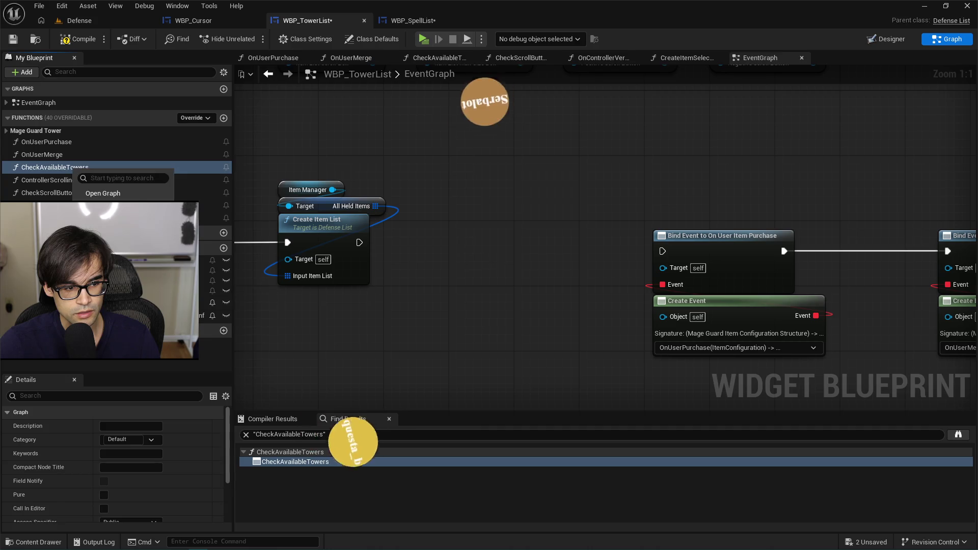
{"action": "key", "text": "Delete"}
{"action": "left_click", "coordinate": [76, 38]}
{"action": "left_click", "coordinate": [13, 39]}
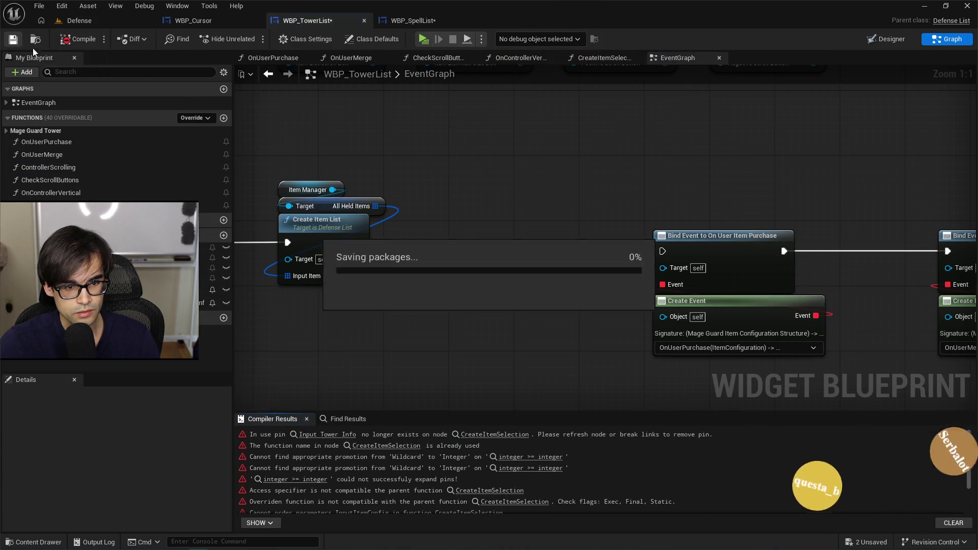
- Chain the purchase Bind Event after Create Item List and move the binding nodes closer
{"action": "left_click_drag", "start_coordinate": [262, 217], "coordinate": [564, 227]}
{"action": "mouse_move", "coordinate": [603, 184]}
{"action": "left_mouse_down"}
{"action": "mouse_move", "coordinate": [572, 168]}
{"action": "mouse_move", "coordinate": [425, 168]}
{"action": "mouse_move", "coordinate": [566, 338]}
{"action": "left_mouse_up"}
{"action": "mouse_move", "coordinate": [476, 363]}
{"action": "left_mouse_down"}
{"action": "mouse_move", "coordinate": [590, 357]}
{"action": "mouse_move", "coordinate": [620, 369]}
{"action": "left_mouse_up"}
{"action": "mouse_move", "coordinate": [624, 214]}
{"action": "left_mouse_down"}
{"action": "mouse_move", "coordinate": [513, 196]}
{"action": "mouse_move", "coordinate": [470, 203]}
{"action": "left_mouse_up"}
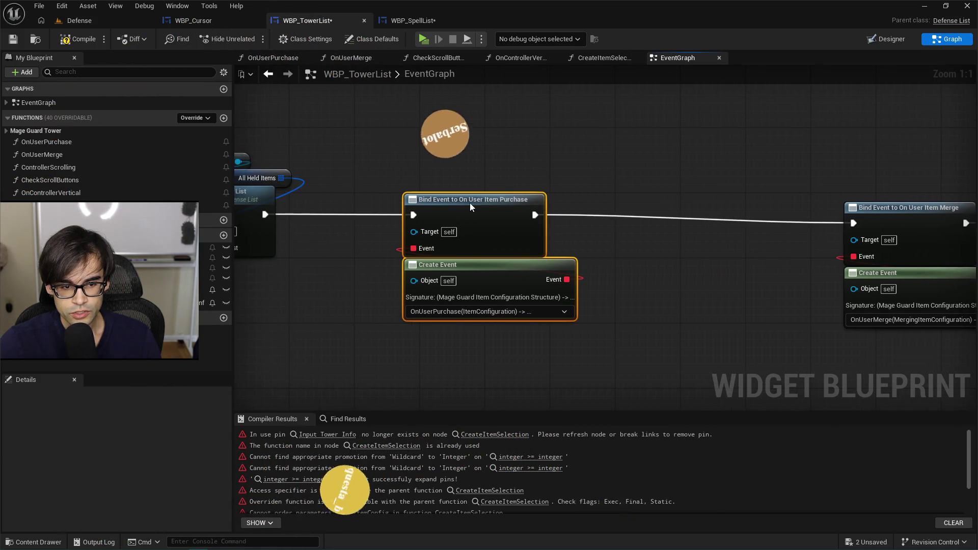
- In OnUserPurchase, feed Item Configuration into Create Item Selection's Input Item Config, clearing the stale pin
{"action": "double_click", "coordinate": [37, 142]}
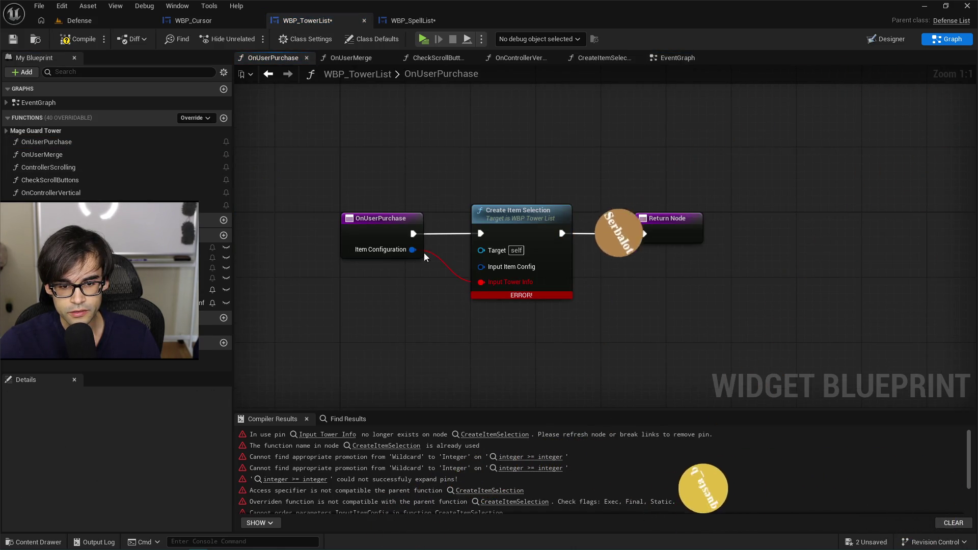
{"action": "left_click_drag", "start_coordinate": [413, 249], "coordinate": [480, 267]}
{"action": "left_click", "coordinate": [481, 281], "text": "alt"}
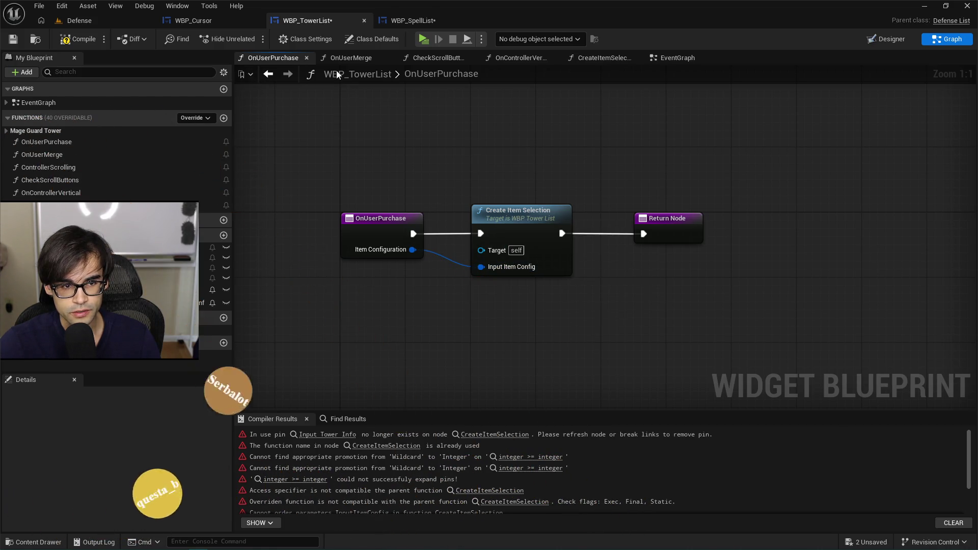
{"action": "left_click", "coordinate": [368, 60]}
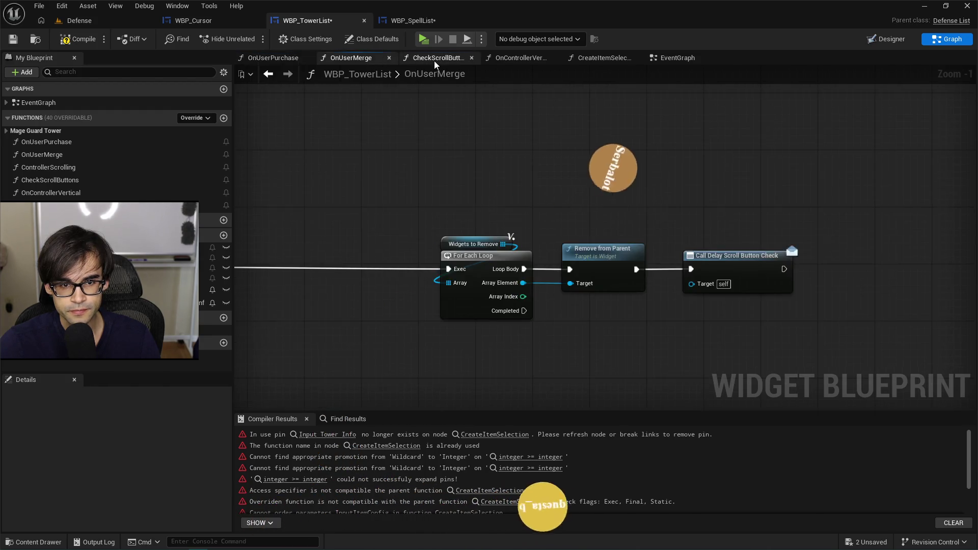
- Flip through the other function graphs and return to the EventGraph's purchase binding
{"action": "left_click", "coordinate": [434, 60]}
{"action": "left_click", "coordinate": [516, 60]}
{"action": "left_click", "coordinate": [676, 60]}
{"action": "left_click_drag", "start_coordinate": [463, 117], "coordinate": [469, 152]}
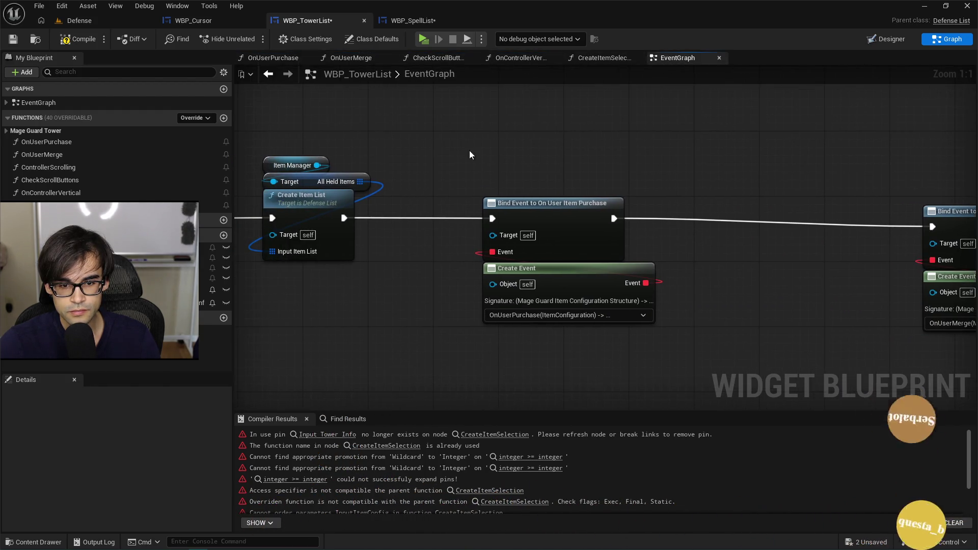
- Search the Create Event function list for 'create' but leave it on OnUserPurchase
{"action": "left_click", "coordinate": [553, 316]}
{"action": "type", "text": "c"}
{"action": "key", "text": "Escape"}
{"action": "left_click", "coordinate": [554, 316]}
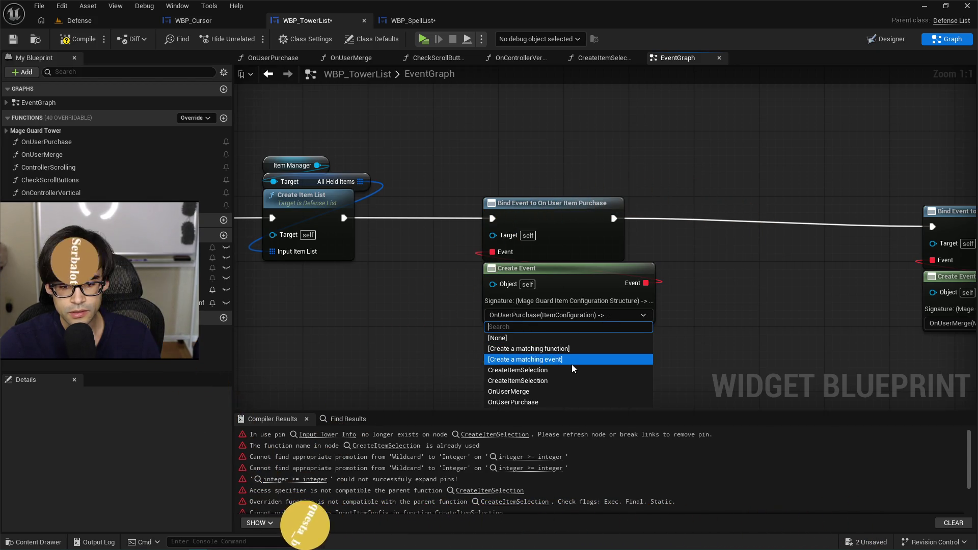
{"action": "type", "text": "create"}
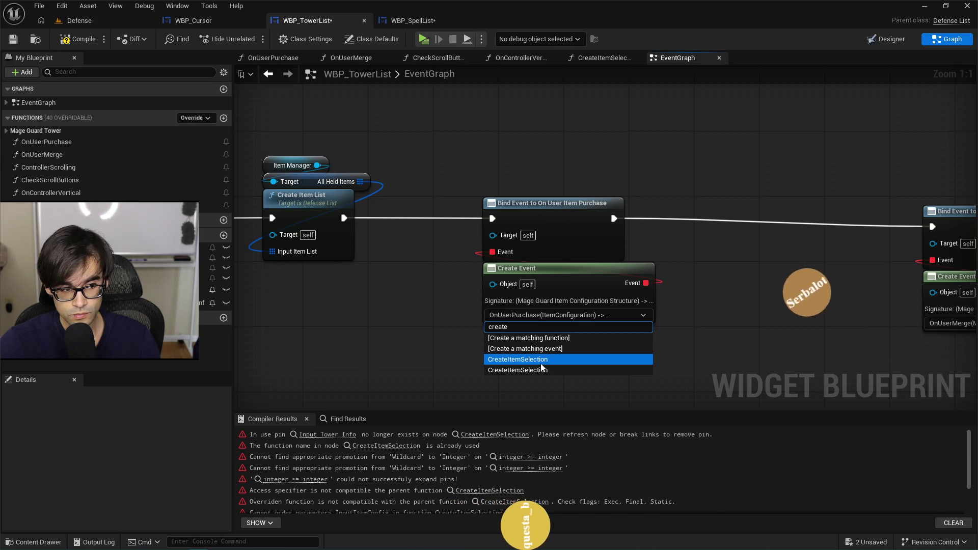
{"action": "left_click", "coordinate": [469, 364]}
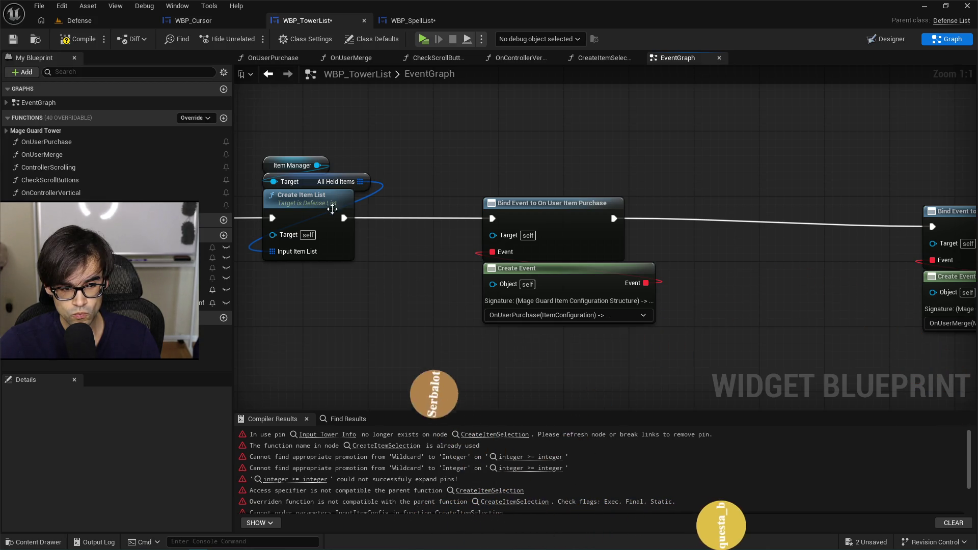
{"action": "left_click", "coordinate": [550, 316]}
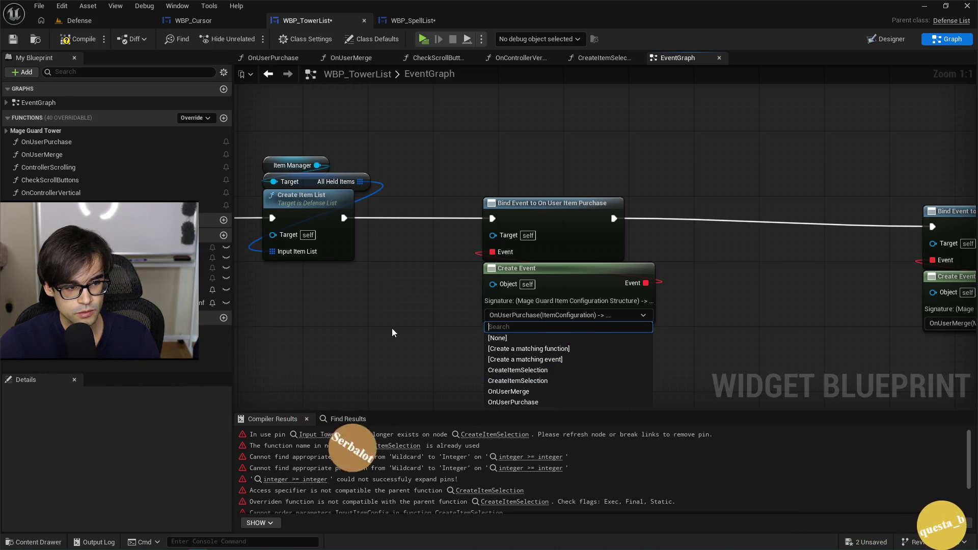
{"action": "left_click", "coordinate": [387, 351]}
{"action": "left_click_drag", "start_coordinate": [356, 333], "coordinate": [425, 361]}
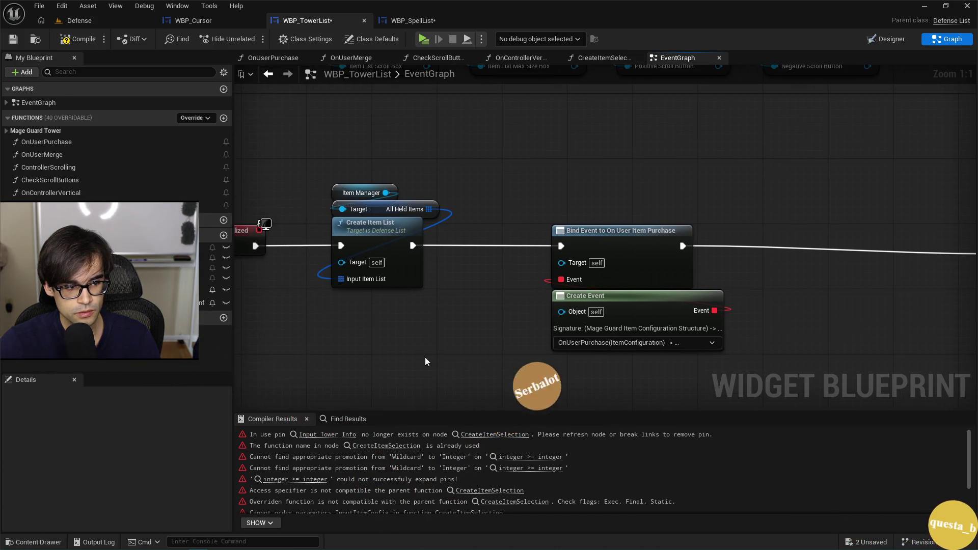
- Inspect the CreateItemSelection definition and locate the duplicate under the Mage Guard Tower category
{"action": "double_click", "coordinate": [67, 137]}
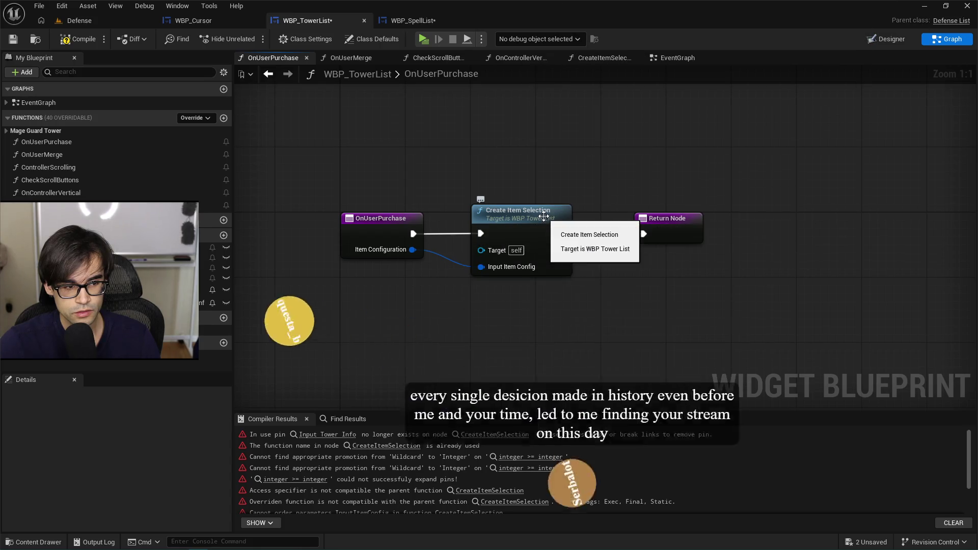
{"action": "left_click", "coordinate": [544, 216]}
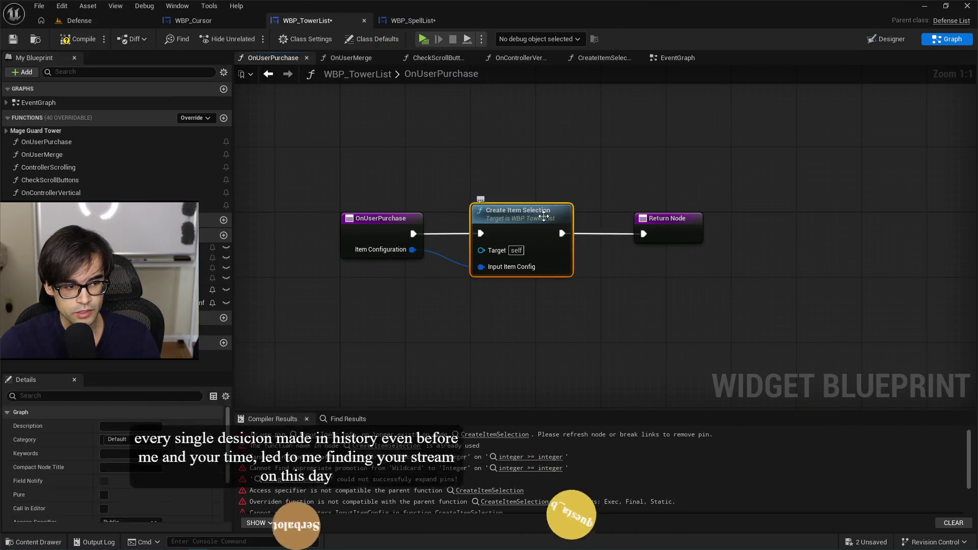
{"action": "double_click", "coordinate": [544, 216]}
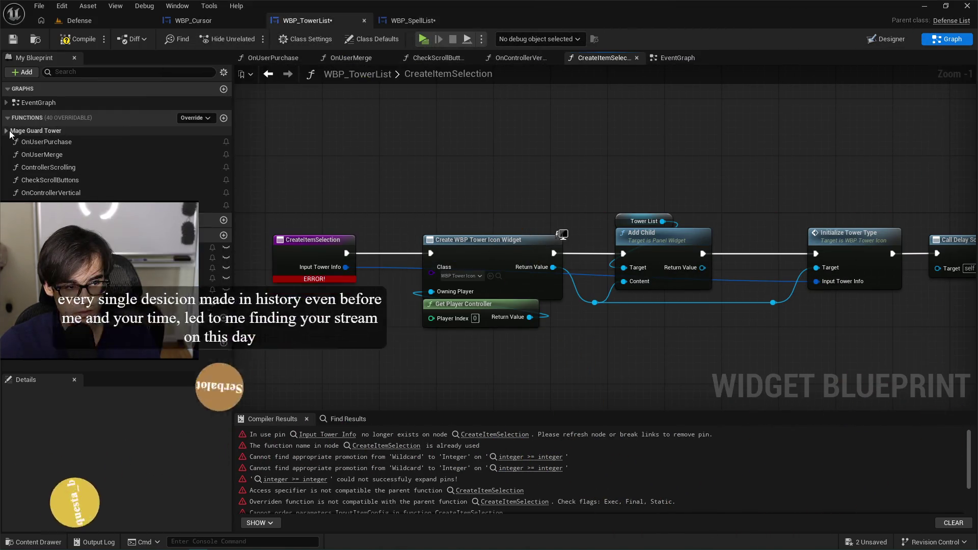
{"action": "left_click", "coordinate": [10, 132]}
{"action": "left_click", "coordinate": [56, 142]}
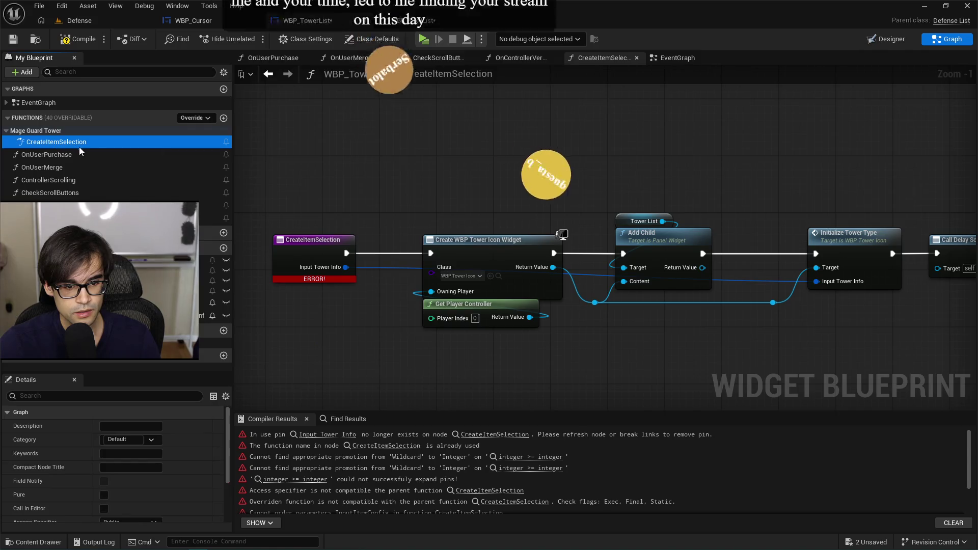
{"action": "scroll", "coordinate": [491, 237], "scroll_direction": "down", "scroll_amount": 3}
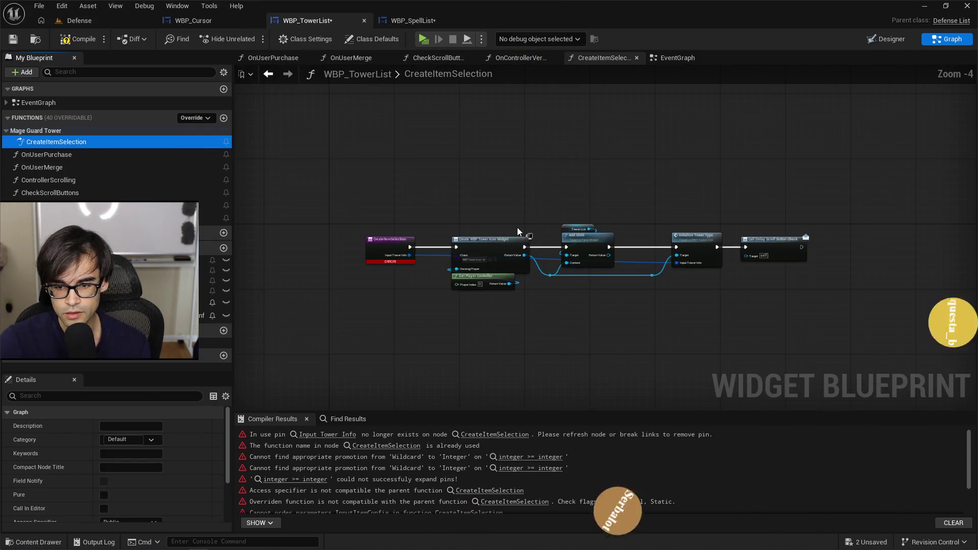
{"action": "scroll", "coordinate": [518, 232], "scroll_direction": "up", "scroll_amount": 1}
{"action": "left_click_drag", "start_coordinate": [403, 187], "coordinate": [919, 337]}
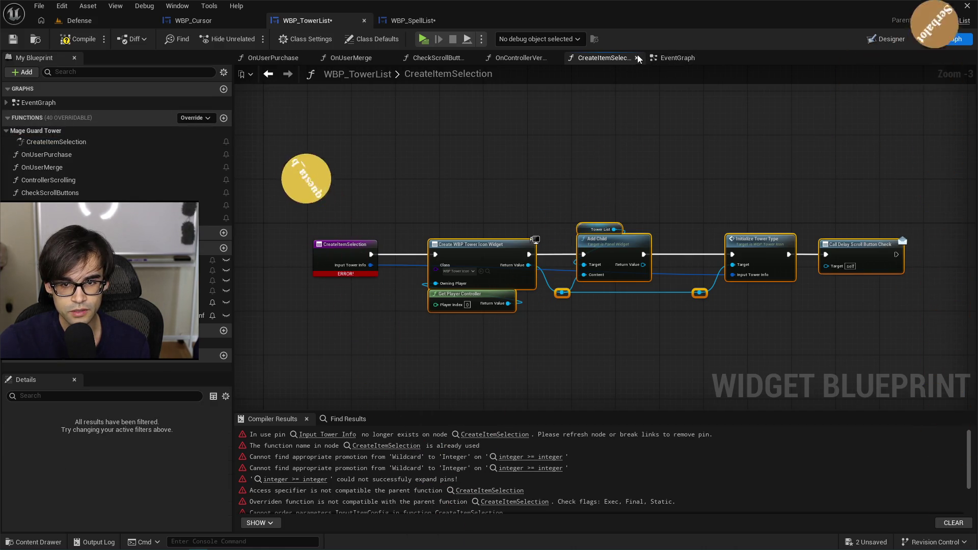
- Close the CreateItemSelection graph and delete that function, confirming the prompt
{"action": "left_click", "coordinate": [637, 57]}
{"action": "right_click", "coordinate": [86, 145]}
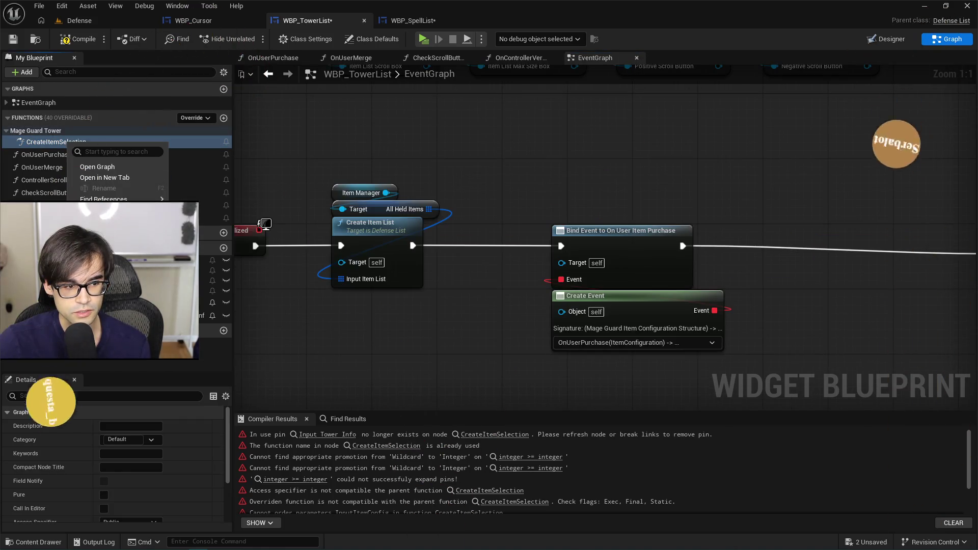
{"action": "key", "text": "Delete"}
{"action": "left_click", "coordinate": [559, 300]}
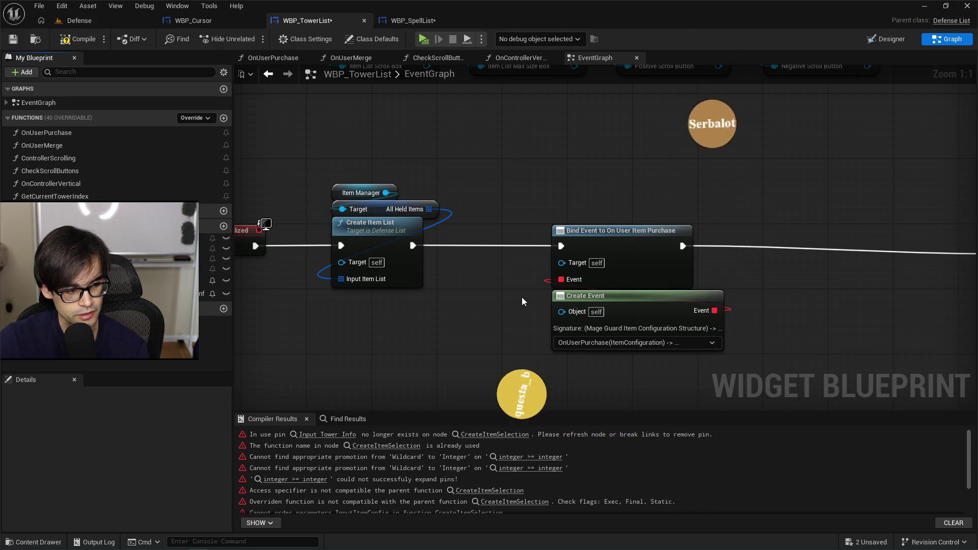
- Point the purchase Create Event at CreateItemSelection(InputItemConfig) instead of OnUserPurchase
{"action": "left_click_drag", "start_coordinate": [519, 298], "coordinate": [457, 292]}
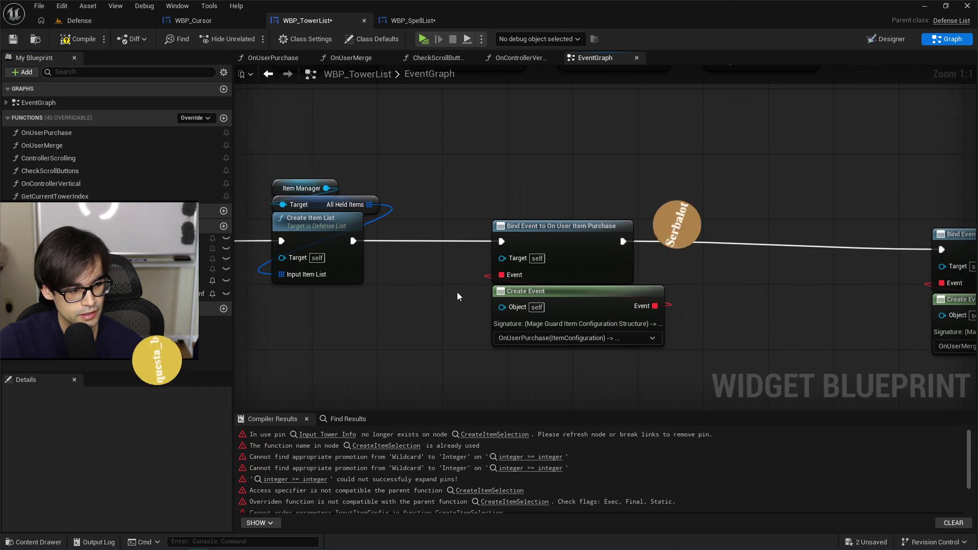
{"action": "left_click", "coordinate": [648, 339]}
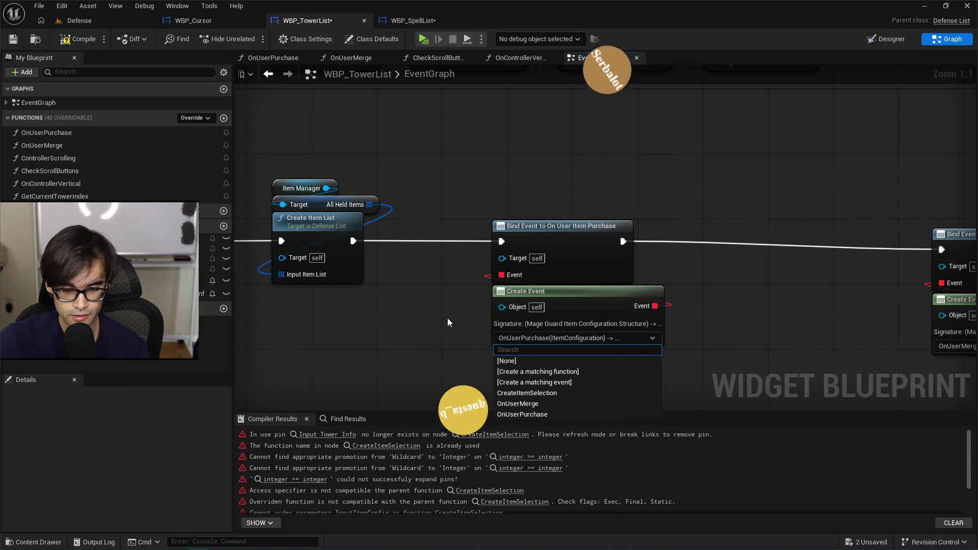
{"action": "left_click", "coordinate": [526, 393]}
{"action": "left_click_drag", "start_coordinate": [449, 286], "coordinate": [400, 276]}
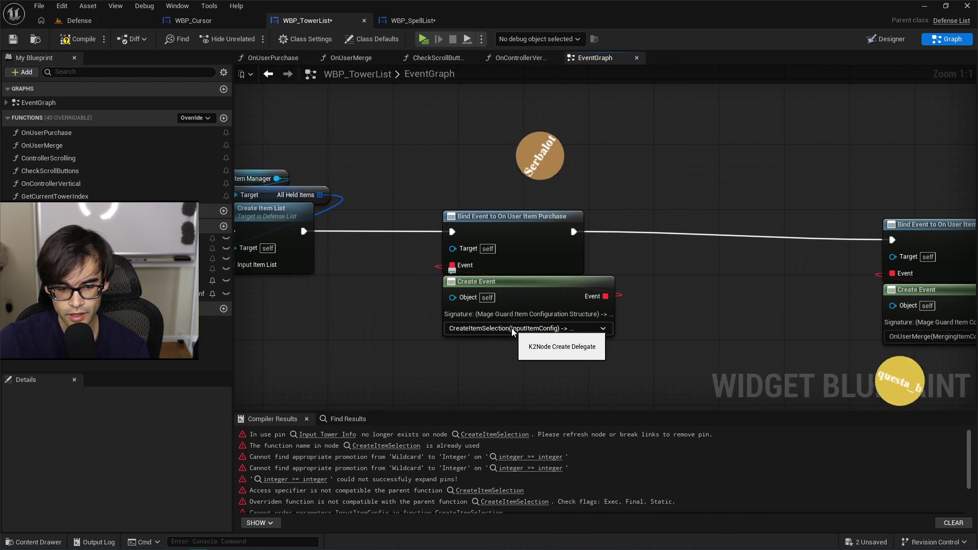
{"action": "left_click", "coordinate": [513, 332]}
{"action": "left_click", "coordinate": [527, 382]}
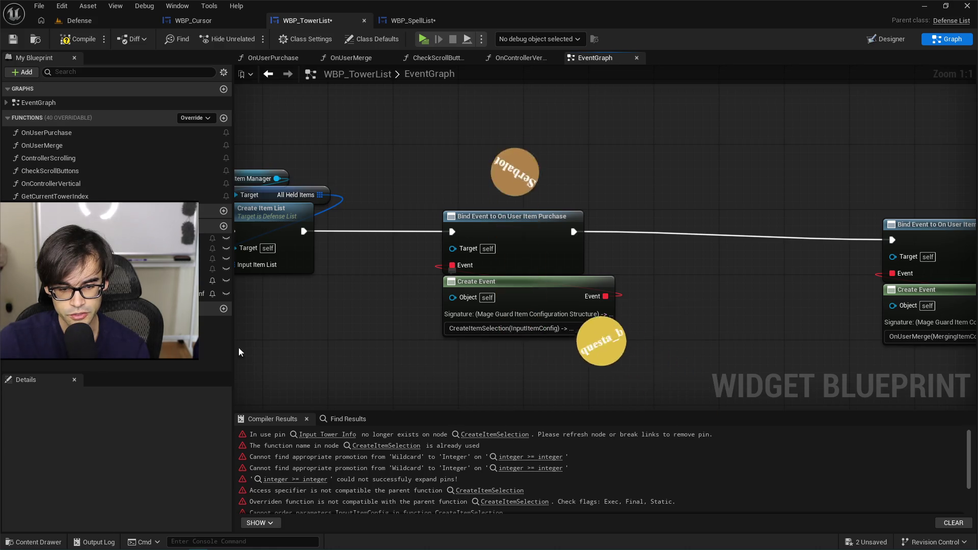
- Compile and tidy the purchase Bind Event and Create Event nodes
{"action": "left_click", "coordinate": [74, 40]}
{"action": "left_click_drag", "start_coordinate": [490, 261], "coordinate": [499, 221]}
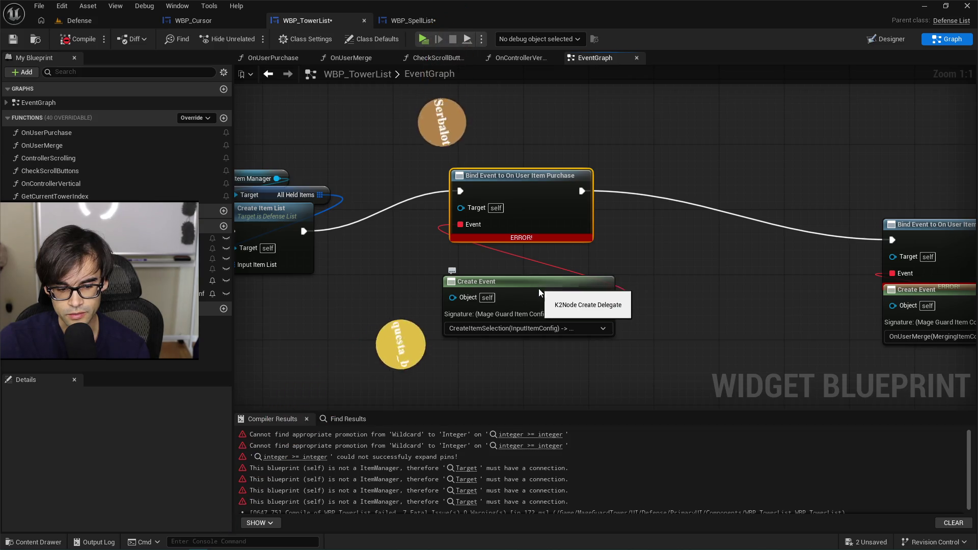
{"action": "mouse_move", "coordinate": [487, 181]}
{"action": "left_mouse_down"}
{"action": "mouse_move", "coordinate": [488, 222]}
{"action": "mouse_move", "coordinate": [492, 205]}
{"action": "mouse_move", "coordinate": [476, 218]}
{"action": "left_mouse_up"}
{"action": "mouse_move", "coordinate": [465, 177]}
{"action": "left_mouse_down"}
{"action": "mouse_move", "coordinate": [524, 173]}
{"action": "mouse_move", "coordinate": [584, 297]}
{"action": "left_mouse_up"}
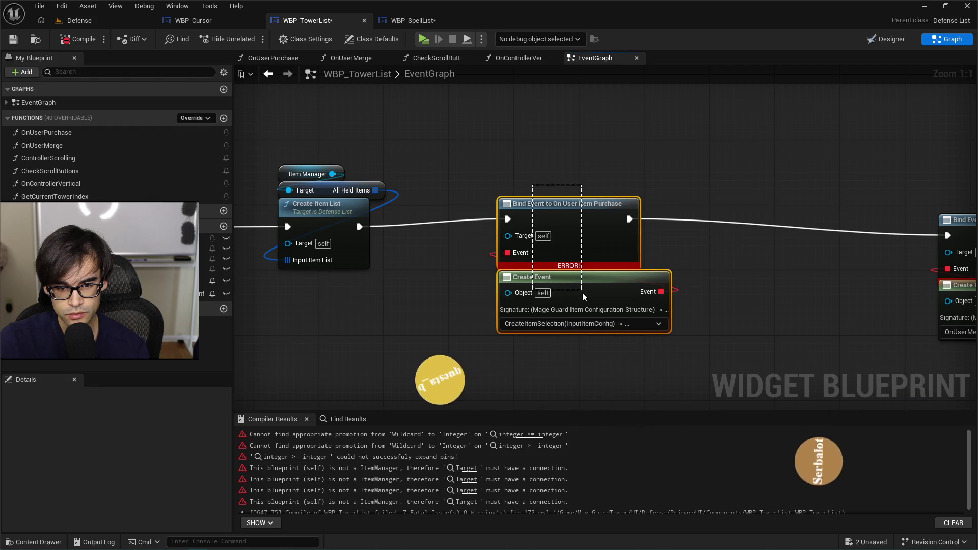
{"action": "left_click_drag", "start_coordinate": [579, 211], "coordinate": [580, 219]}
- Duplicate the Item Manager getter, wire it into the Bind Event's Target, and recompile
{"action": "left_click", "coordinate": [288, 174]}
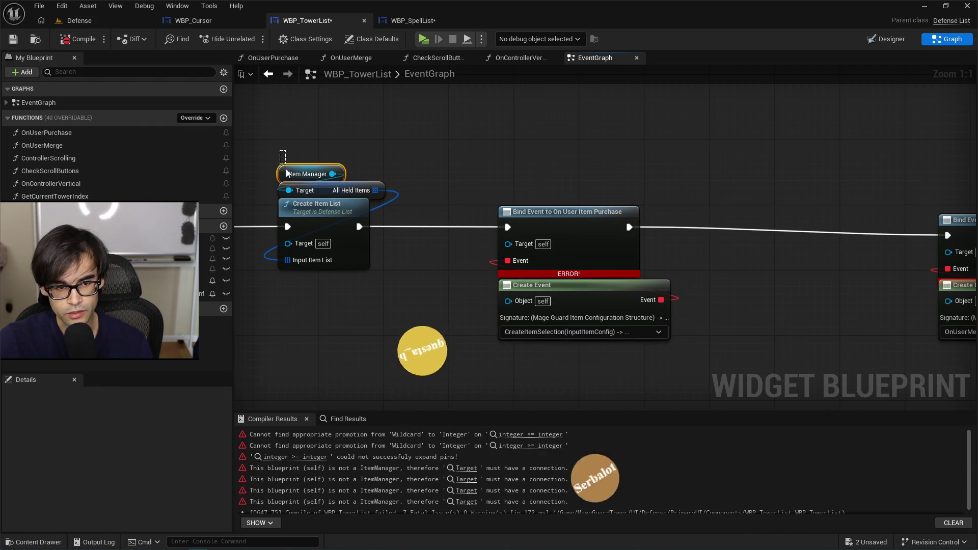
{"action": "key", "text": "ctrl+c"}
{"action": "key", "text": "ctrl+v"}
{"action": "mouse_move", "coordinate": [520, 141]}
{"action": "left_mouse_down"}
{"action": "mouse_move", "coordinate": [520, 251]}
{"action": "mouse_move", "coordinate": [509, 243]}
{"action": "mouse_move", "coordinate": [513, 191]}
{"action": "mouse_move", "coordinate": [520, 199]}
{"action": "left_mouse_up"}
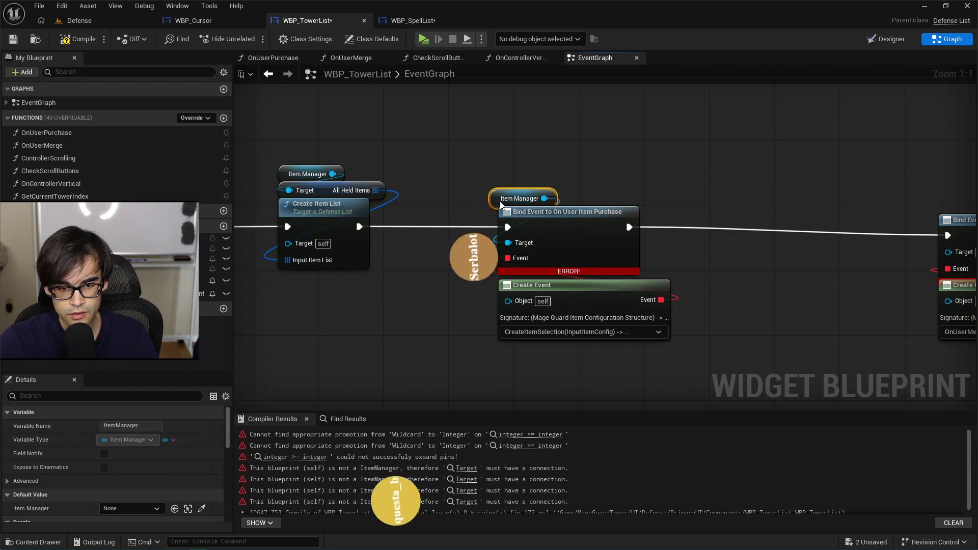
{"action": "left_click", "coordinate": [80, 39]}
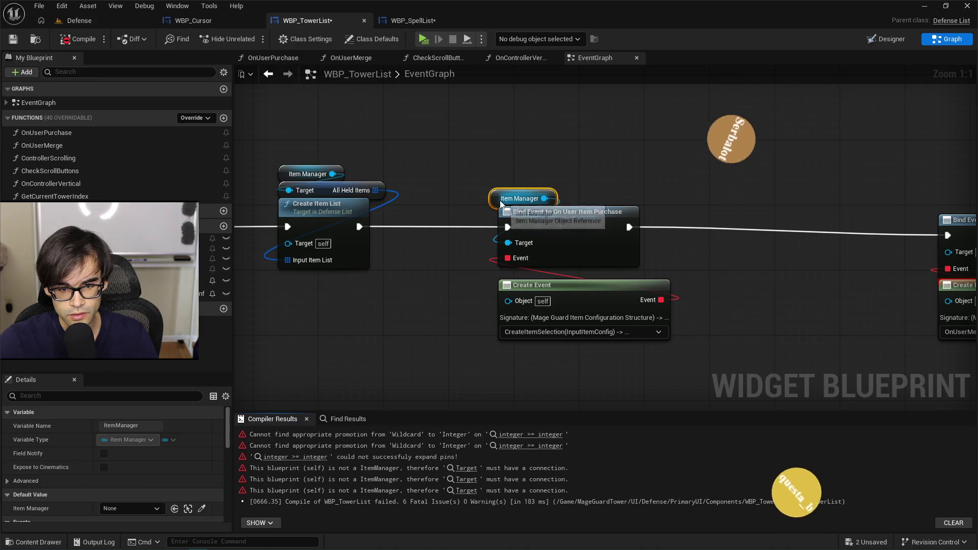
{"action": "left_click", "coordinate": [453, 279]}
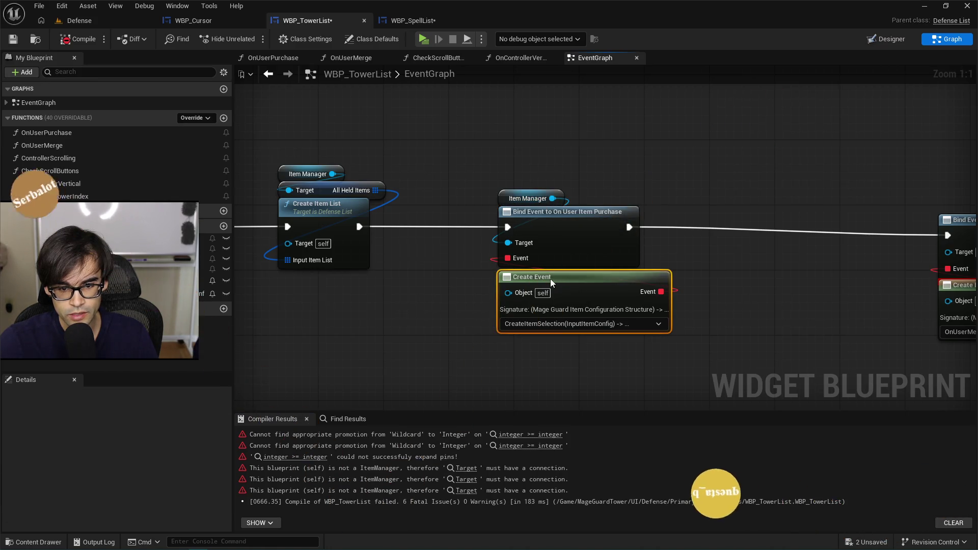
- Wire another Item Manager getter into Target of Bind Event to On User Item Merge
{"action": "left_click_drag", "start_coordinate": [844, 197], "coordinate": [484, 202]}
{"action": "left_click_drag", "start_coordinate": [265, 187], "coordinate": [380, 187]}
{"action": "left_click", "coordinate": [285, 206]}
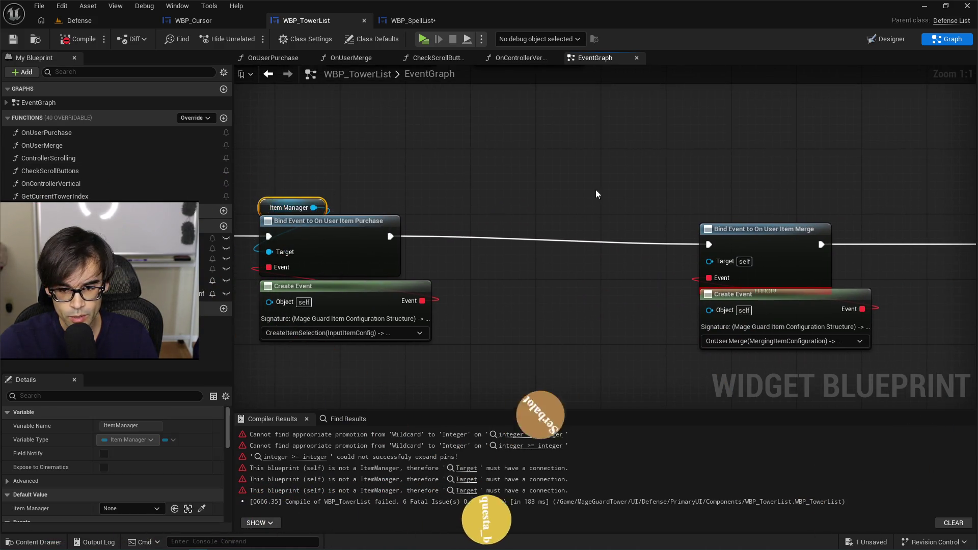
{"action": "left_click_drag", "start_coordinate": [595, 189], "coordinate": [522, 195]}
{"action": "key", "text": "ctrl+v"}
{"action": "left_click_drag", "start_coordinate": [620, 198], "coordinate": [584, 267]}
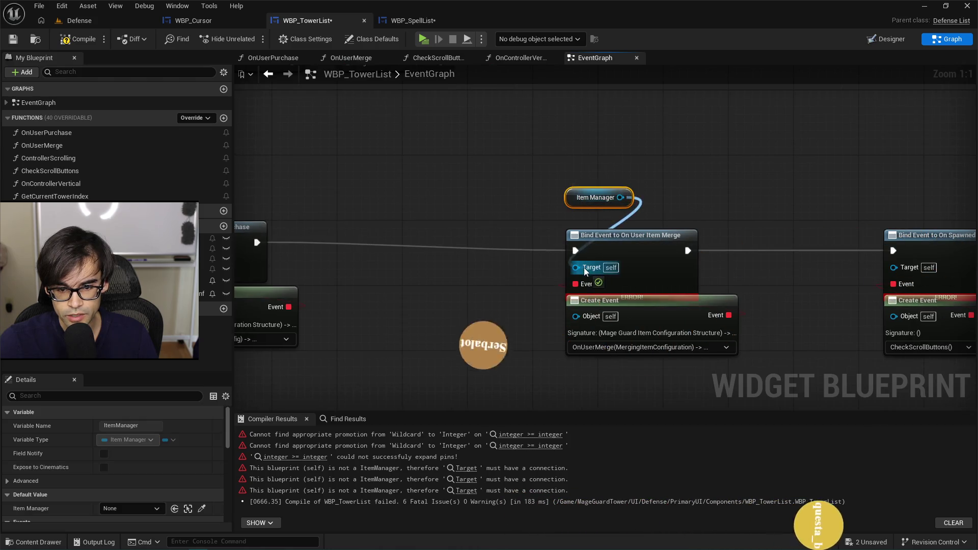
{"action": "left_click_drag", "start_coordinate": [566, 202], "coordinate": [569, 226]}
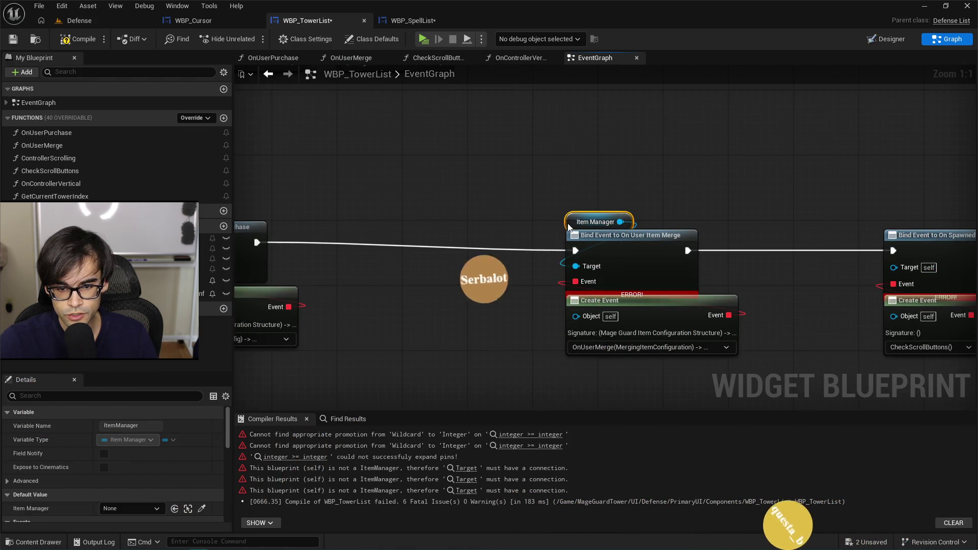
- Delete the Create Item Selection call and its wires from OnUserPurchase
{"action": "double_click", "coordinate": [46, 133]}
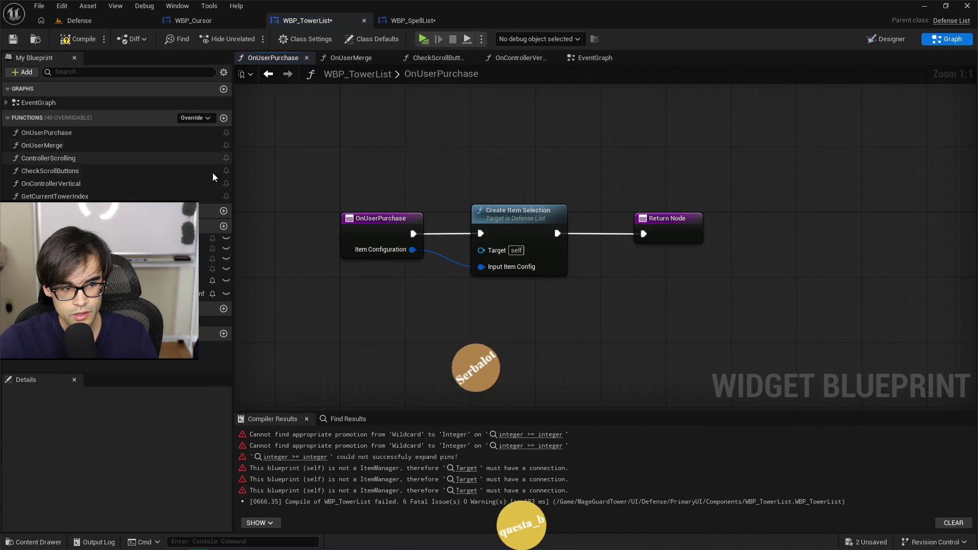
{"action": "left_click_drag", "start_coordinate": [528, 230], "coordinate": [529, 262]}
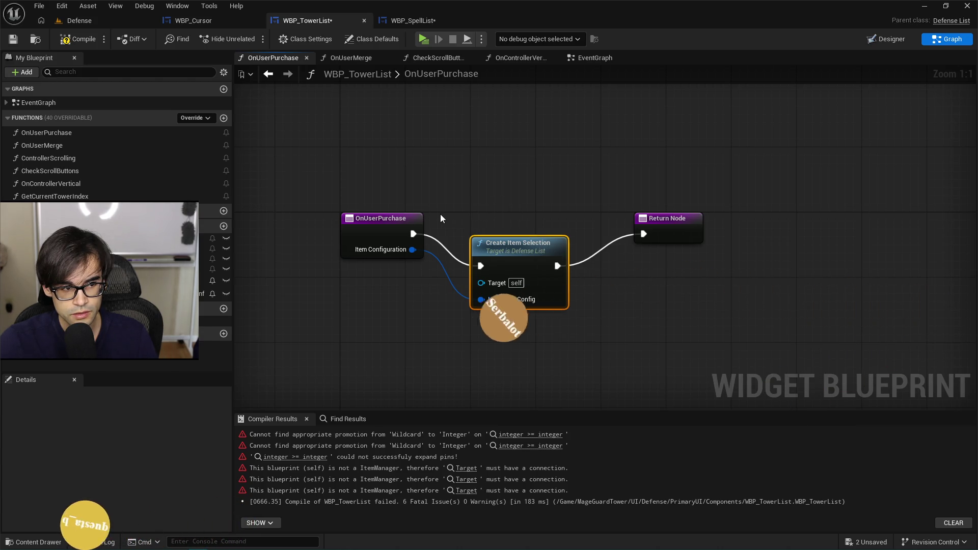
{"action": "left_click_drag", "start_coordinate": [460, 222], "coordinate": [530, 280]}
{"action": "left_click_drag", "start_coordinate": [576, 319], "coordinate": [583, 325]}
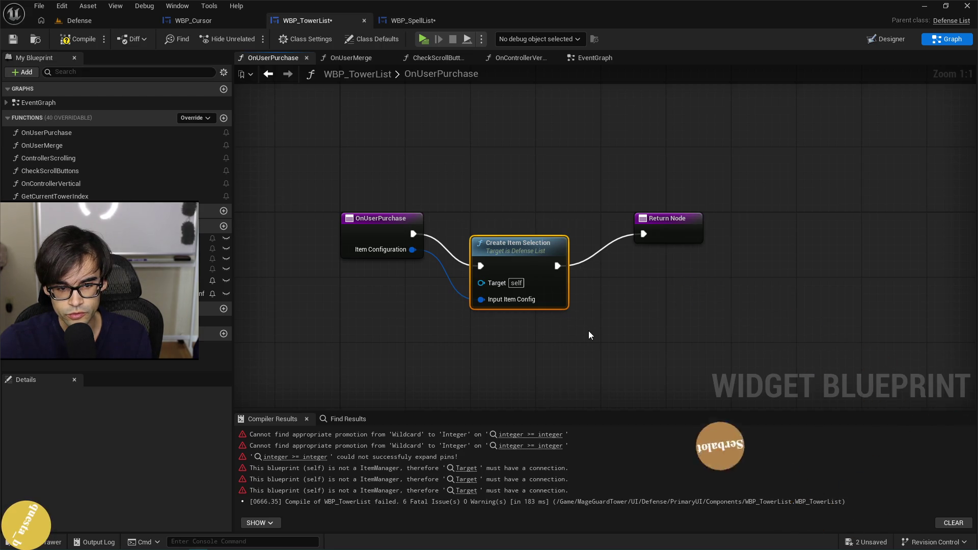
{"action": "key", "text": "Delete"}
{"action": "left_click", "coordinate": [576, 56]}
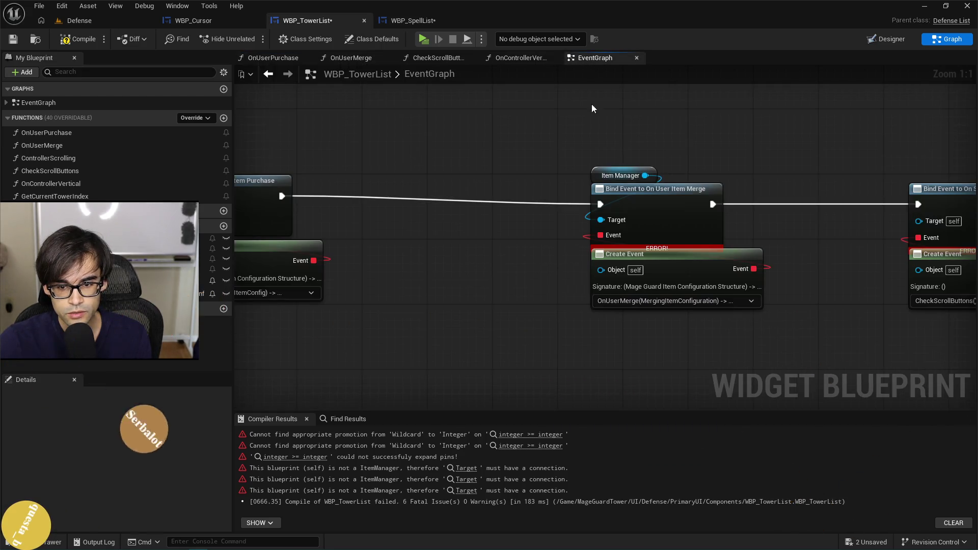
- Bind the merge Create Event to CreateItemSelection, shift its nodes left, and compile and save WBP_TowerList
{"action": "left_click", "coordinate": [709, 303]}
{"action": "left_click", "coordinate": [662, 356]}
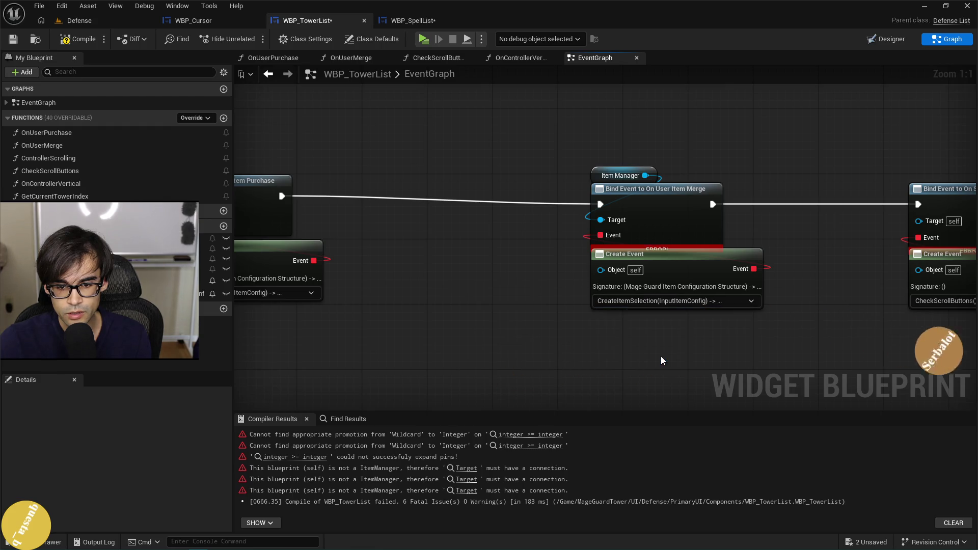
{"action": "mouse_move", "coordinate": [524, 249]}
{"action": "left_mouse_down"}
{"action": "mouse_move", "coordinate": [629, 241]}
{"action": "mouse_move", "coordinate": [600, 251]}
{"action": "mouse_move", "coordinate": [597, 171]}
{"action": "left_mouse_up"}
{"action": "left_click_drag", "start_coordinate": [698, 349], "coordinate": [783, 353]}
{"action": "left_click_drag", "start_coordinate": [756, 210], "coordinate": [623, 203]}
{"action": "left_click", "coordinate": [70, 41]}
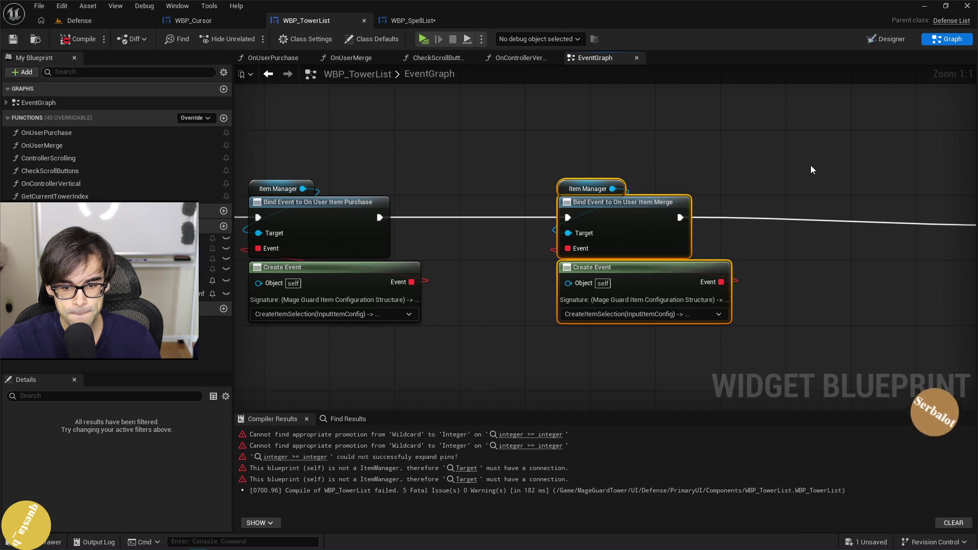
{"action": "left_click_drag", "start_coordinate": [811, 165], "coordinate": [464, 154]}
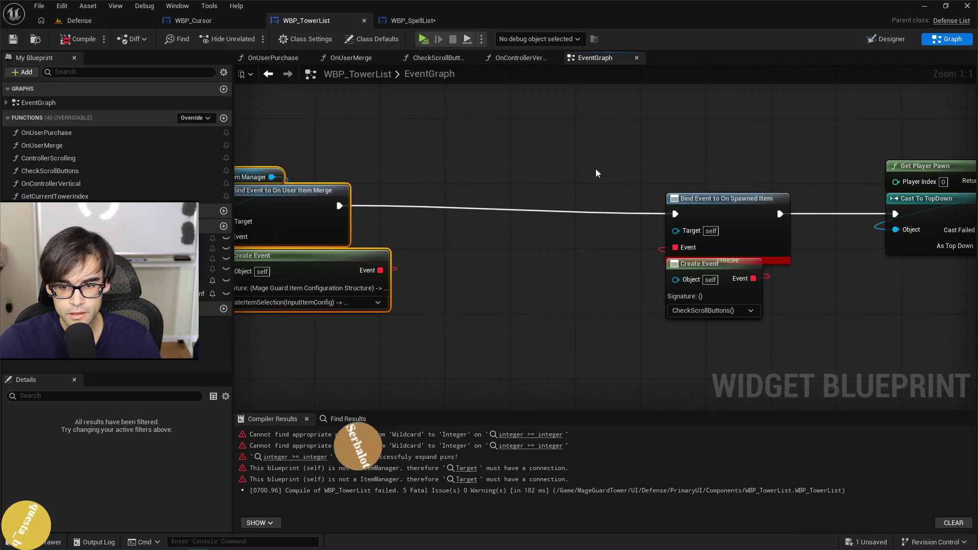
- Move the On Spawned Item binding nodes left and look through its Create Event's function list
{"action": "left_click_drag", "start_coordinate": [597, 173], "coordinate": [814, 301]}
{"action": "mouse_move", "coordinate": [735, 211]}
{"action": "left_mouse_down"}
{"action": "mouse_move", "coordinate": [693, 195]}
{"action": "mouse_move", "coordinate": [587, 203]}
{"action": "left_mouse_up"}
{"action": "left_click", "coordinate": [558, 168]}
{"action": "left_click", "coordinate": [606, 306]}
{"action": "left_click", "coordinate": [606, 306]}
{"action": "left_click", "coordinate": [605, 306]}
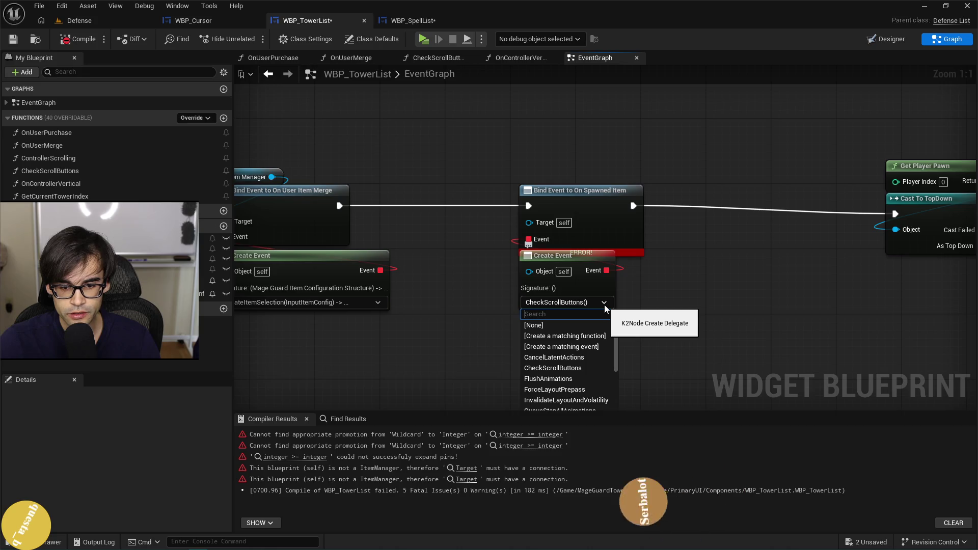
{"action": "scroll", "coordinate": [582, 362], "scroll_direction": "down", "scroll_amount": 5}
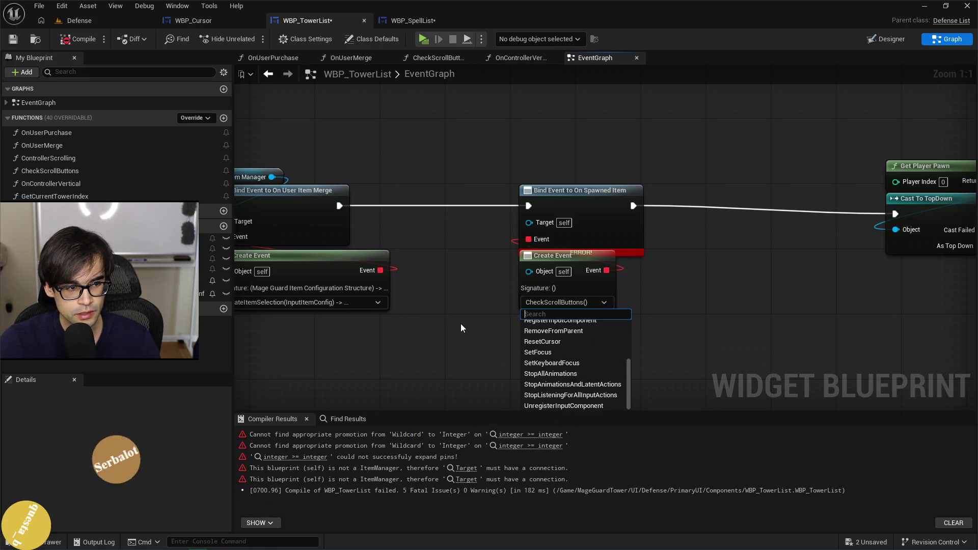
- Delete the CheckScrollButtons function and go back to the event graph
{"action": "double_click", "coordinate": [99, 172]}
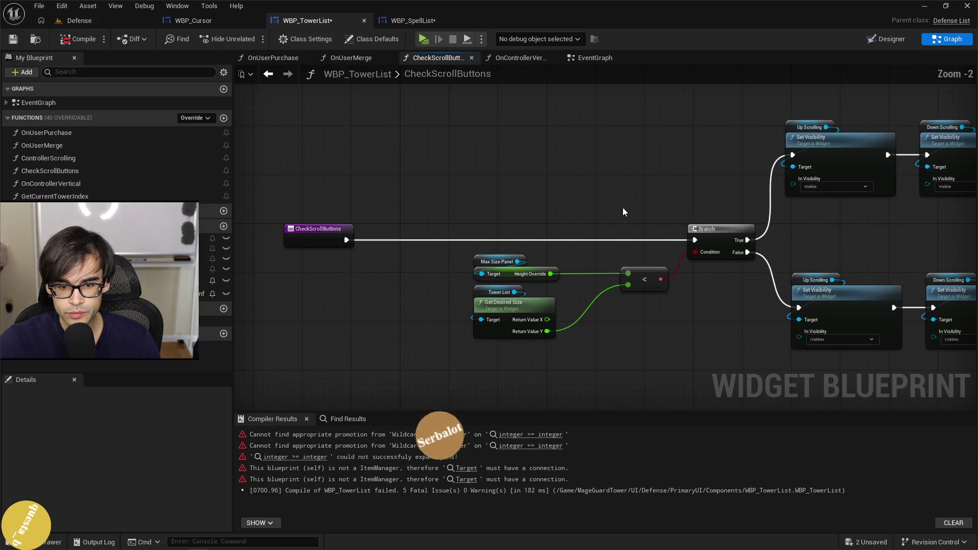
{"action": "right_click", "coordinate": [75, 174]}
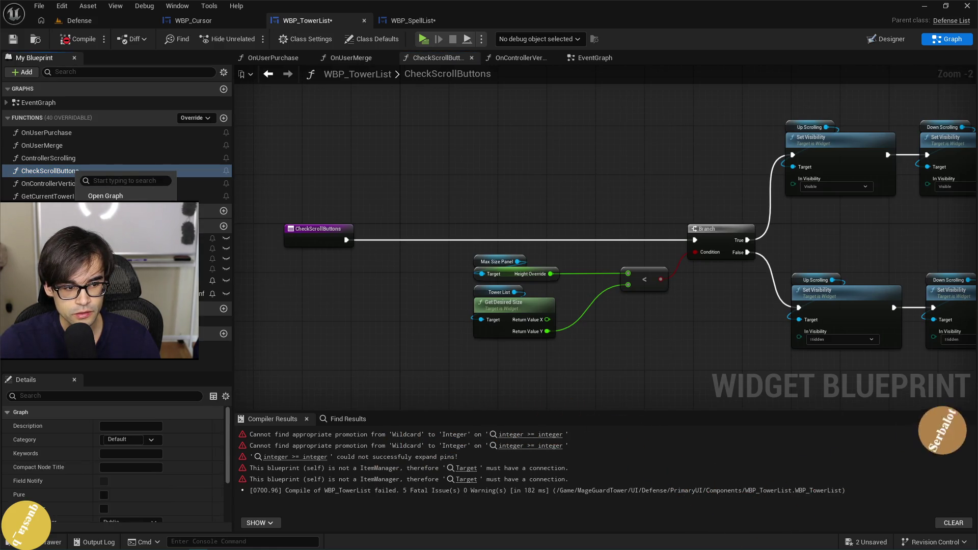
{"action": "left_click", "coordinate": [102, 232]}
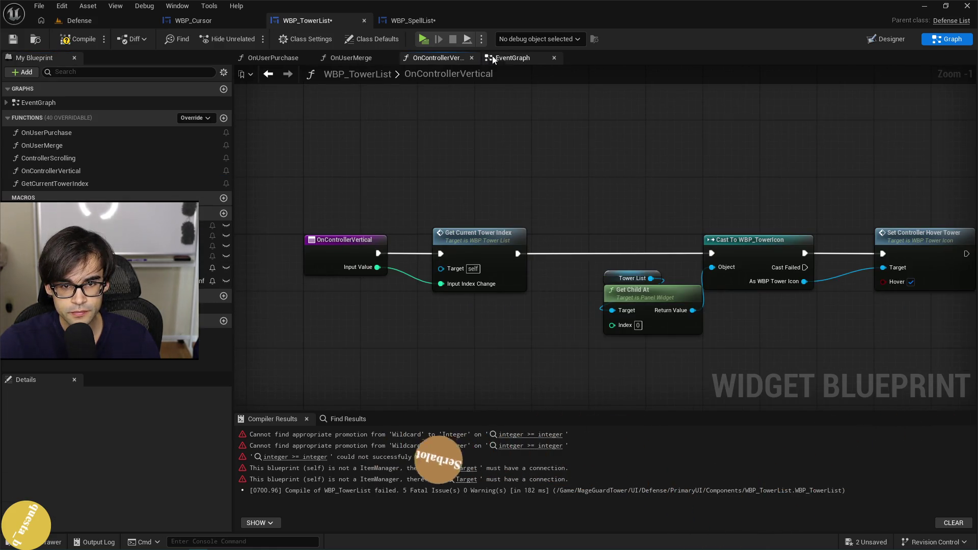
{"action": "left_click", "coordinate": [492, 57]}
- Search the Create Event's functions for a check function, then delete the old Create Event node
{"action": "left_click", "coordinate": [571, 304]}
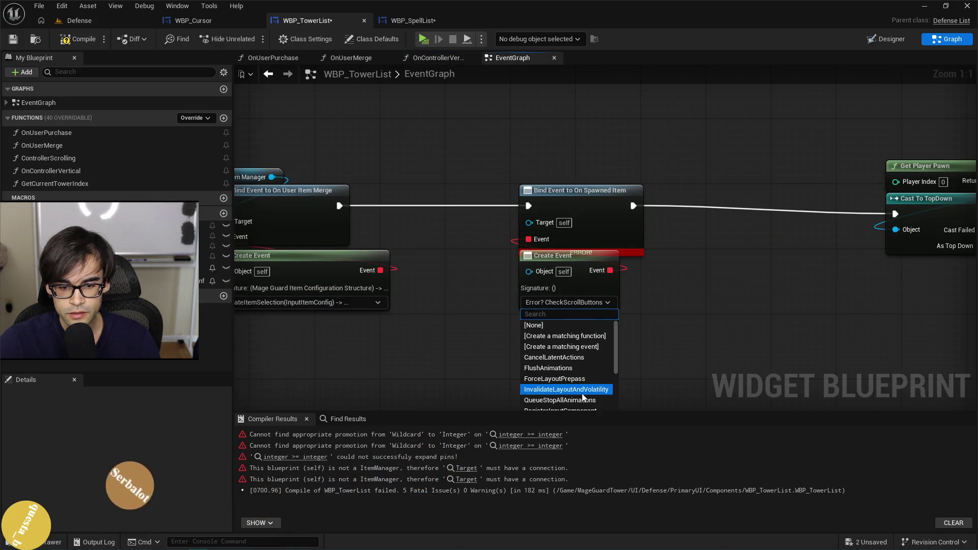
{"action": "scroll", "coordinate": [585, 358], "scroll_direction": "down", "scroll_amount": 5}
{"action": "type", "text": "che"}
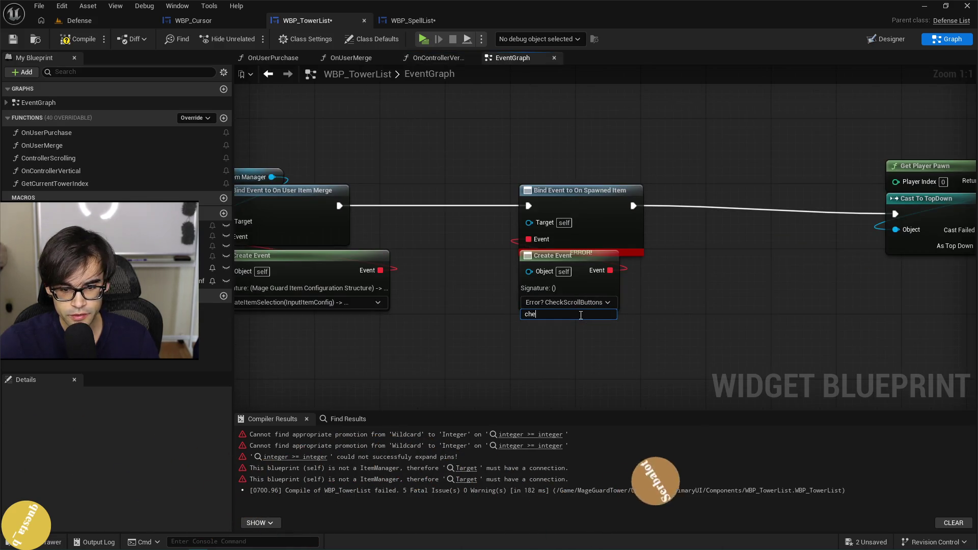
{"action": "key", "text": "alt+Tab"}
{"action": "scroll", "coordinate": [409, 331], "scroll_direction": "down", "scroll_amount": 10}
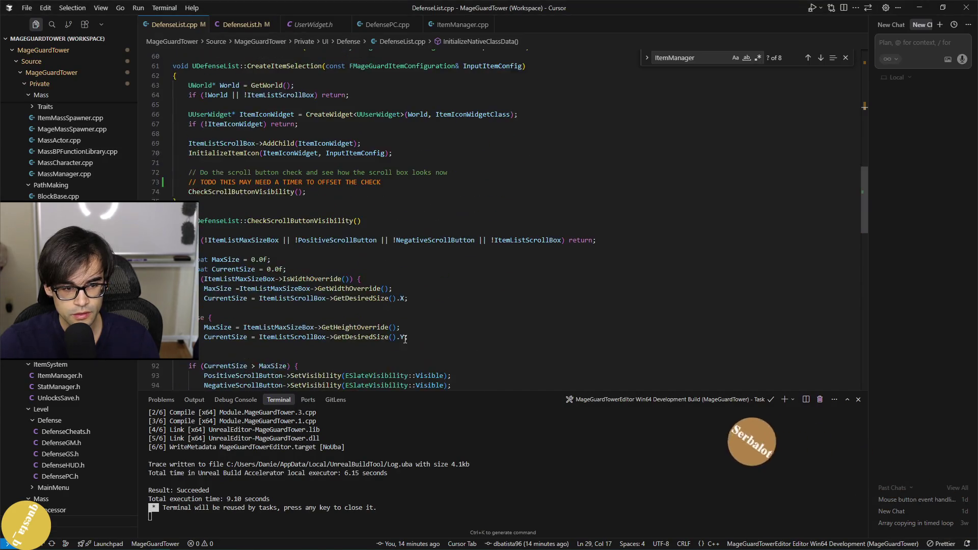
{"action": "key", "text": "alt+Tab"}
{"action": "left_click", "coordinate": [570, 302]}
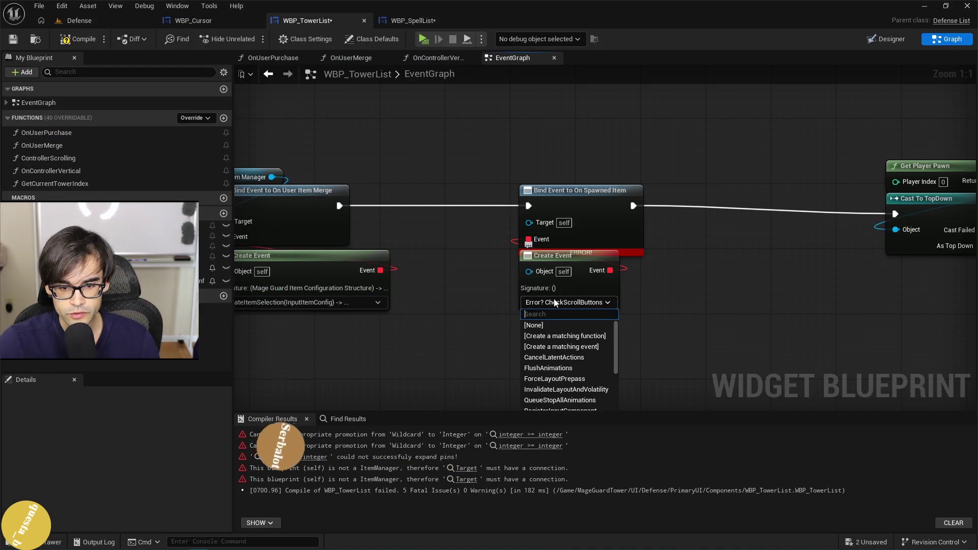
{"action": "type", "text": "check"}
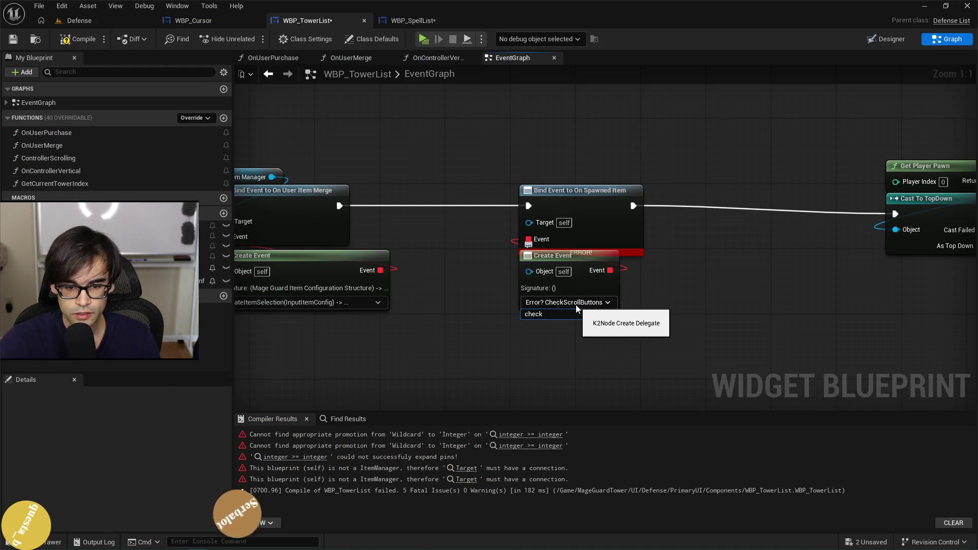
{"action": "left_click", "coordinate": [586, 281]}
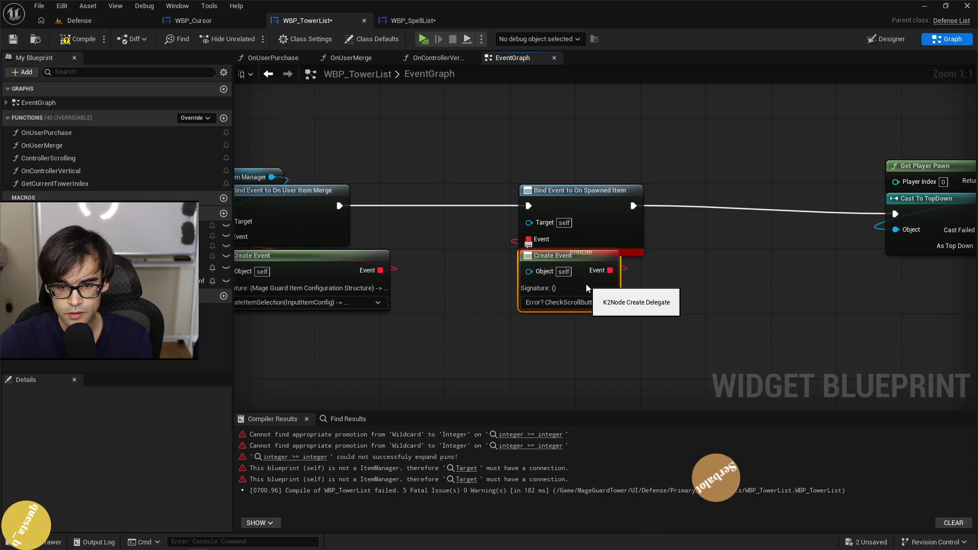
{"action": "key", "text": "Delete"}
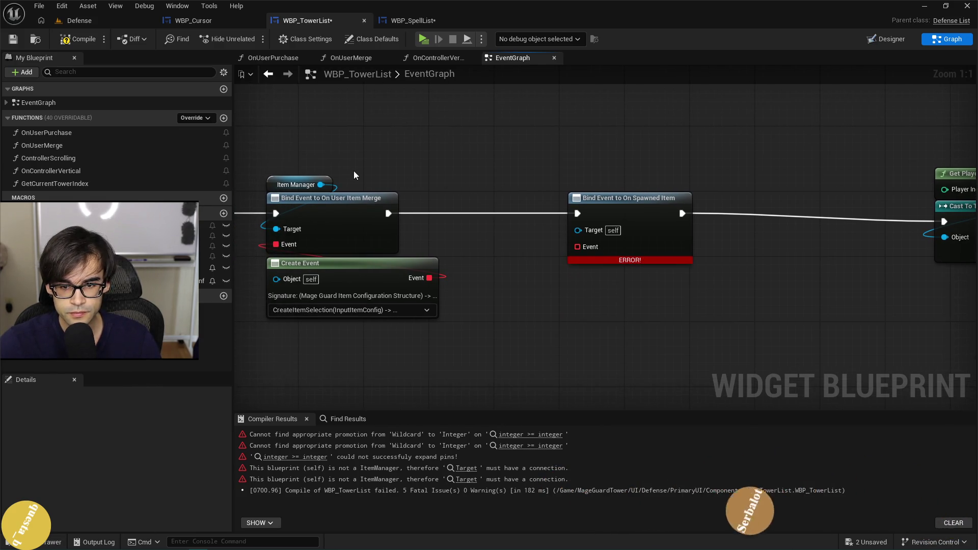
- Paste an Item Manager getter as Target and add a fresh Create Event wired to the Event pin
{"action": "key", "text": "ctrl+c"}
{"action": "key", "text": "ctrl+v"}
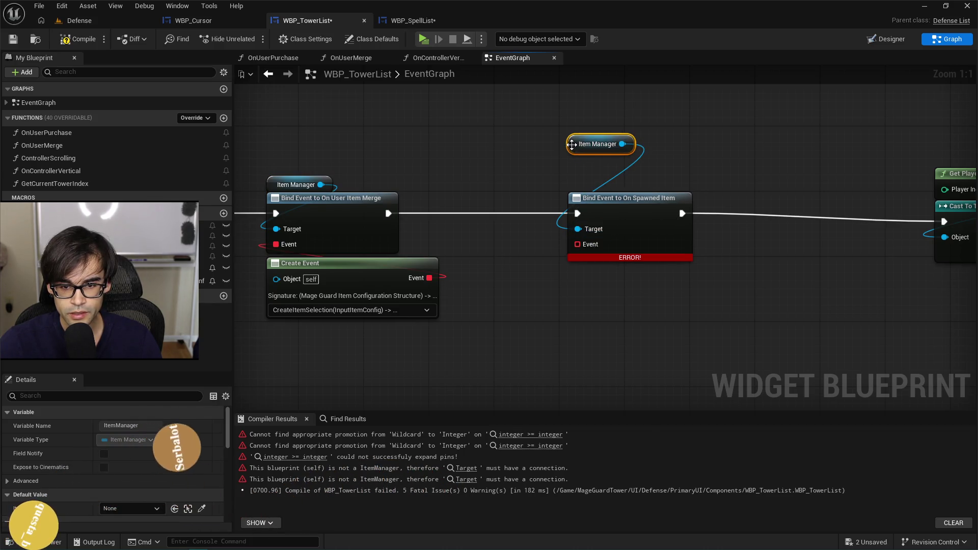
{"action": "left_click_drag", "start_coordinate": [576, 244], "coordinate": [583, 284]}
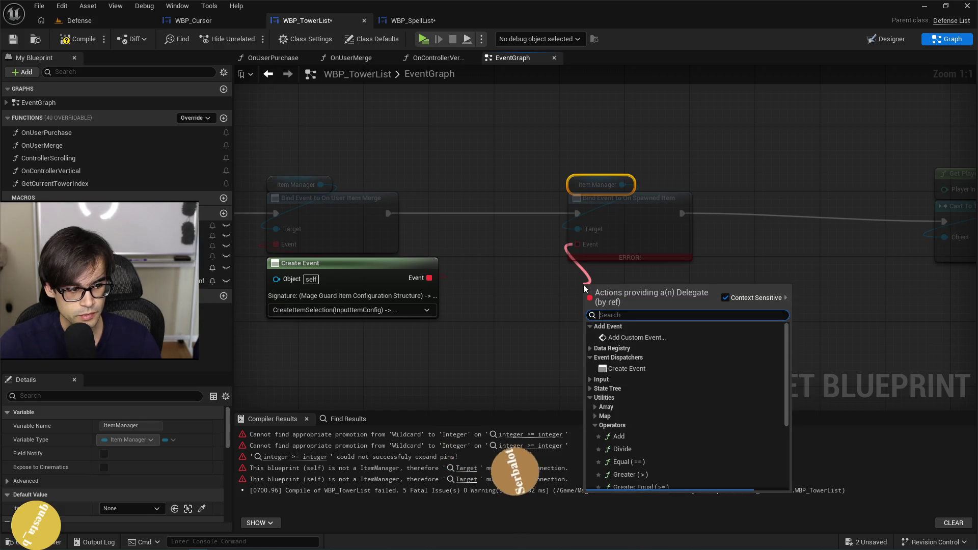
{"action": "type", "text": "create"}
{"action": "key", "text": "Return"}
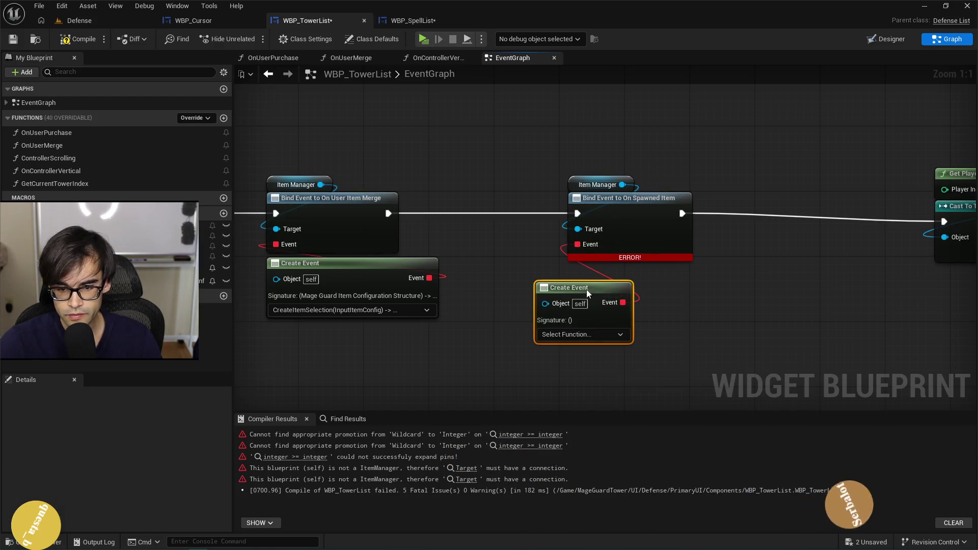
{"action": "left_click_drag", "start_coordinate": [592, 287], "coordinate": [624, 260]}
- Browse the new Create Event's function choices, then switch to DefenseList.h in the code editor
{"action": "left_click", "coordinate": [611, 309]}
{"action": "scroll", "coordinate": [631, 406], "scroll_direction": "up", "scroll_amount": 2}
{"action": "scroll", "coordinate": [633, 405], "scroll_direction": "up", "scroll_amount": 3}
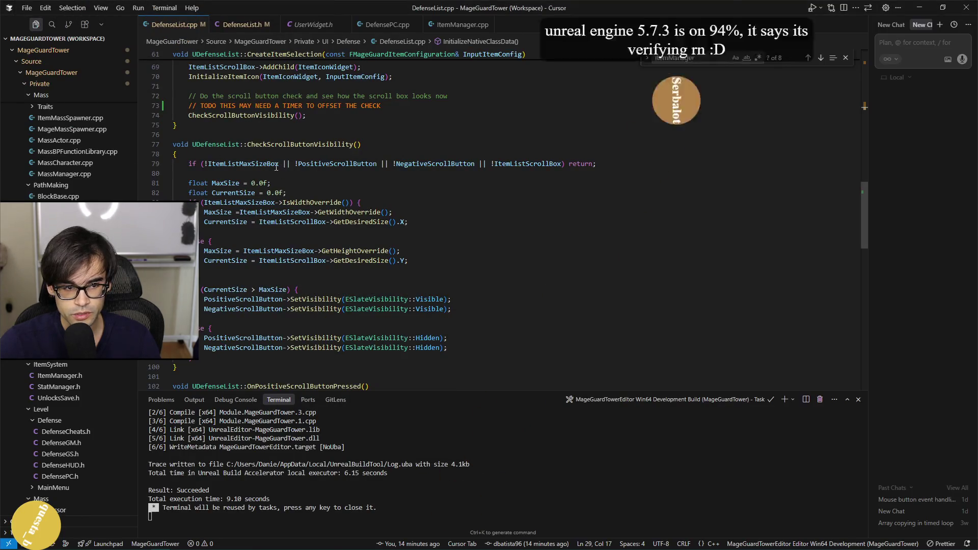
{"action": "key", "text": "alt+Tab"}
{"action": "left_click_drag", "start_coordinate": [476, 179], "coordinate": [555, 179]}
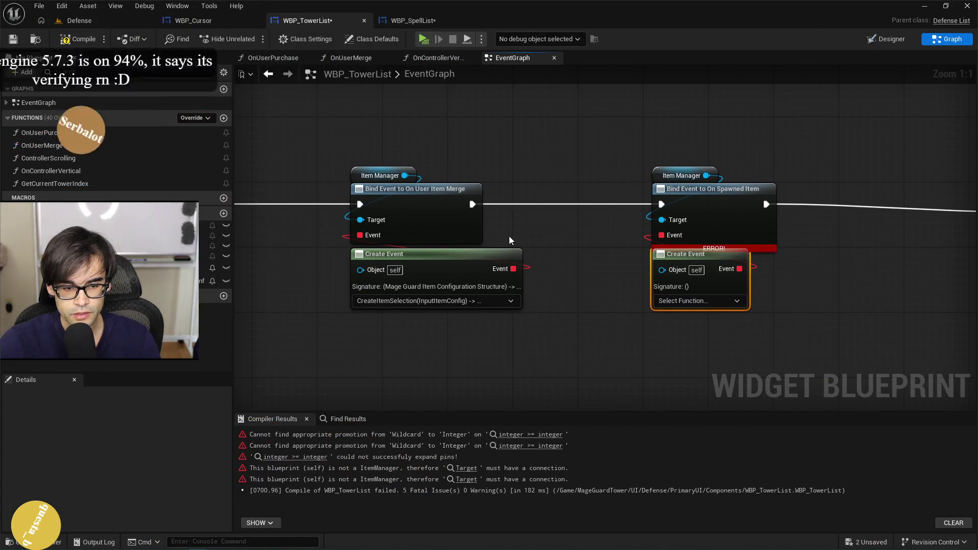
{"action": "key", "text": "alt+Tab"}
{"action": "left_click", "coordinate": [243, 24]}
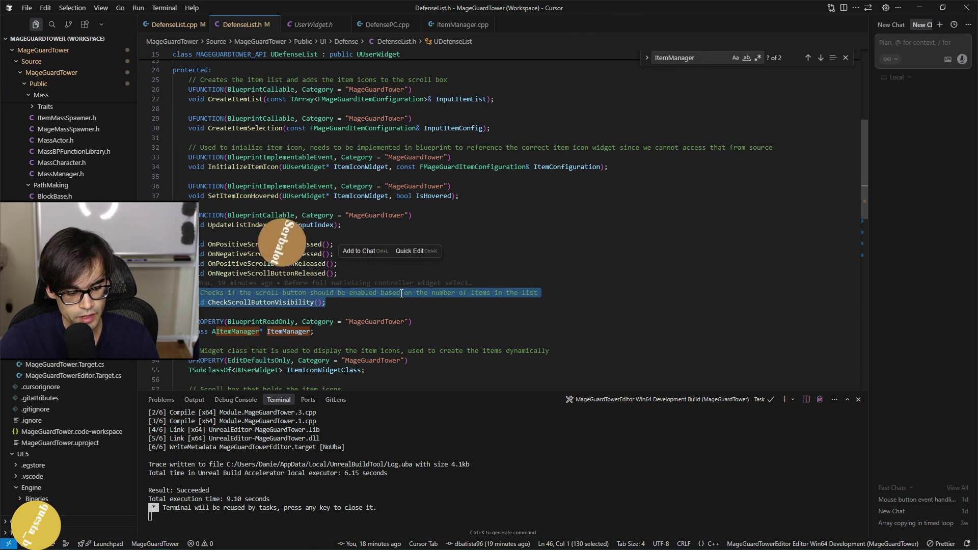
- Move the CheckScrollButtonVisibility declaration below CreateItemSelection as BlueprintCallable, removing stray blank lines
{"action": "key", "text": "Delete"}
{"action": "key", "text": "BackSpace"}
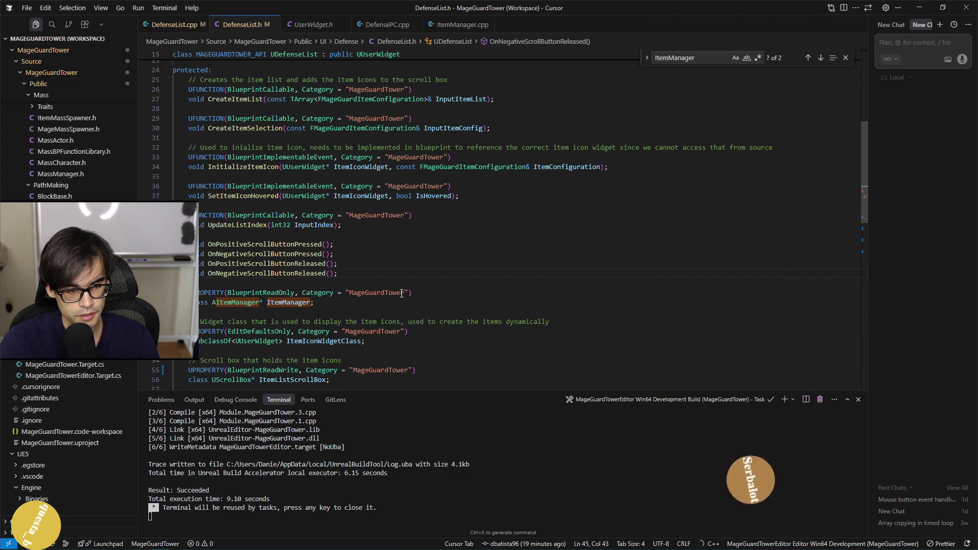
{"action": "key", "text": "Up"}
{"action": "key", "text": "Up"}
{"action": "key", "text": "Up"}
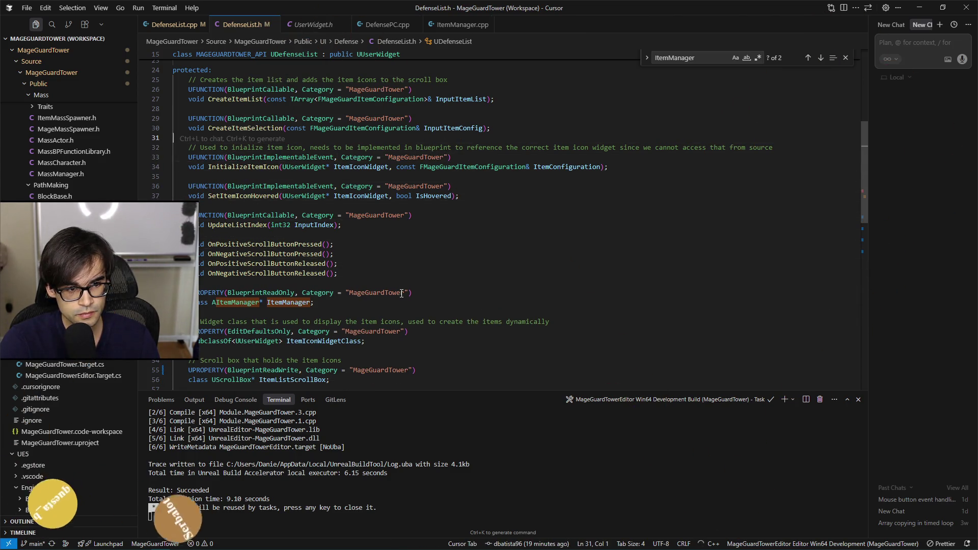
{"action": "key", "text": "ctrl+v"}
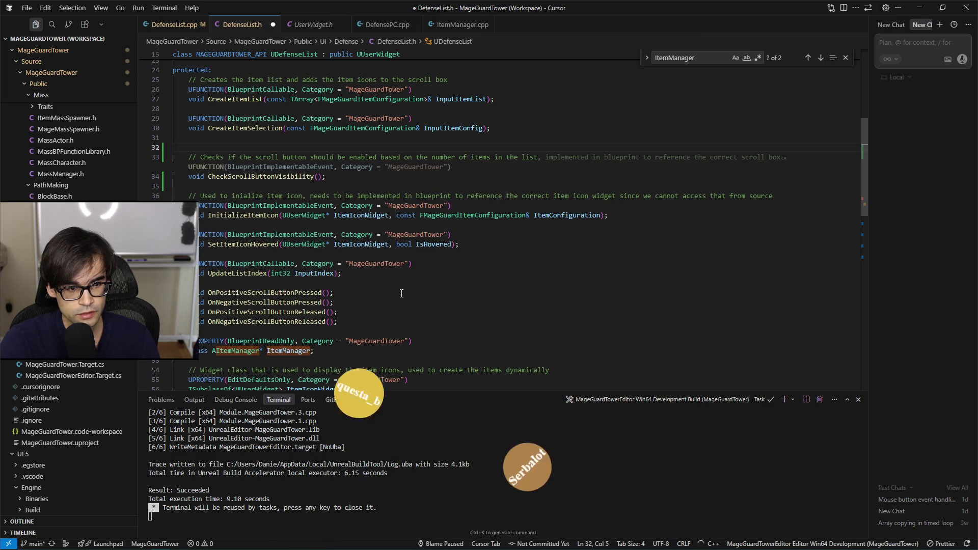
{"action": "key", "text": "Down"}
{"action": "key", "text": "Return"}
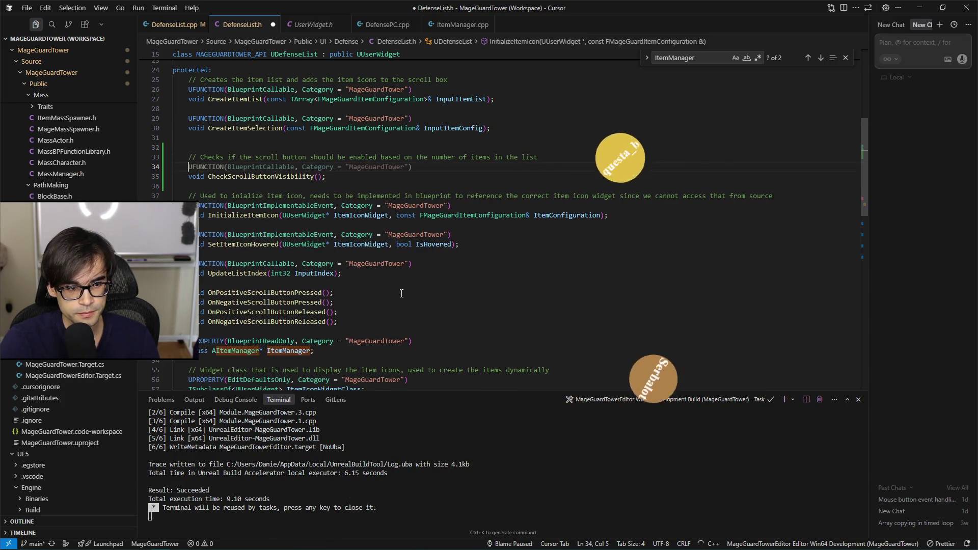
{"action": "key", "text": "Tab"}
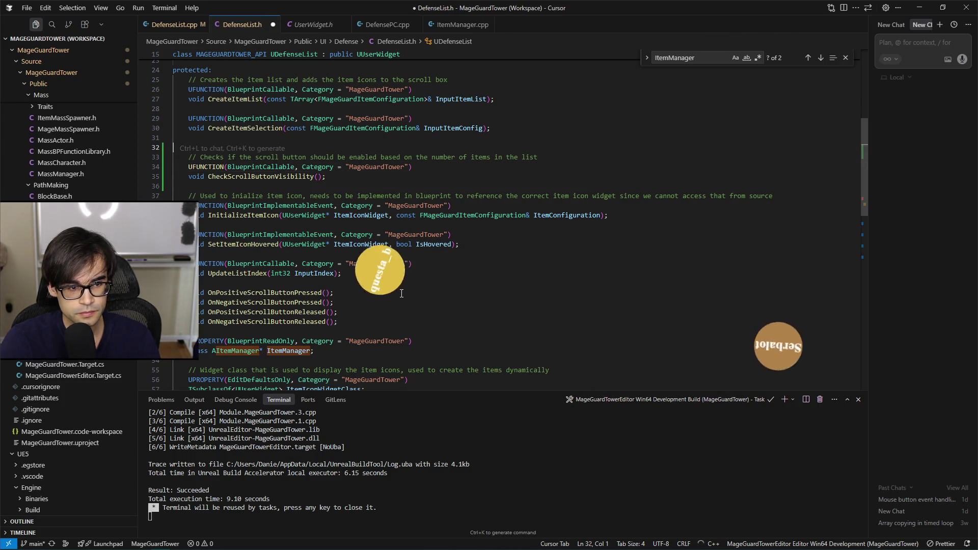
{"action": "key", "text": "BackSpace"}
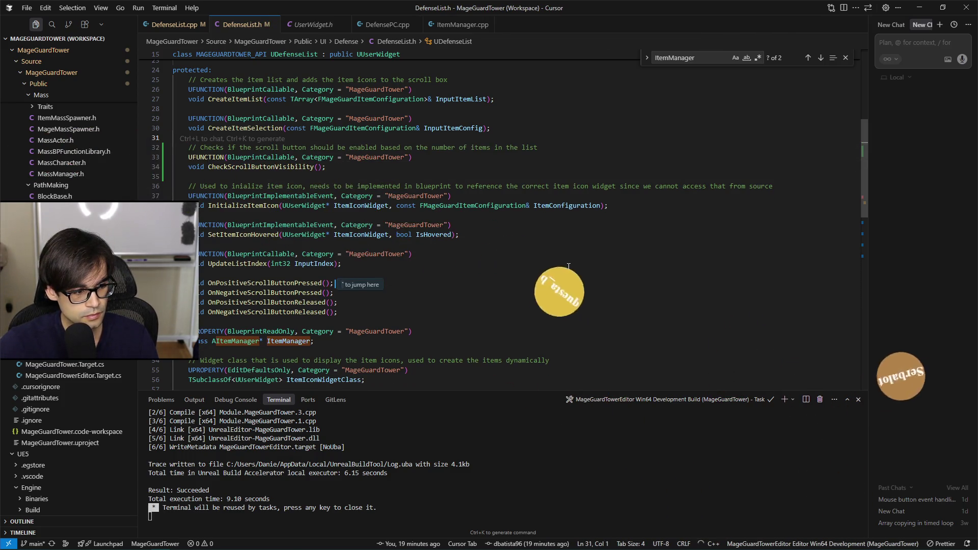
{"action": "key", "text": "alt+Tab"}
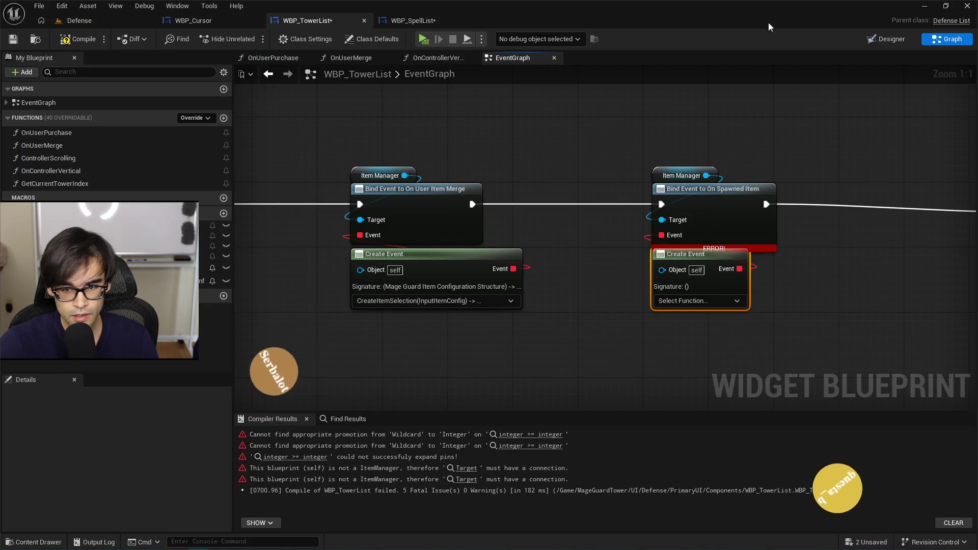
- Save WBP_TowerList and close Unreal Editor without saving WBP_SpellList
{"action": "left_click", "coordinate": [964, 11]}
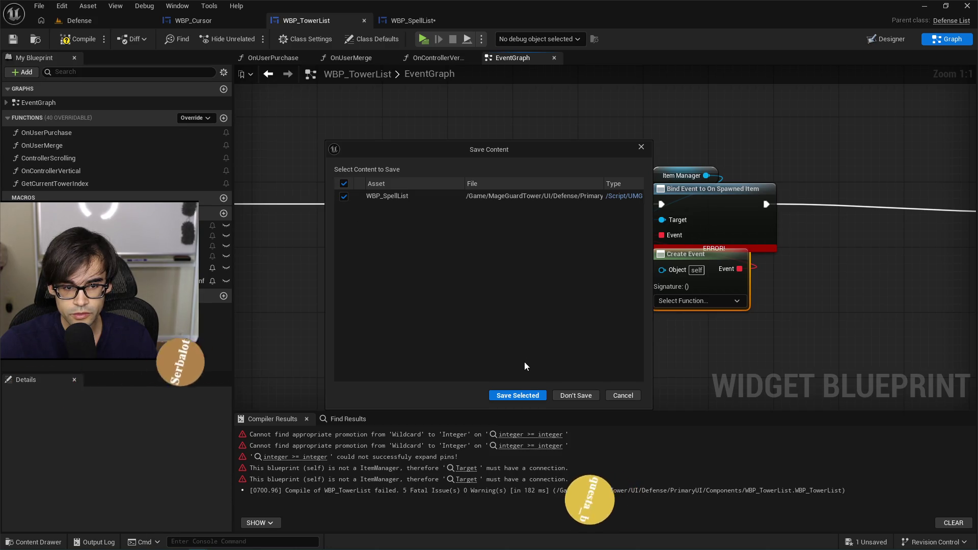
{"action": "left_click", "coordinate": [527, 396]}
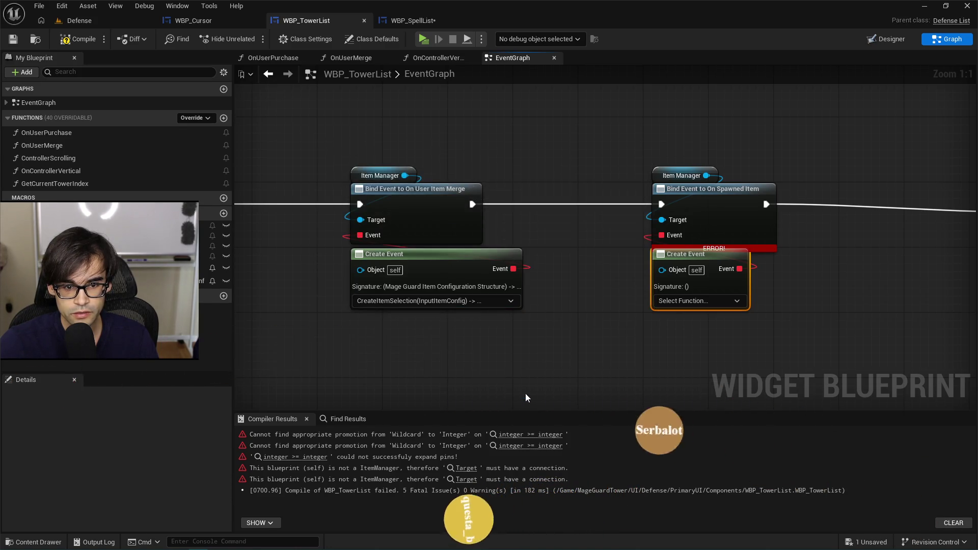
{"action": "key", "text": "ctrl+shift+b"}
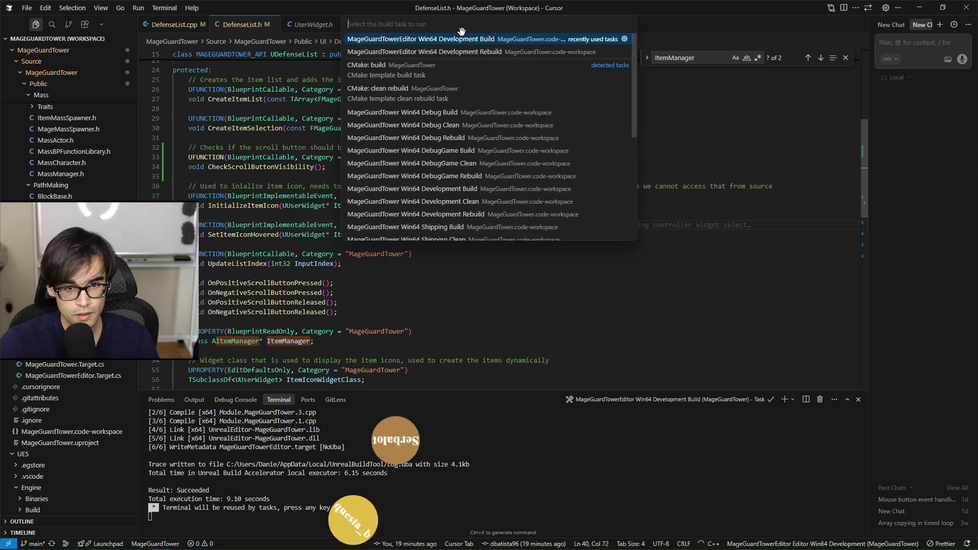
- Build MageGuardTowerEditor Win64 Development successfully and relaunch MageGuardTower.uproject
{"action": "left_click", "coordinate": [467, 41]}
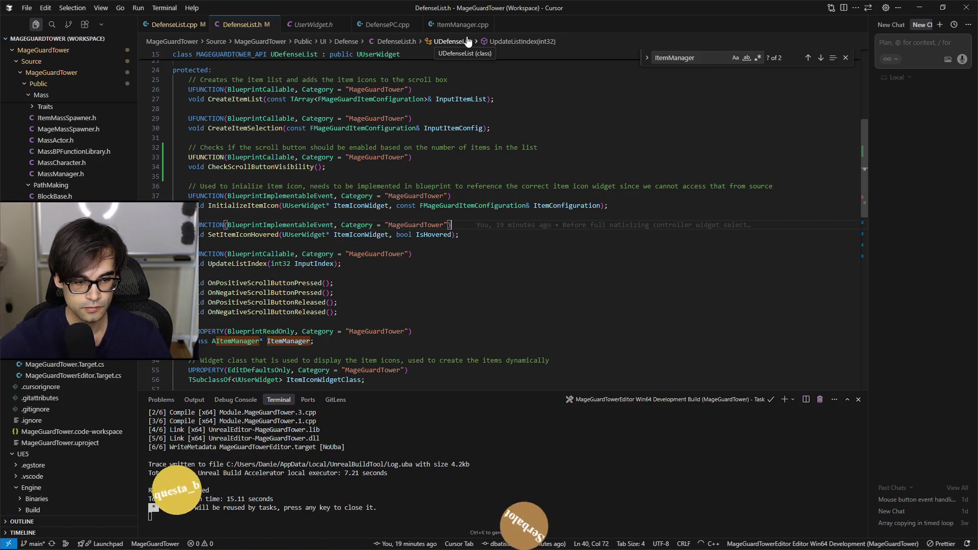
{"action": "key", "text": "alt+Tab"}
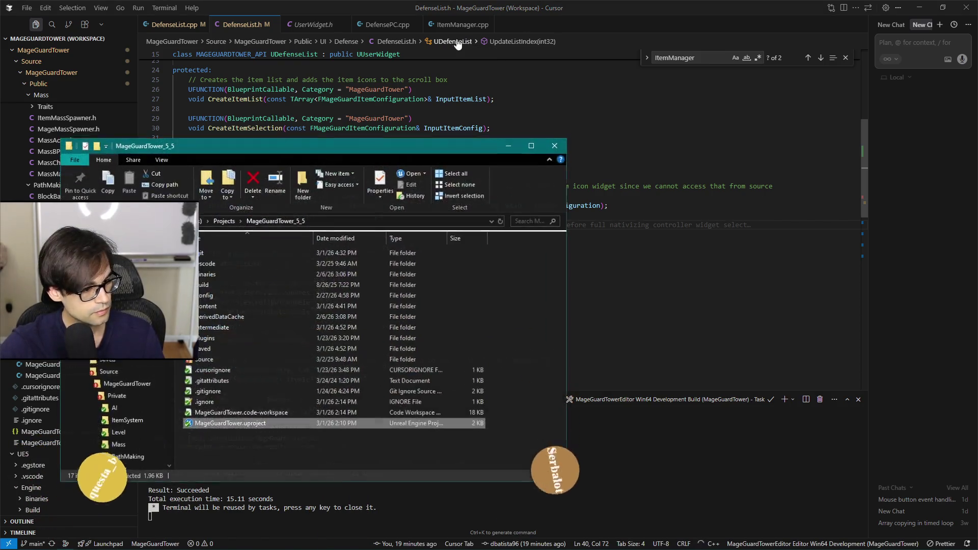
{"action": "double_click", "coordinate": [270, 422]}
{"action": "left_click", "coordinate": [578, 293]}
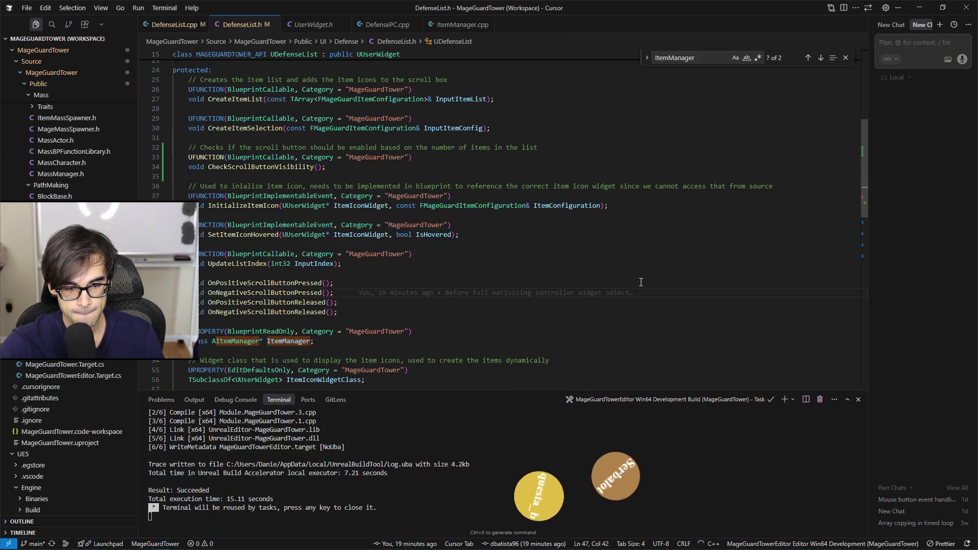
{"action": "left_click", "coordinate": [736, 295]}
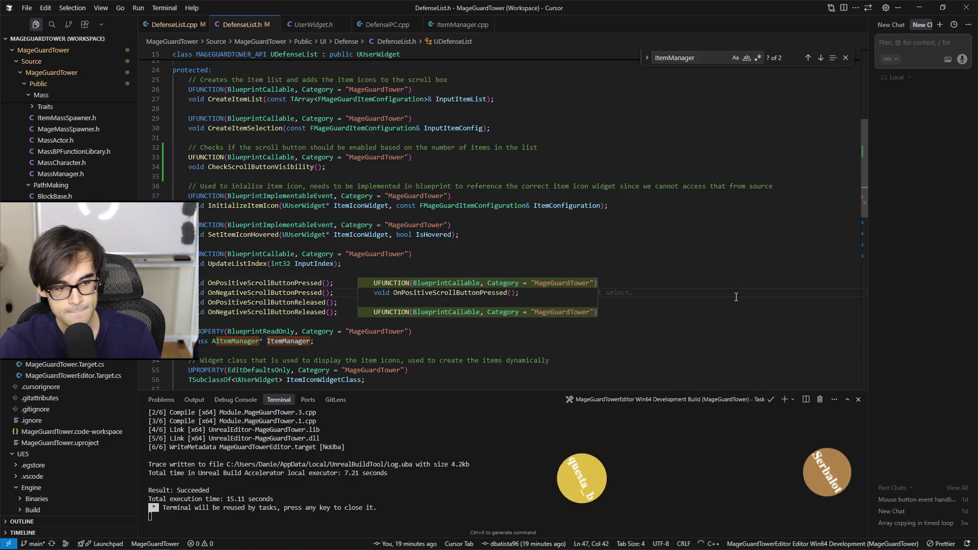
{"action": "key", "text": "Escape"}
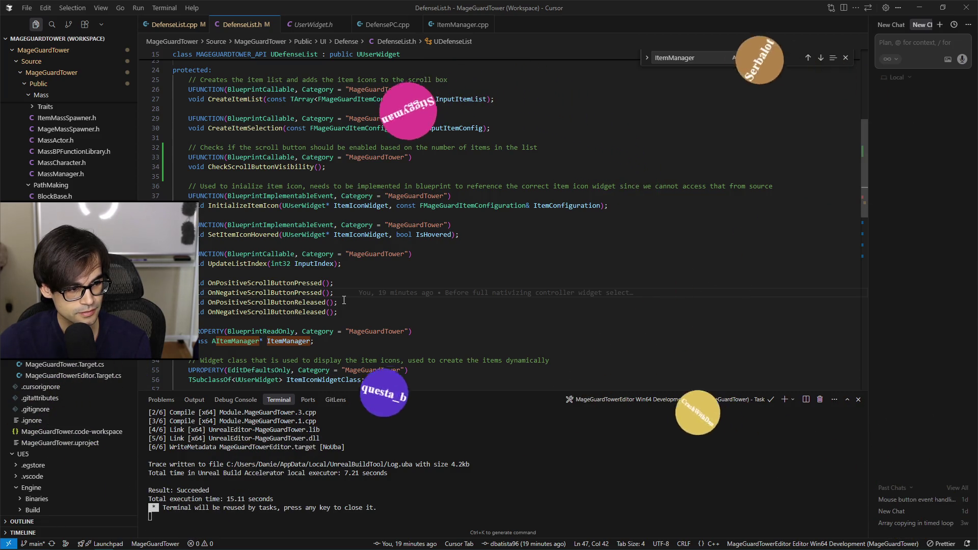
{"action": "left_click", "coordinate": [488, 314]}
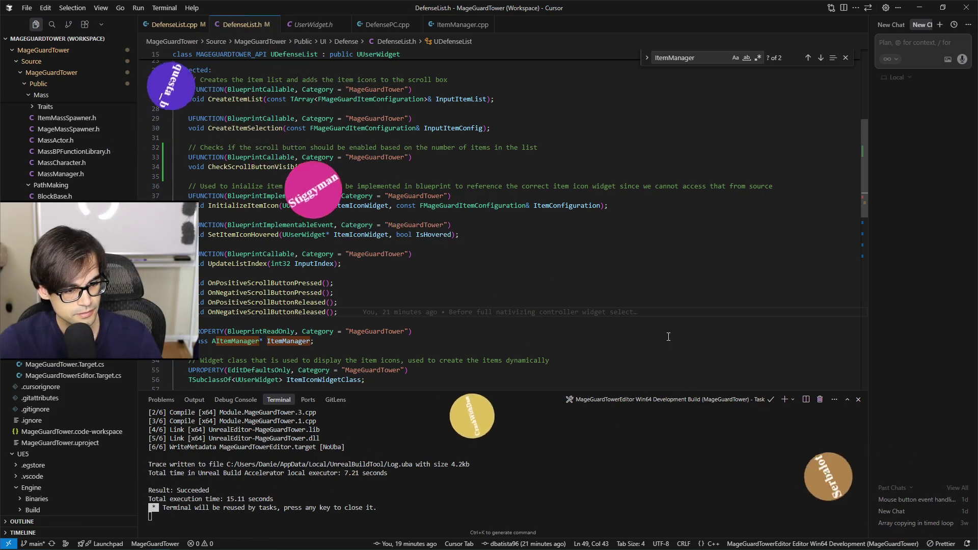
{"action": "left_click", "coordinate": [579, 263]}
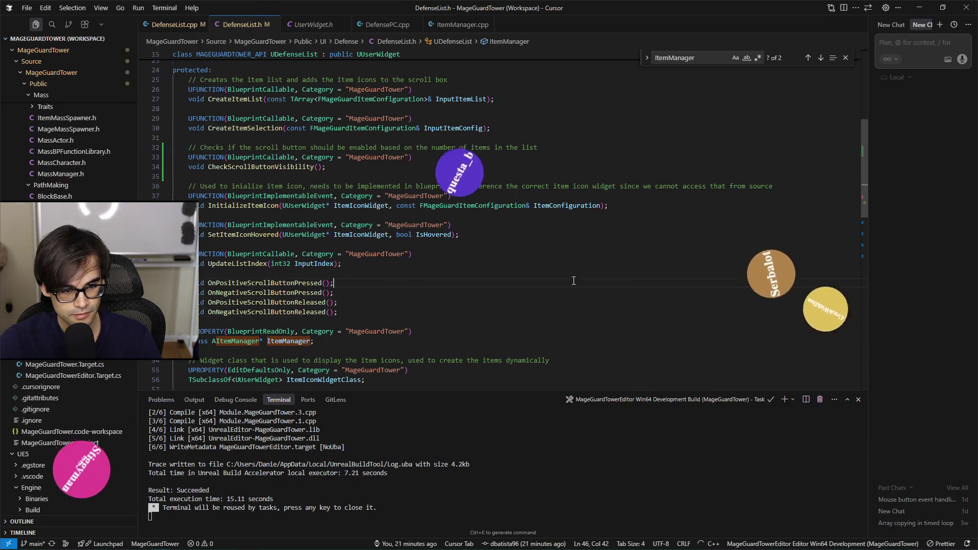
{"action": "left_click", "coordinate": [594, 271]}
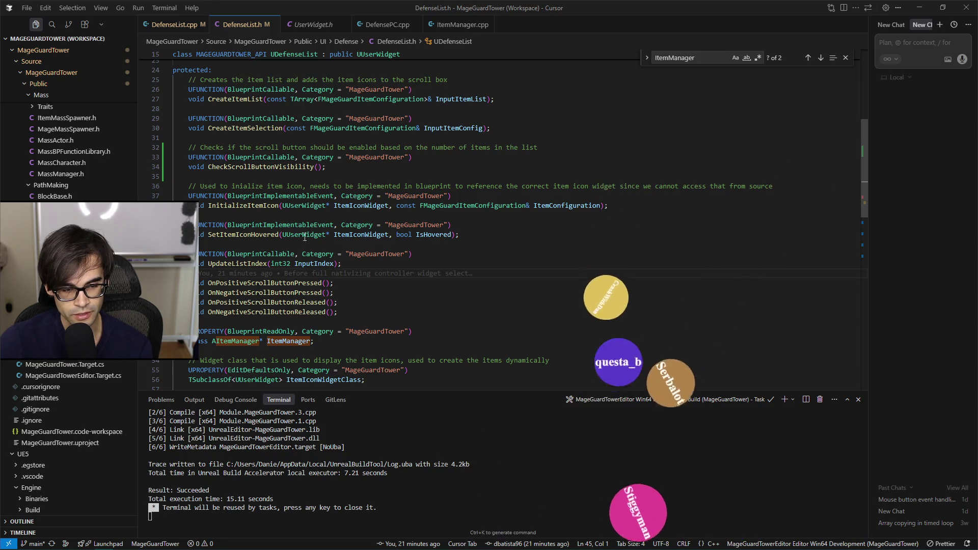
{"action": "left_click", "coordinate": [408, 244]}
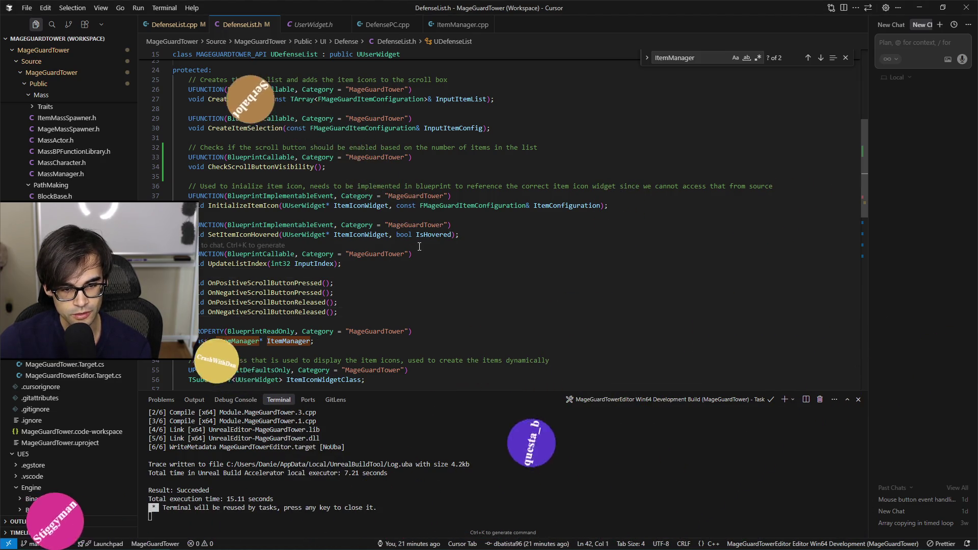
{"action": "key", "text": "Up"}
{"action": "key", "text": "Up"}
{"action": "key", "text": "Up"}
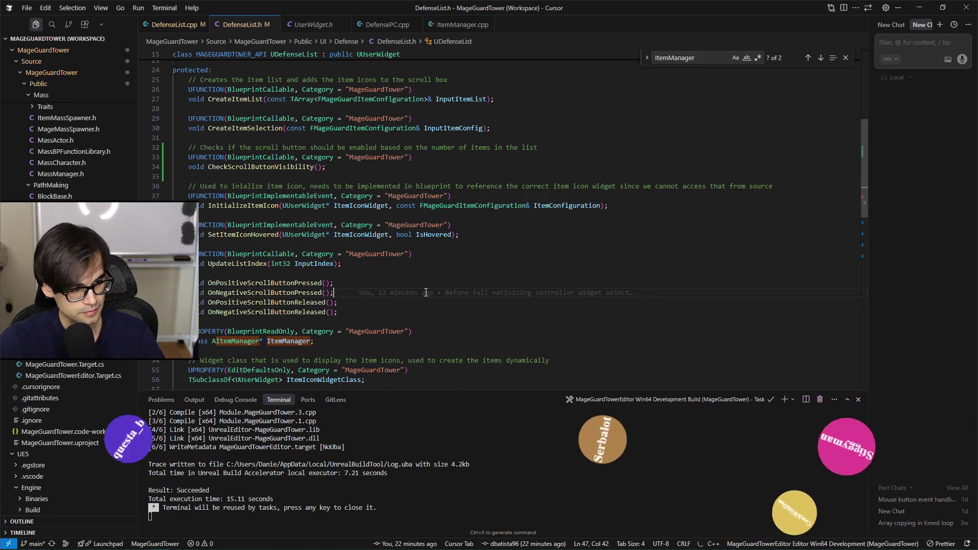
{"action": "mouse_move", "coordinate": [426, 293]}
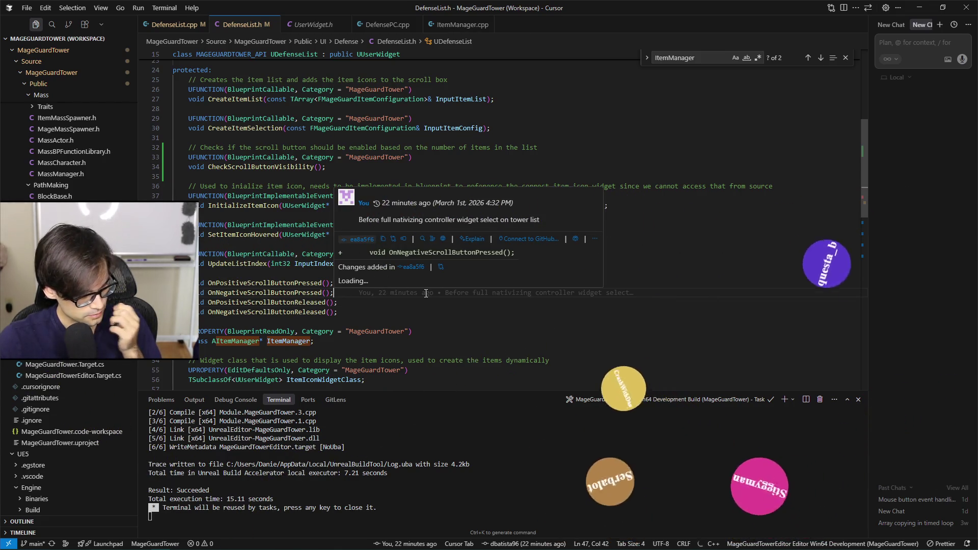
{"action": "left_click", "coordinate": [534, 322]}
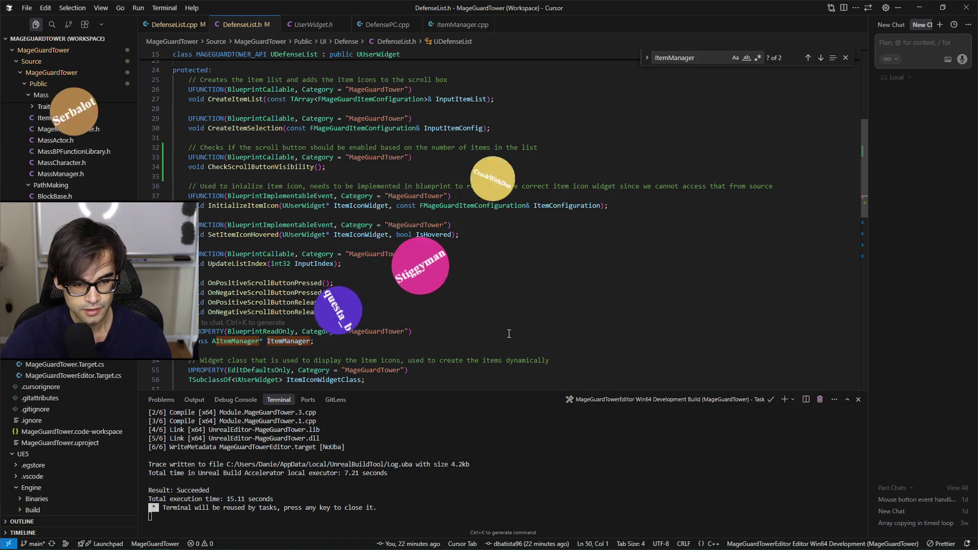
- Review DefenseList.h lines 46–50 including the ItemManager line, then switch to the UScrollBox docs
{"action": "left_click", "coordinate": [532, 302]}
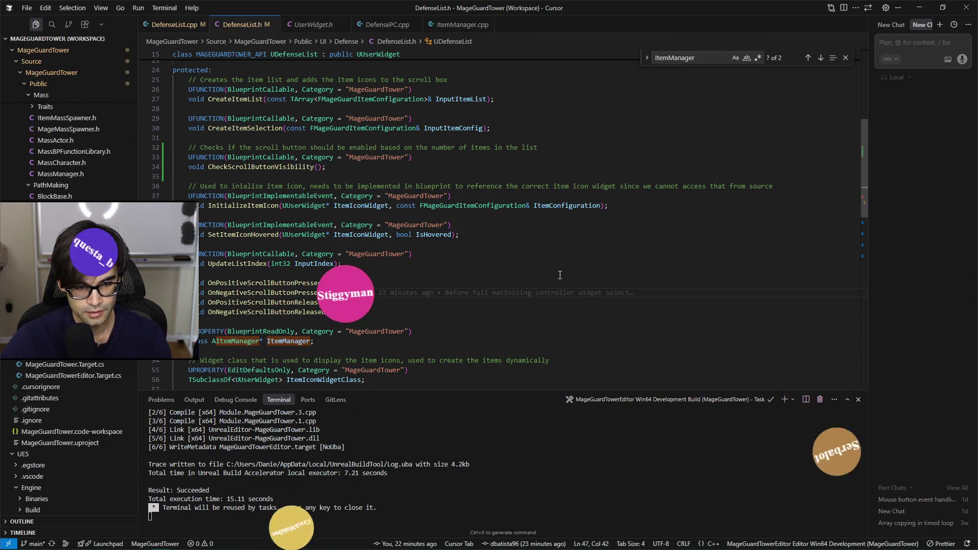
{"action": "left_click", "coordinate": [714, 286]}
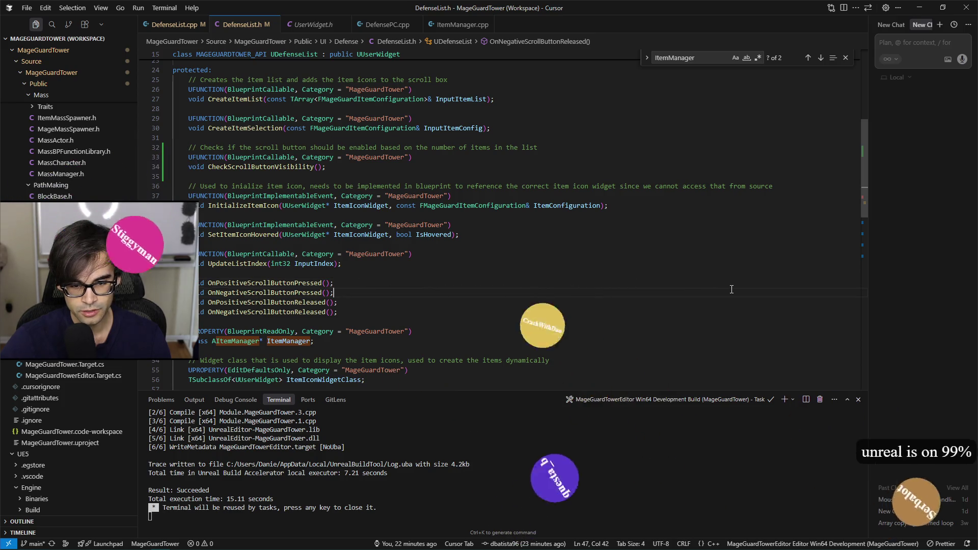
{"action": "left_click", "coordinate": [760, 305]}
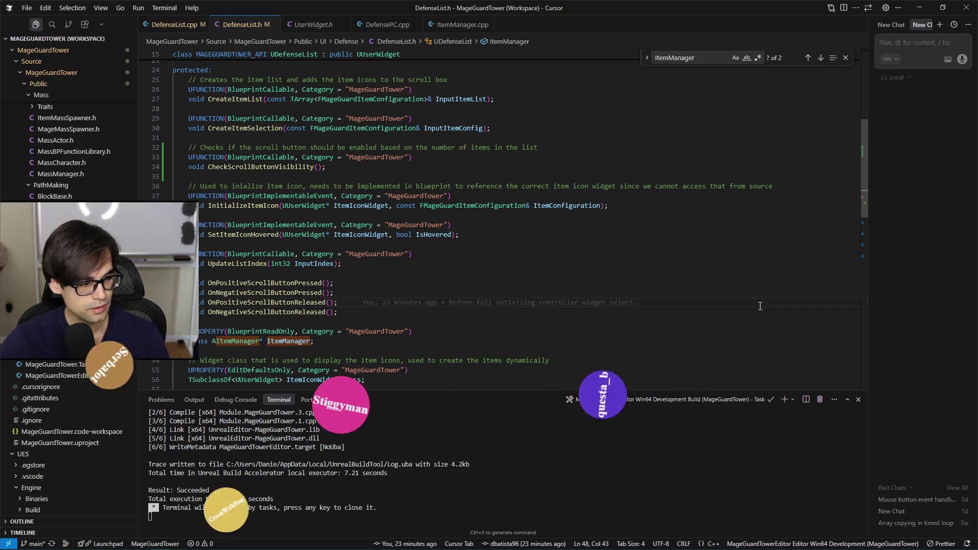
{"action": "key", "text": "alt+Tab"}
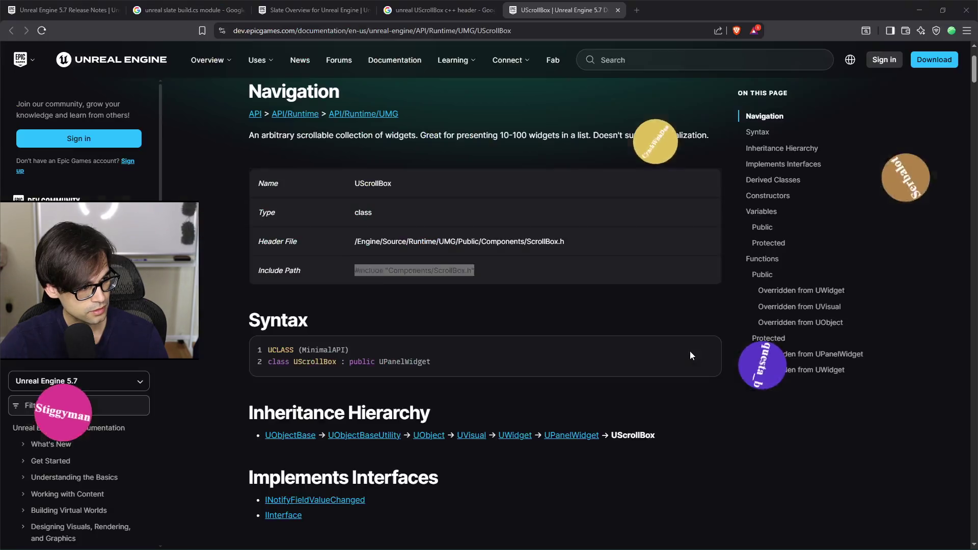
- Search for nextcloud in a new Brave tab, scroll the results, and close the tab
{"action": "left_click", "coordinate": [638, 12]}
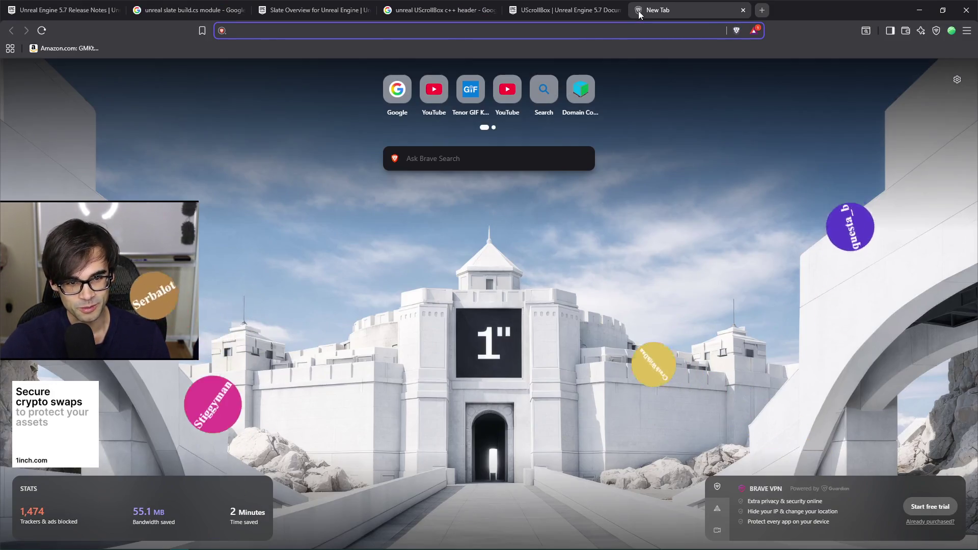
{"action": "type", "text": "nextcloud"}
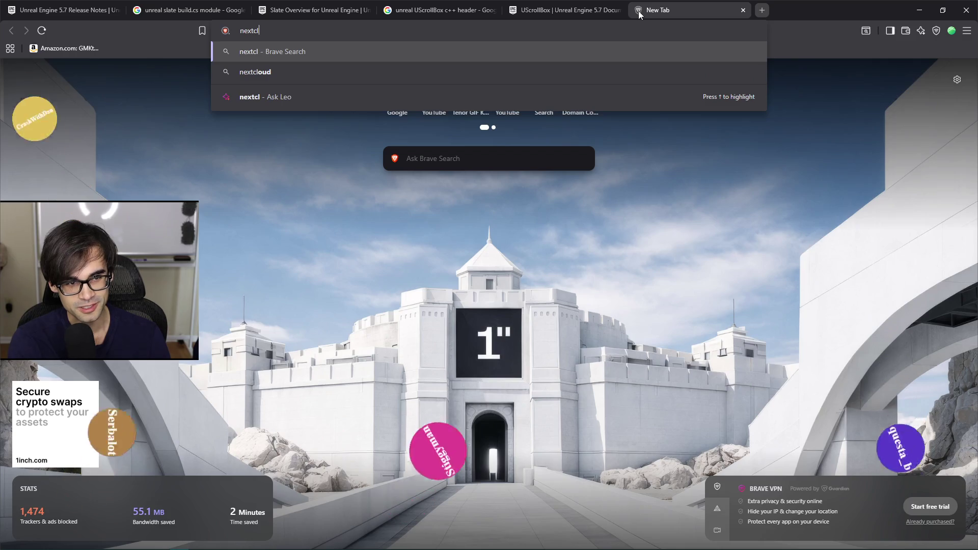
{"action": "key", "text": "Return"}
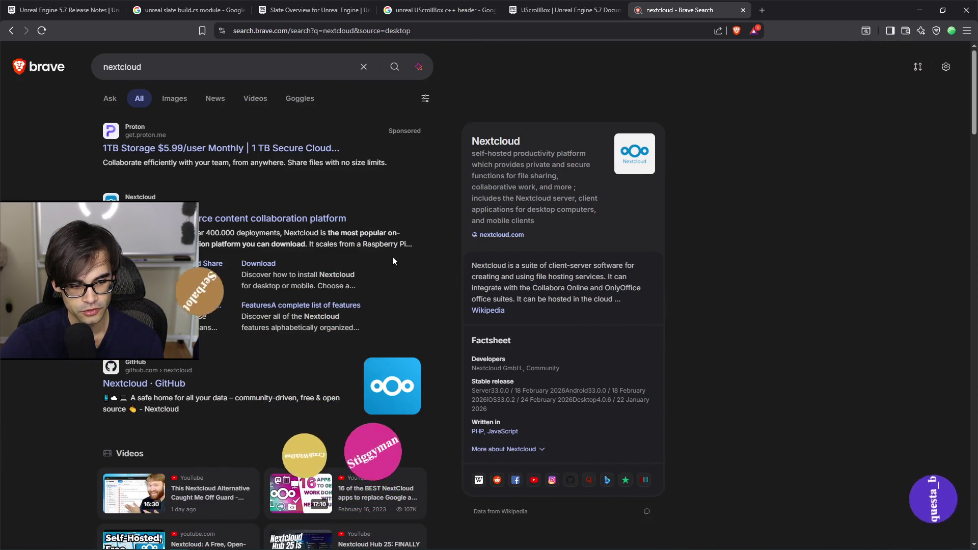
{"action": "scroll", "coordinate": [393, 256], "scroll_direction": "down", "scroll_amount": 4}
{"action": "scroll", "coordinate": [408, 256], "scroll_direction": "down", "scroll_amount": 6}
{"action": "scroll", "coordinate": [435, 259], "scroll_direction": "down", "scroll_amount": 2}
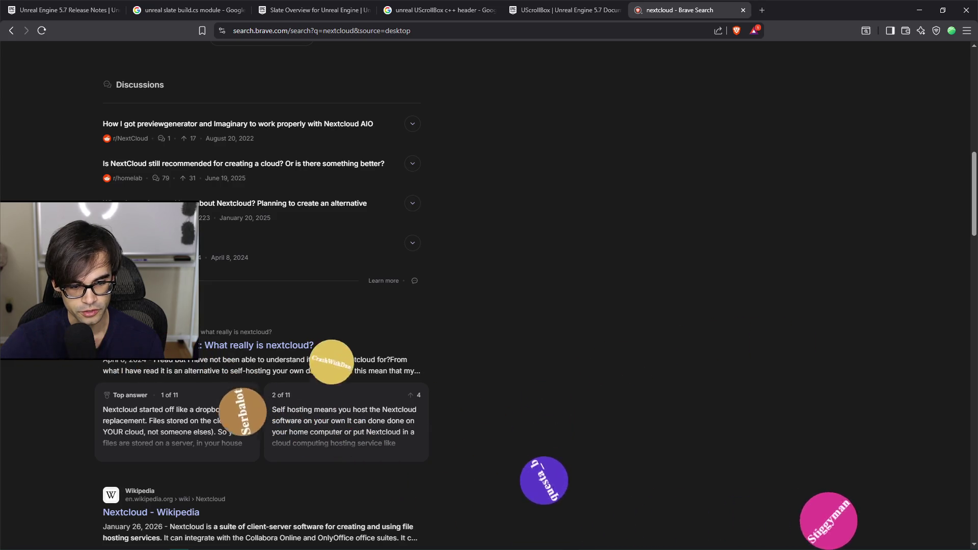
{"action": "scroll", "coordinate": [367, 369], "scroll_direction": "down", "scroll_amount": 2}
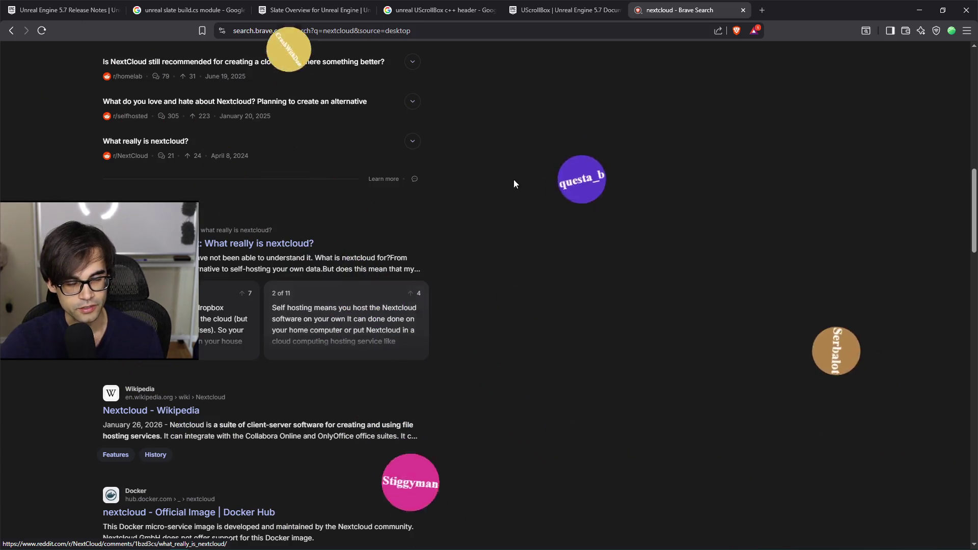
{"action": "left_click", "coordinate": [744, 10]}
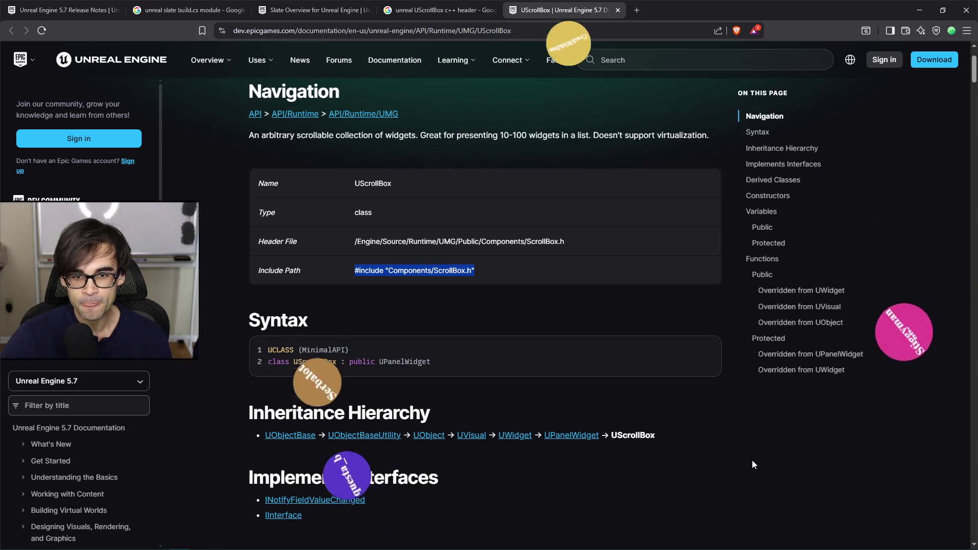
- Check line 49 of DefenseList.h, then switch to the controller input notes in Notepad++
{"action": "key", "text": "alt+Tab"}
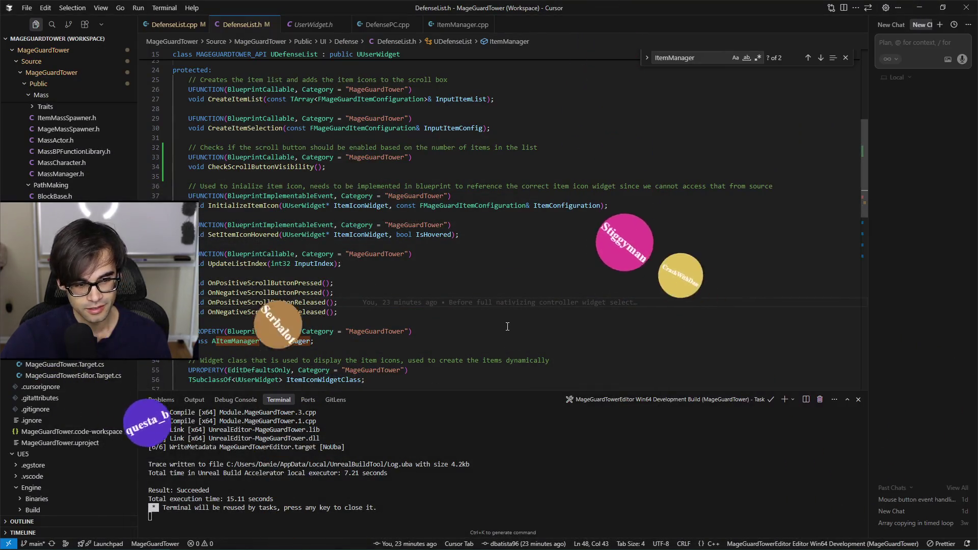
{"action": "left_click", "coordinate": [519, 307]}
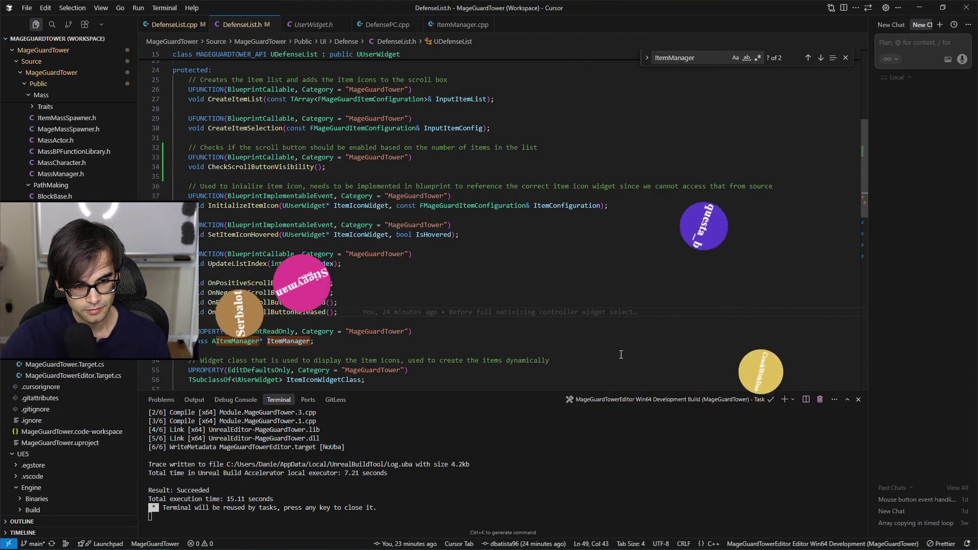
{"action": "key", "text": "alt+Tab"}
{"action": "key", "text": "alt+Tab"}
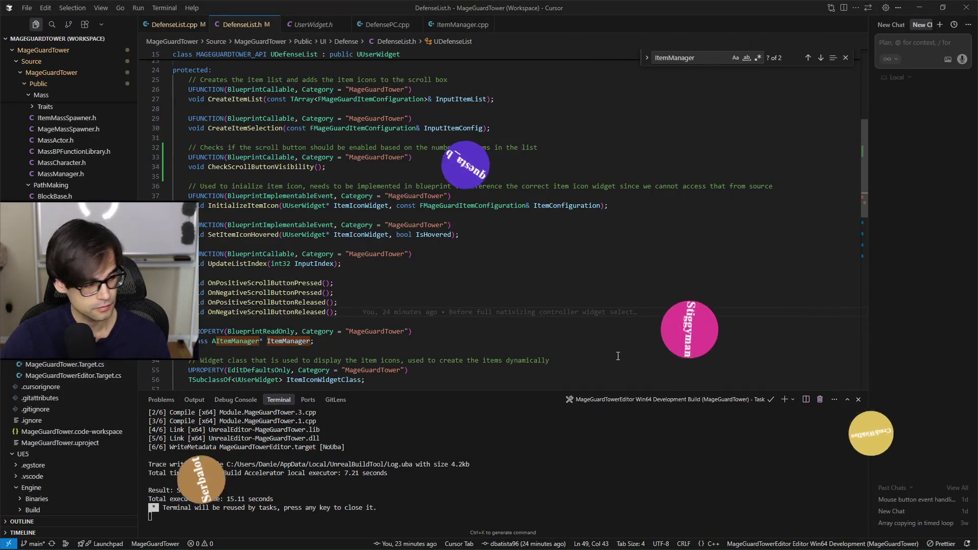
{"action": "key", "text": "alt+Tab"}
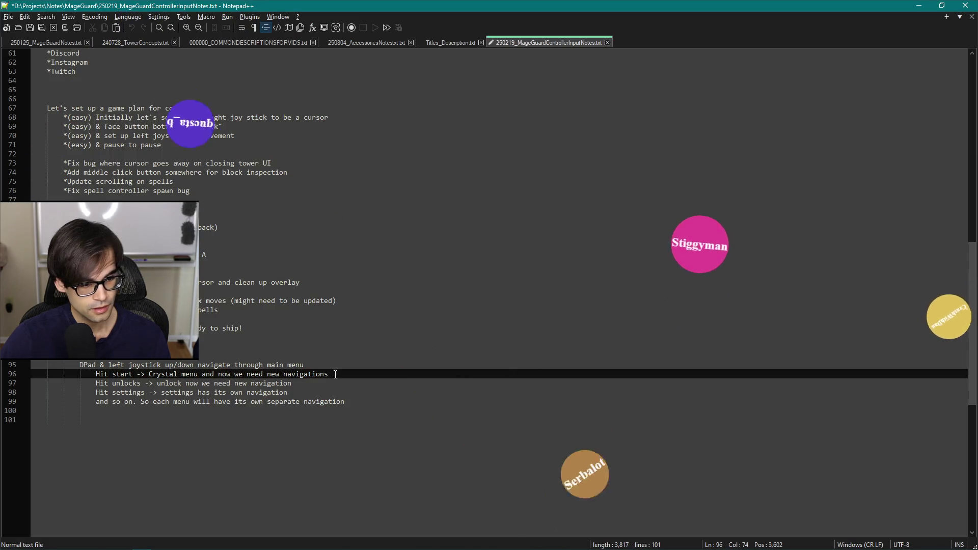
{"action": "key", "text": "alt+Tab"}
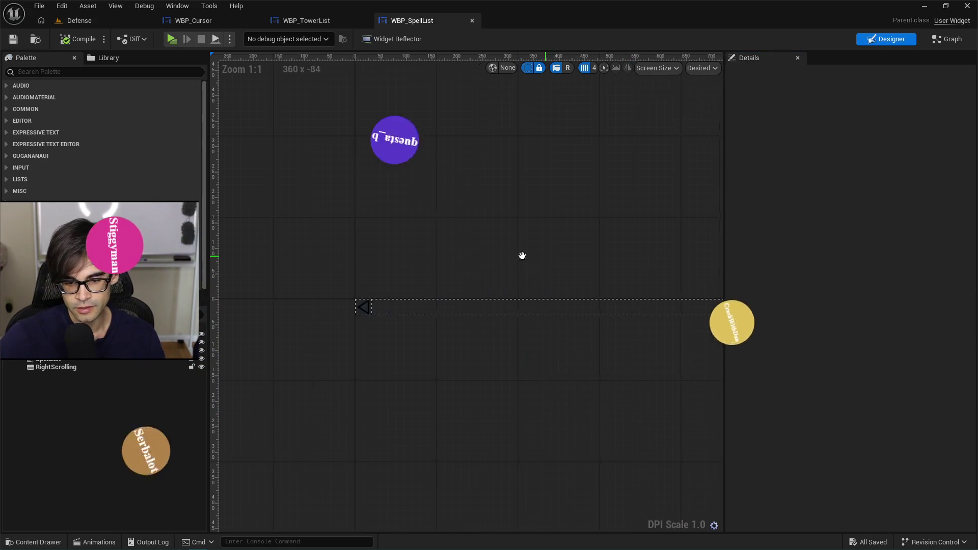
- Pan across the WBP_SpellList Designer canvas, then switch to its OnSpellActivation function graph
{"action": "scroll", "coordinate": [447, 249], "scroll_direction": "down", "scroll_amount": 4}
{"action": "left_click_drag", "start_coordinate": [534, 245], "coordinate": [502, 251]}
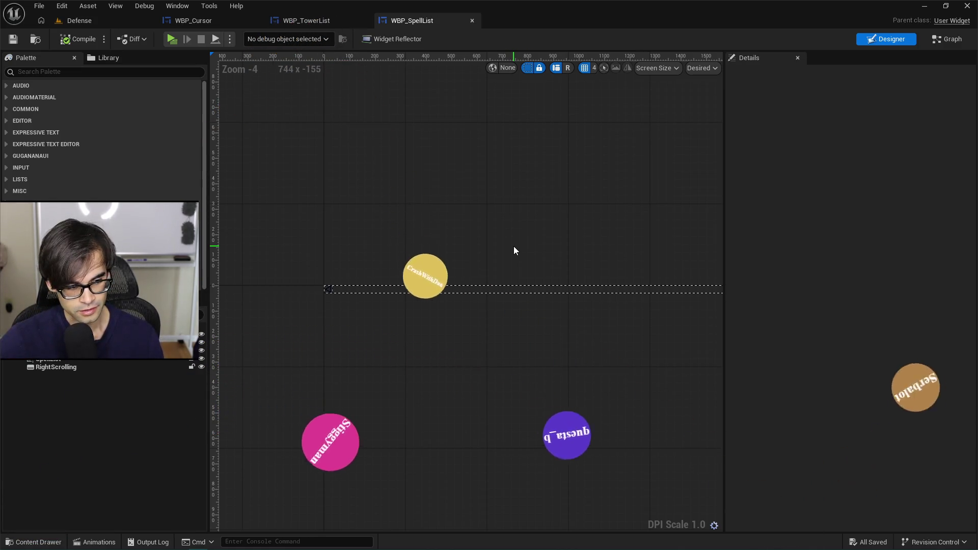
{"action": "left_click_drag", "start_coordinate": [544, 245], "coordinate": [570, 245]}
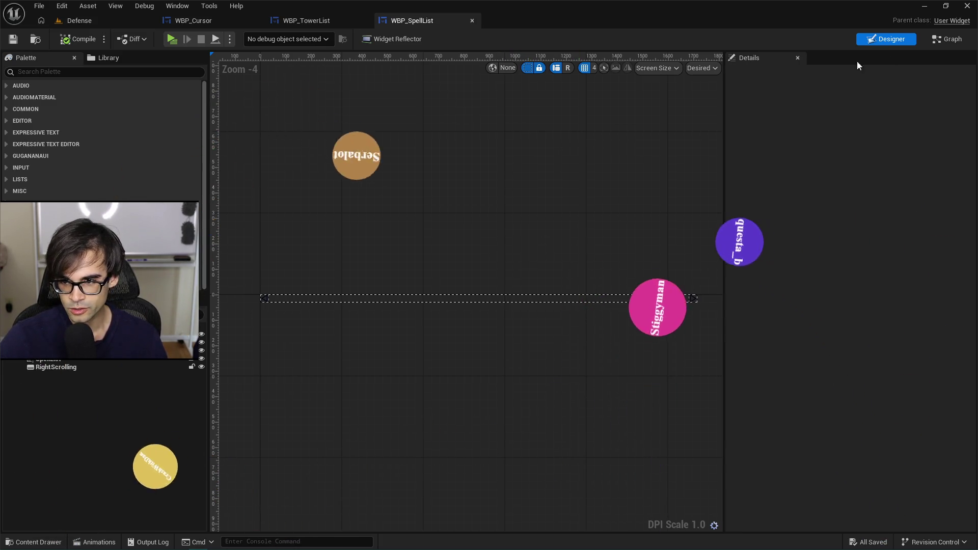
{"action": "left_click", "coordinate": [945, 39]}
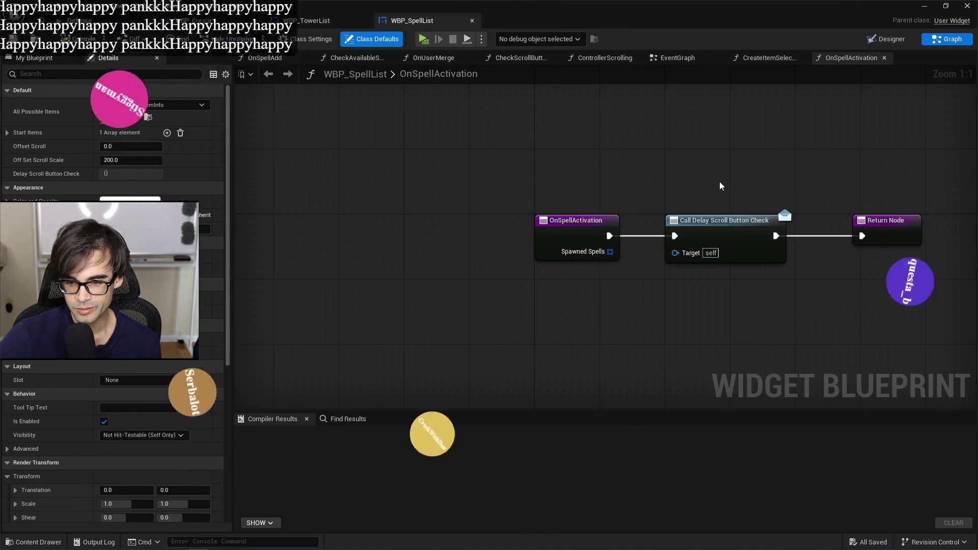
- Inspect WBP_SpellList's EventGraph bindings, Event Tick and LeftScrolling input events, then return to WBP_TowerList
{"action": "left_click", "coordinate": [683, 59]}
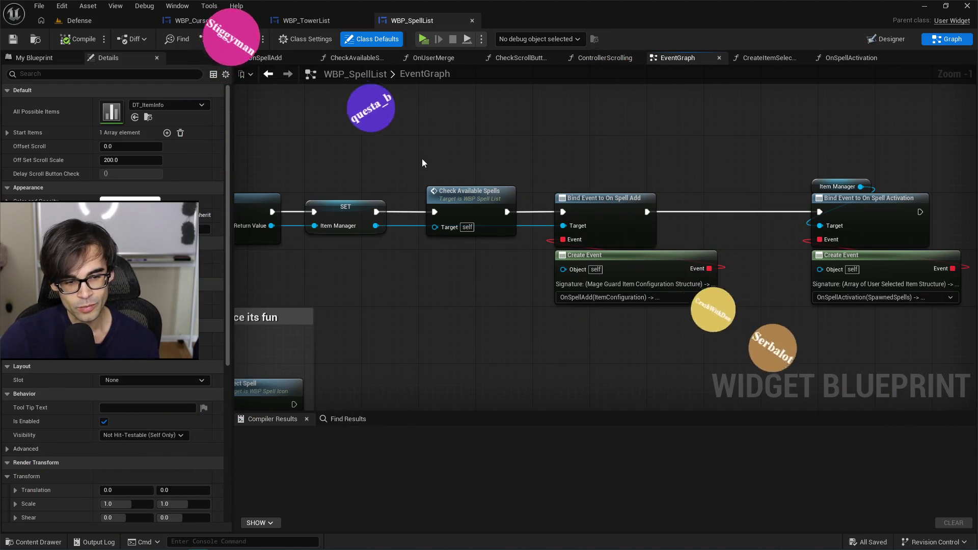
{"action": "left_click_drag", "start_coordinate": [422, 159], "coordinate": [564, 195]}
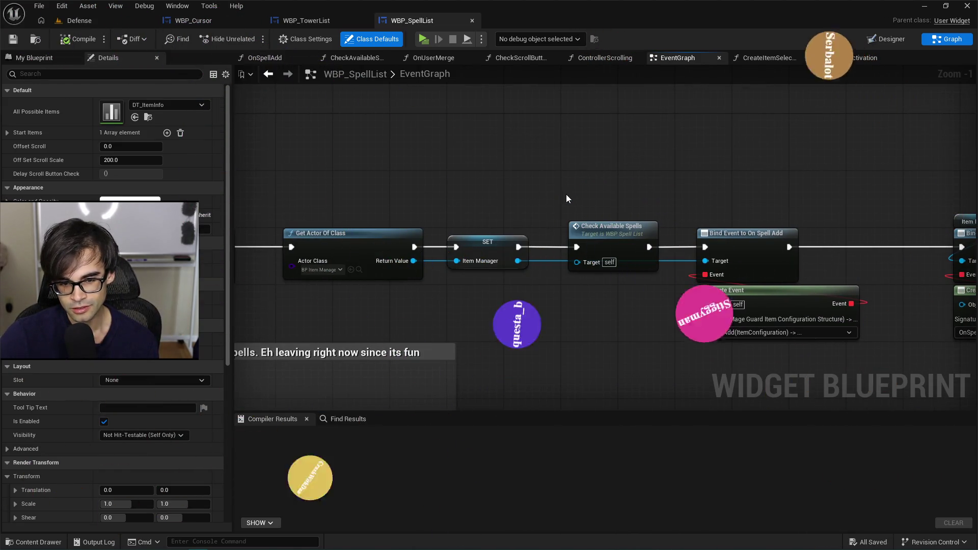
{"action": "left_click_drag", "start_coordinate": [754, 199], "coordinate": [583, 209]}
{"action": "mouse_move", "coordinate": [720, 207]}
{"action": "left_mouse_down"}
{"action": "mouse_move", "coordinate": [733, 192]}
{"action": "mouse_move", "coordinate": [572, 200]}
{"action": "mouse_move", "coordinate": [594, 184]}
{"action": "mouse_move", "coordinate": [451, 185]}
{"action": "mouse_move", "coordinate": [625, 188]}
{"action": "left_mouse_up"}
{"action": "left_click_drag", "start_coordinate": [551, 189], "coordinate": [728, 193]}
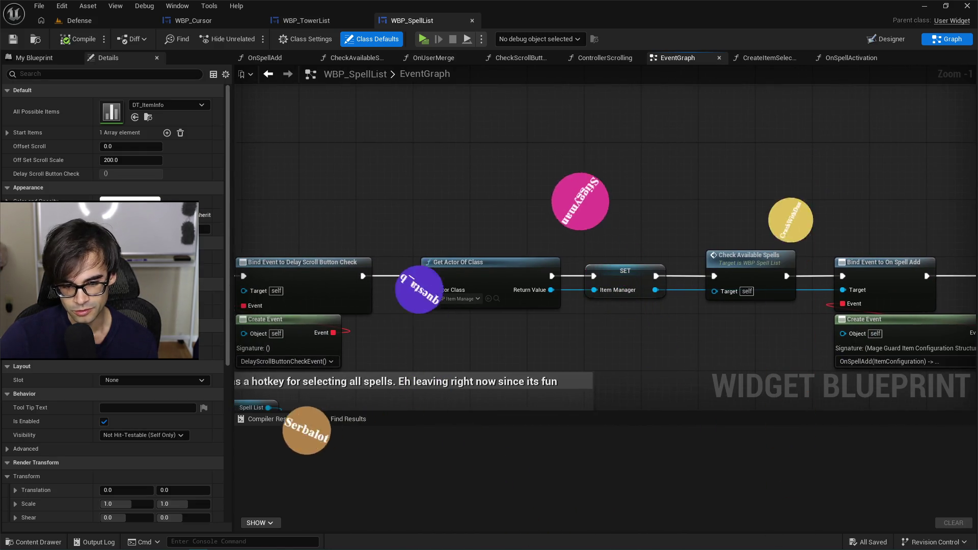
{"action": "scroll", "coordinate": [678, 188], "scroll_direction": "down", "scroll_amount": 2}
{"action": "left_click_drag", "start_coordinate": [547, 322], "coordinate": [519, 179]}
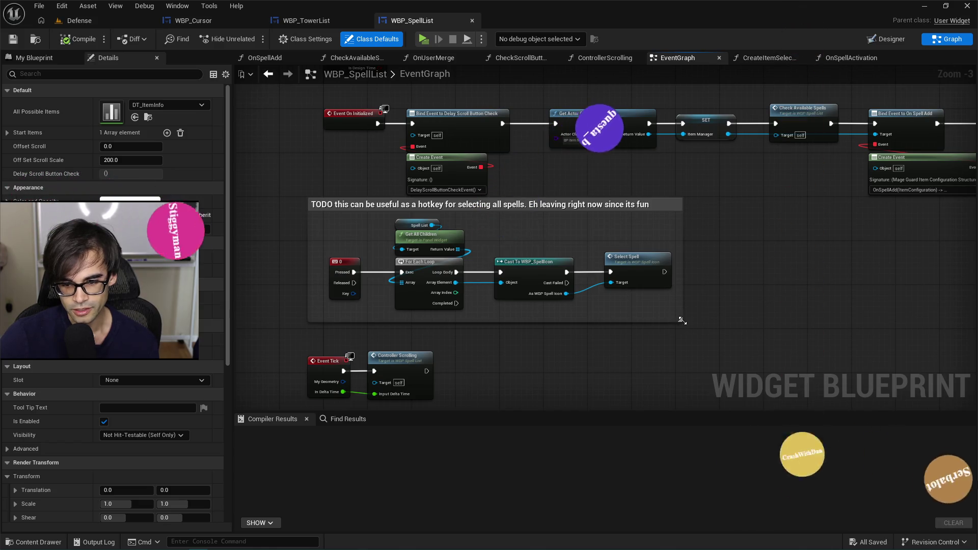
{"action": "left_click_drag", "start_coordinate": [682, 326], "coordinate": [690, 278]}
{"action": "scroll", "coordinate": [513, 301], "scroll_direction": "up", "scroll_amount": 2}
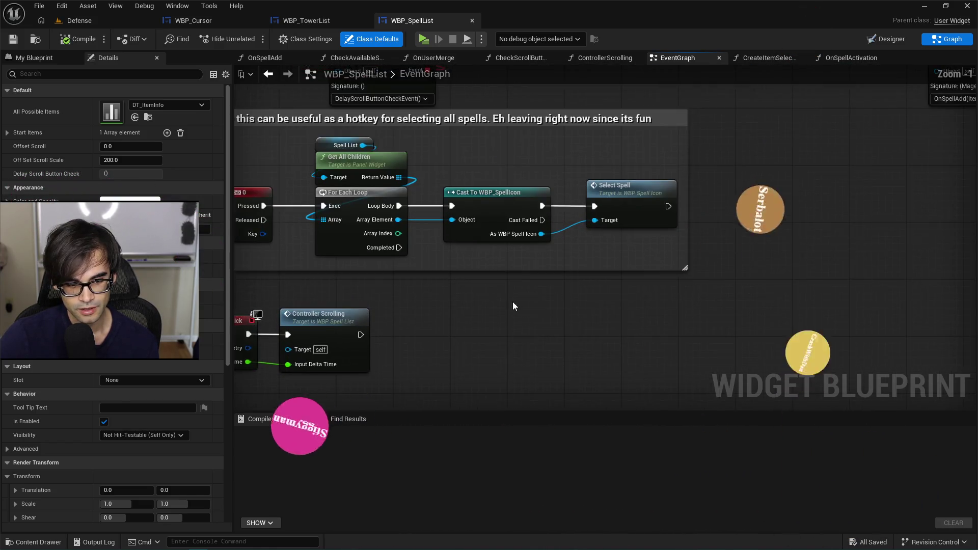
{"action": "left_click_drag", "start_coordinate": [512, 301], "coordinate": [497, 249]}
{"action": "left_click_drag", "start_coordinate": [535, 390], "coordinate": [568, 236]}
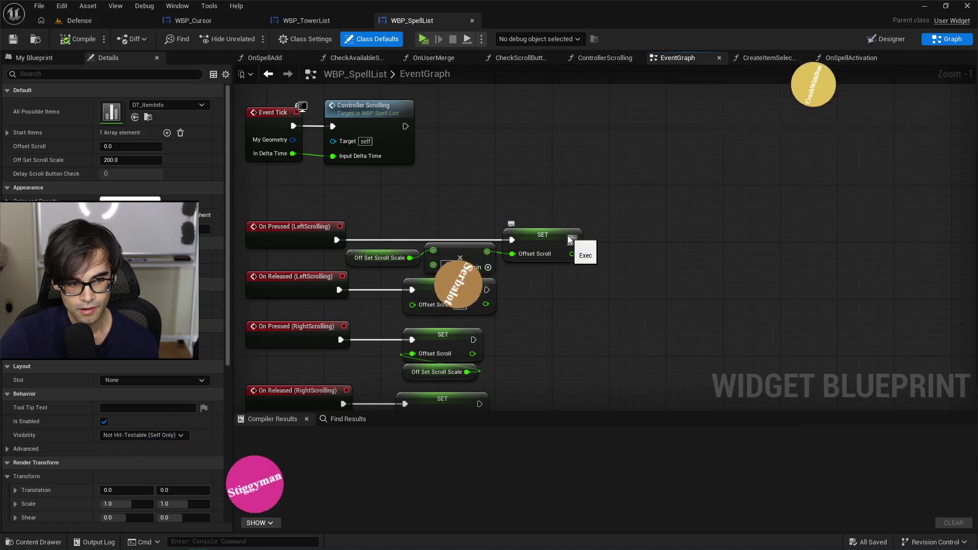
{"action": "scroll", "coordinate": [509, 226], "scroll_direction": "down", "scroll_amount": 1}
{"action": "left_click", "coordinate": [318, 24]}
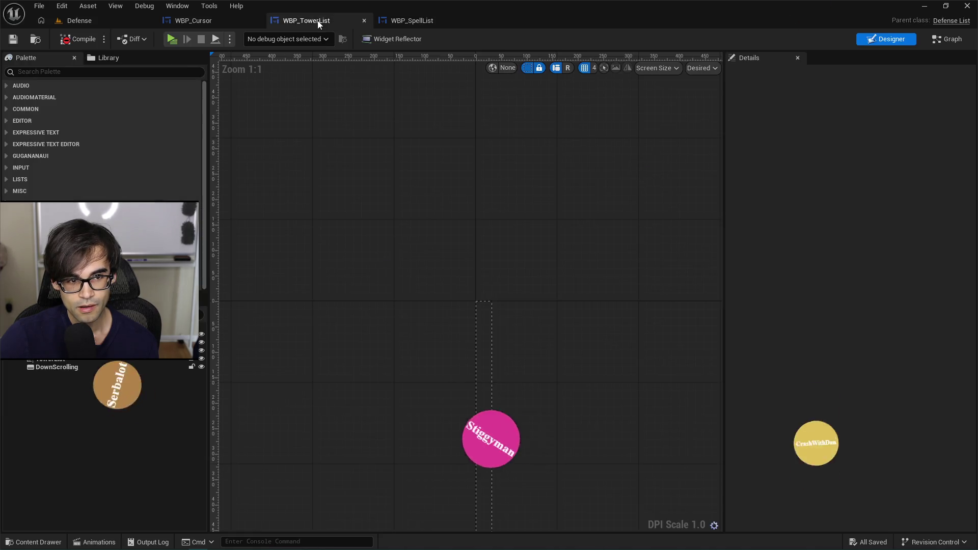
- Bind the On Spawned Item Create Event to CheckScrollButtonVisibility, recompile, and shift its nodes left
{"action": "left_click", "coordinate": [947, 39]}
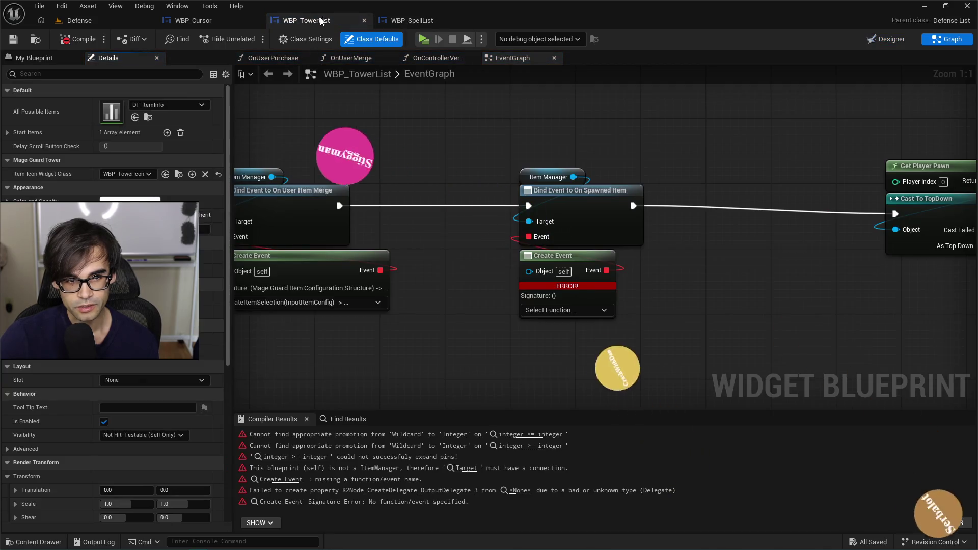
{"action": "left_click_drag", "start_coordinate": [459, 144], "coordinate": [457, 188]}
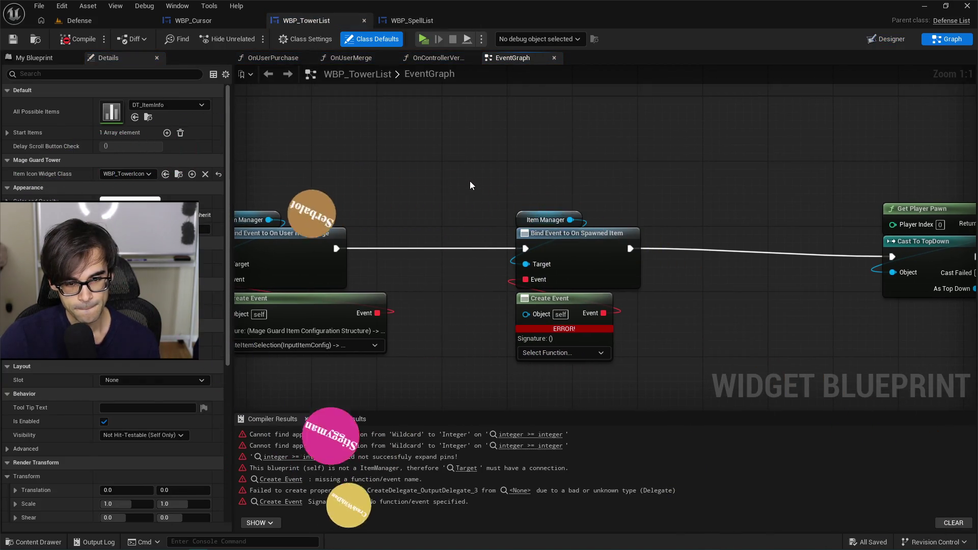
{"action": "scroll", "coordinate": [488, 179], "scroll_direction": "down", "scroll_amount": 2}
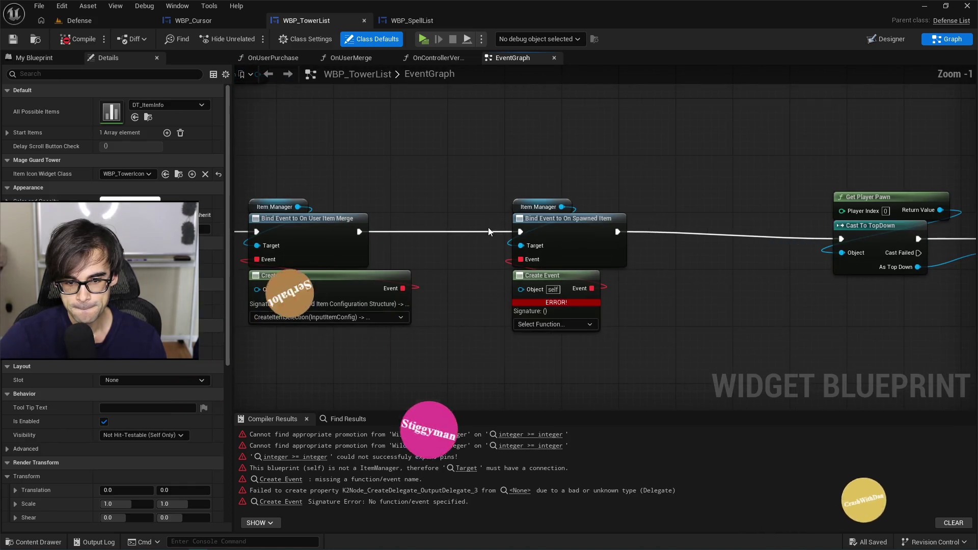
{"action": "scroll", "coordinate": [537, 233], "scroll_direction": "up", "scroll_amount": 2}
{"action": "left_click", "coordinate": [560, 334]}
{"action": "scroll", "coordinate": [575, 387], "scroll_direction": "down", "scroll_amount": 10}
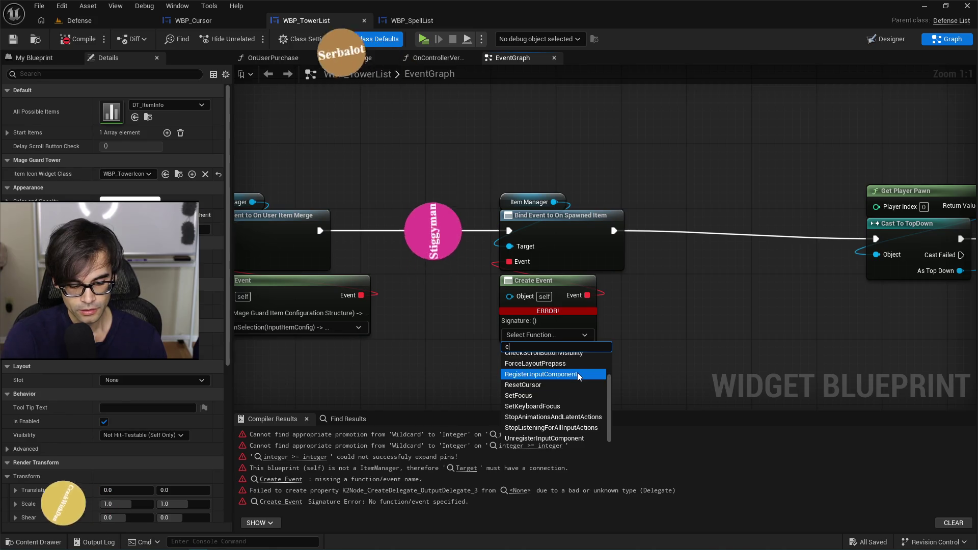
{"action": "type", "text": "check"}
{"action": "left_click", "coordinate": [570, 359]}
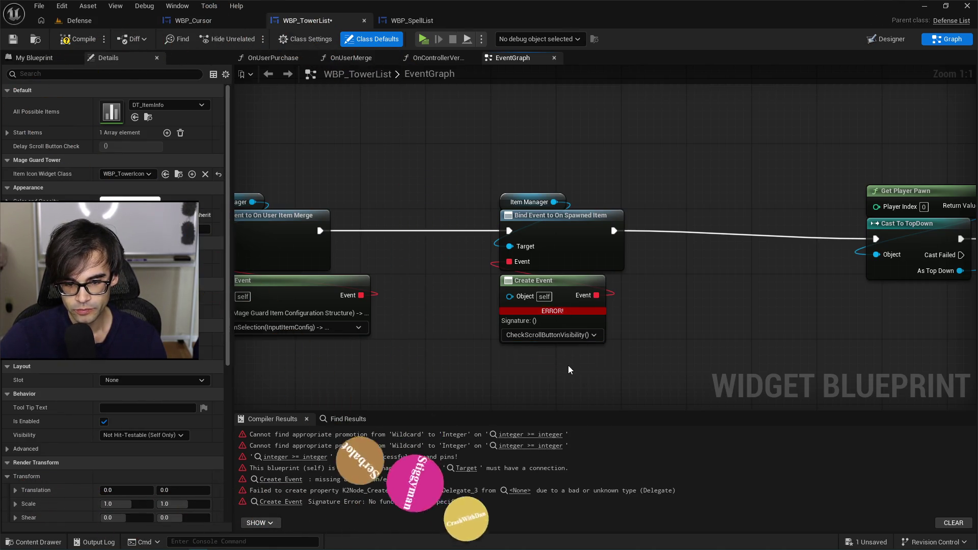
{"action": "left_click", "coordinate": [77, 39]}
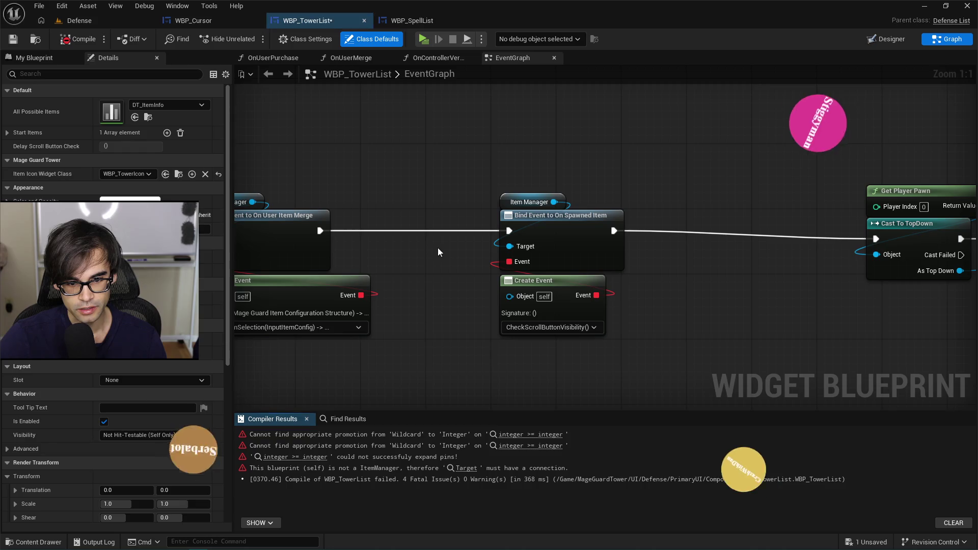
{"action": "left_click_drag", "start_coordinate": [491, 189], "coordinate": [592, 340]}
{"action": "left_click_drag", "start_coordinate": [536, 216], "coordinate": [478, 216]}
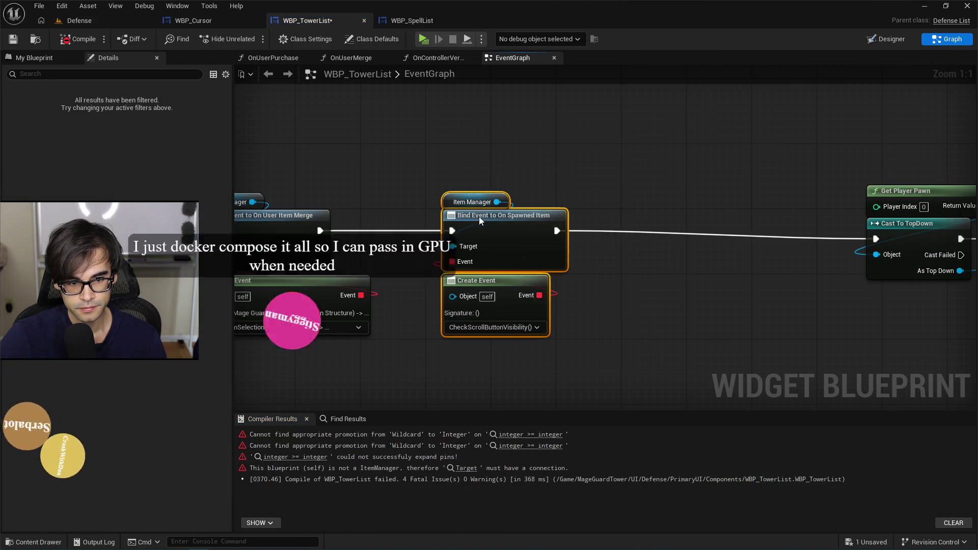
{"action": "left_click", "coordinate": [671, 218]}
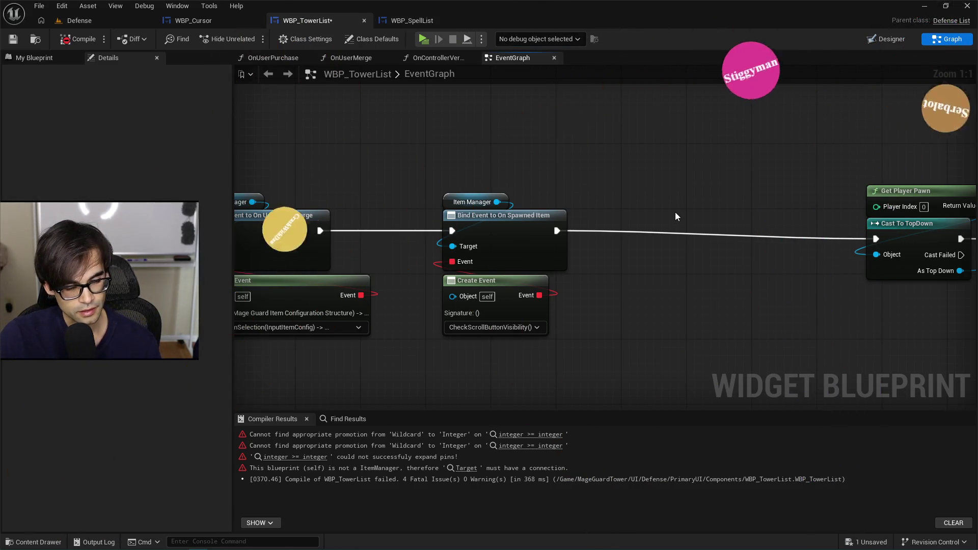
- Rearrange the Get Player Pawn, Cast To TopDown and DVertical binding nodes, then recompile
{"action": "mouse_move", "coordinate": [824, 149]}
{"action": "left_mouse_down"}
{"action": "mouse_move", "coordinate": [590, 163]}
{"action": "mouse_move", "coordinate": [911, 377]}
{"action": "left_mouse_up"}
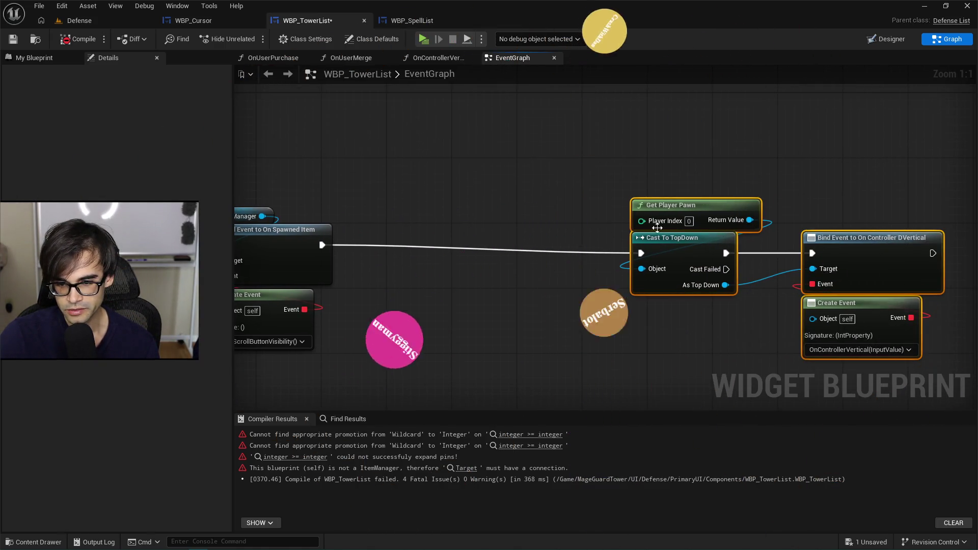
{"action": "mouse_move", "coordinate": [672, 243]}
{"action": "left_mouse_down"}
{"action": "mouse_move", "coordinate": [533, 219]}
{"action": "mouse_move", "coordinate": [499, 230]}
{"action": "left_mouse_up"}
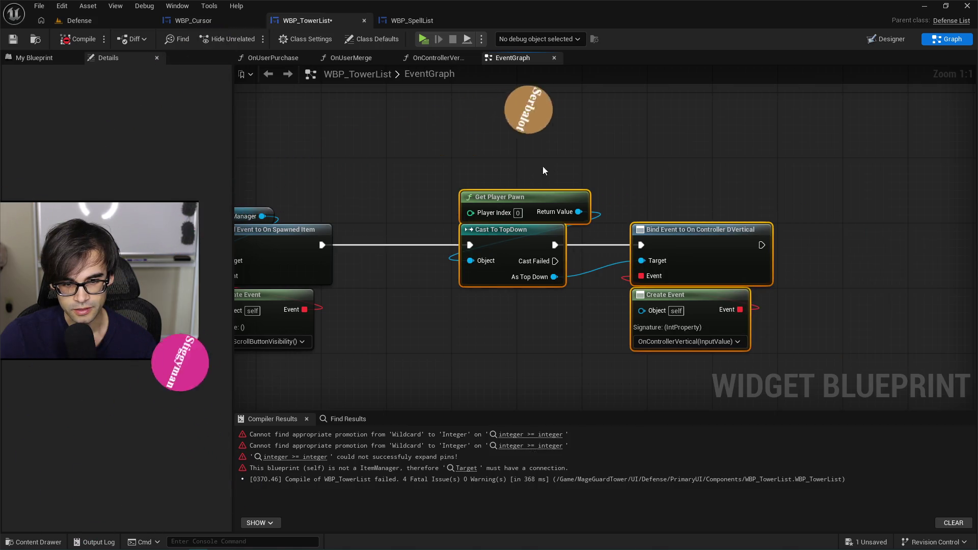
{"action": "left_click_drag", "start_coordinate": [637, 175], "coordinate": [708, 302]}
{"action": "left_click_drag", "start_coordinate": [682, 225], "coordinate": [785, 225]}
{"action": "mouse_move", "coordinate": [611, 183]}
{"action": "left_mouse_down"}
{"action": "mouse_move", "coordinate": [557, 224]}
{"action": "mouse_move", "coordinate": [463, 235]}
{"action": "left_mouse_up"}
{"action": "left_click_drag", "start_coordinate": [703, 186], "coordinate": [778, 337]}
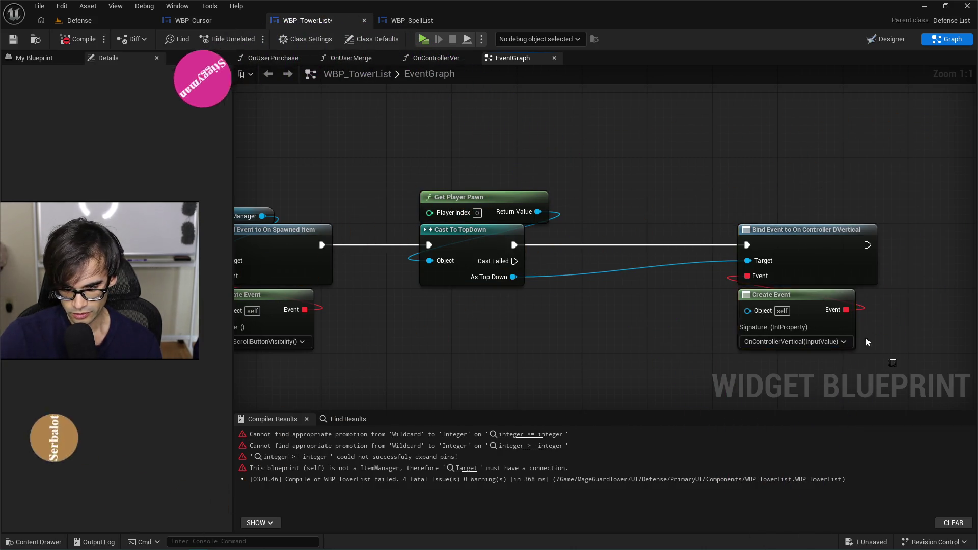
{"action": "left_click_drag", "start_coordinate": [787, 234], "coordinate": [714, 232]}
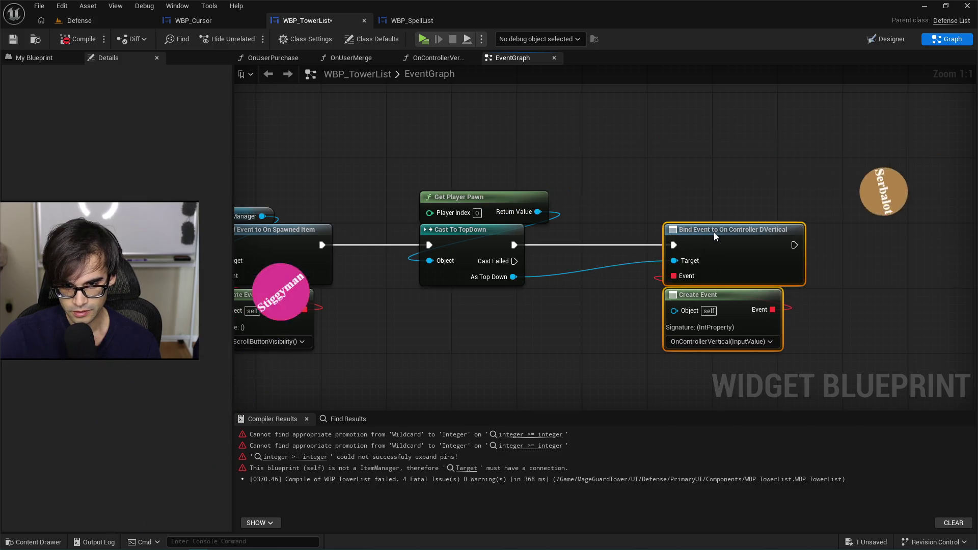
{"action": "left_click_drag", "start_coordinate": [624, 196], "coordinate": [800, 316]}
{"action": "left_click", "coordinate": [614, 216]}
{"action": "left_click", "coordinate": [84, 40]}
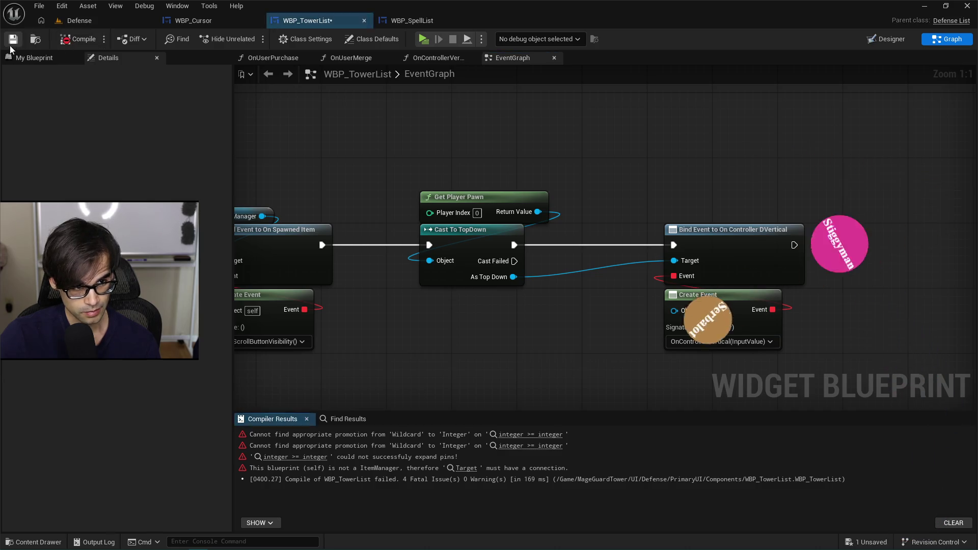
{"action": "left_click_drag", "start_coordinate": [357, 158], "coordinate": [427, 175]}
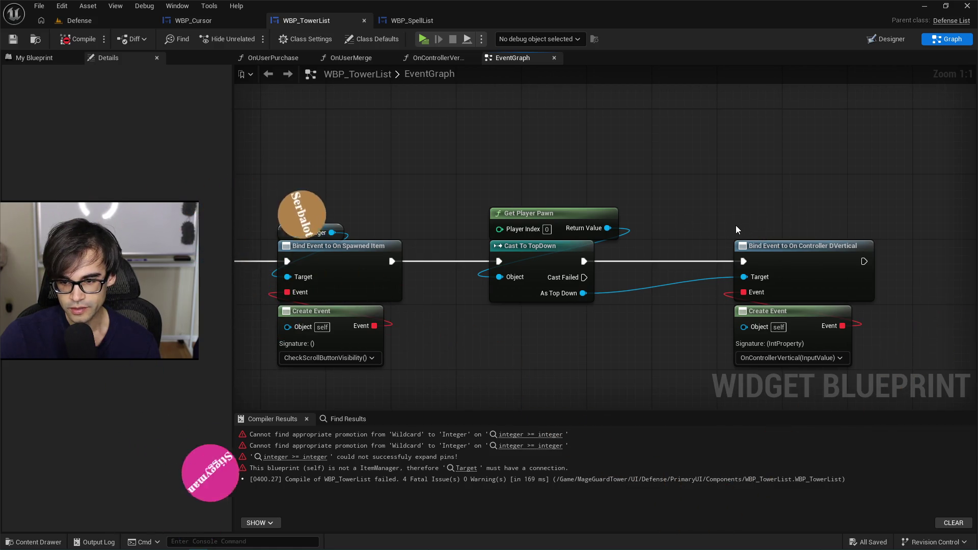
- Drag the On Controller DVertical Bind Event and Create Event nodes left toward Cast To TopDown
{"action": "left_click_drag", "start_coordinate": [514, 257], "coordinate": [464, 202]}
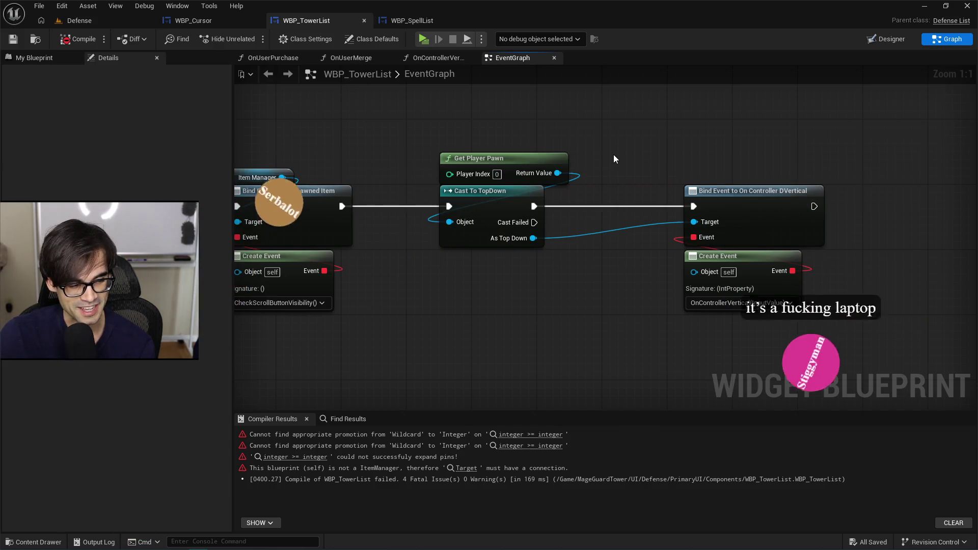
{"action": "mouse_move", "coordinate": [675, 159]}
{"action": "left_mouse_down"}
{"action": "mouse_move", "coordinate": [692, 184]}
{"action": "mouse_move", "coordinate": [847, 306]}
{"action": "mouse_move", "coordinate": [850, 322]}
{"action": "left_mouse_up"}
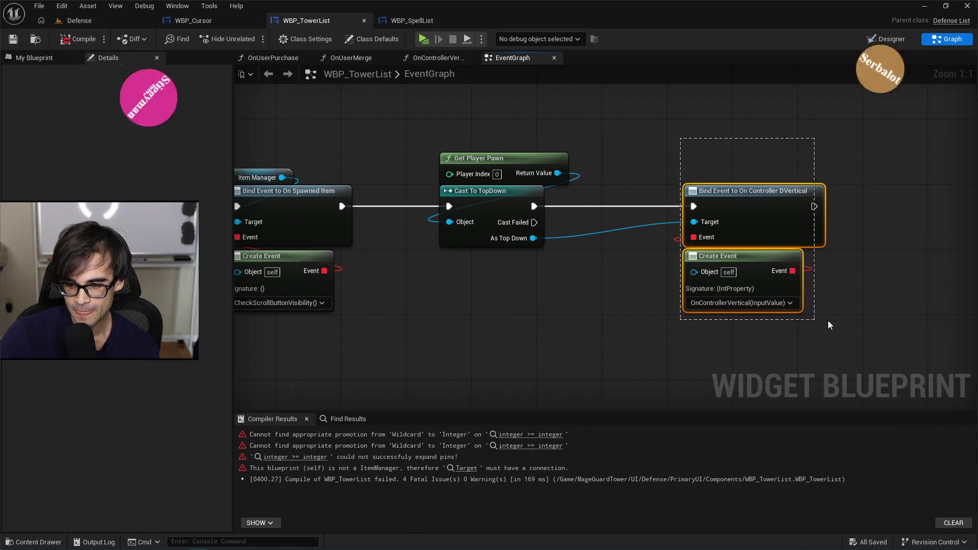
{"action": "left_click_drag", "start_coordinate": [743, 187], "coordinate": [664, 191]}
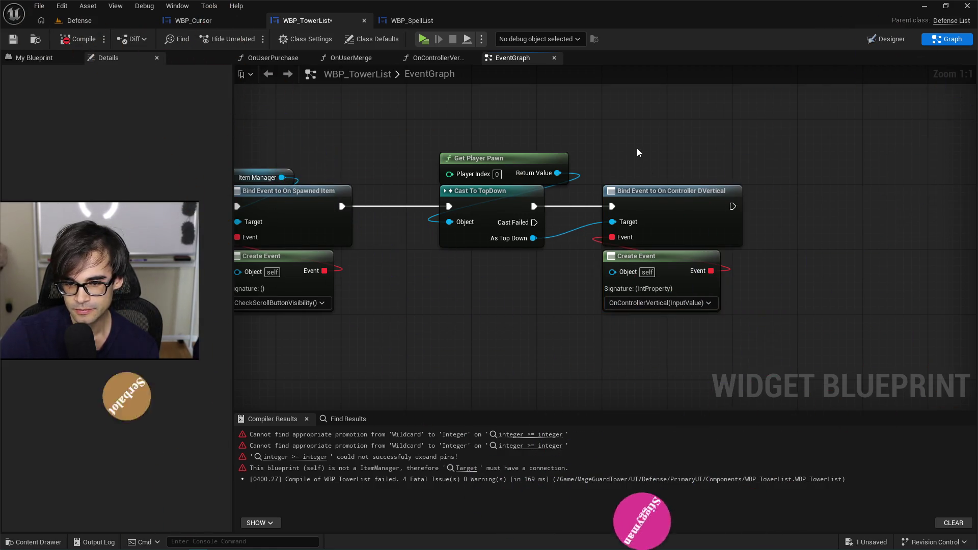
{"action": "scroll", "coordinate": [838, 188], "scroll_direction": "down", "scroll_amount": 3}
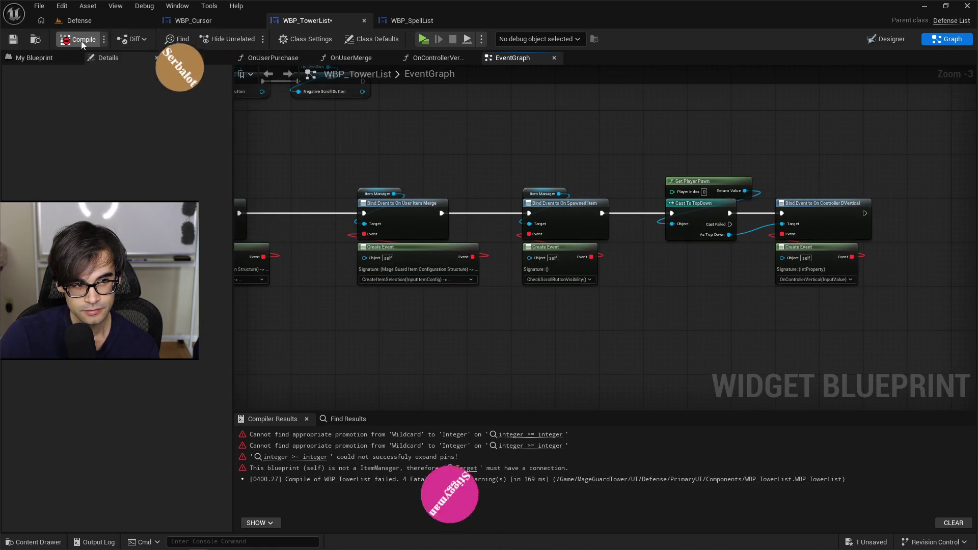
{"action": "left_click", "coordinate": [79, 39]}
{"action": "left_click", "coordinate": [14, 39]}
{"action": "scroll", "coordinate": [769, 247], "scroll_direction": "up", "scroll_amount": 3}
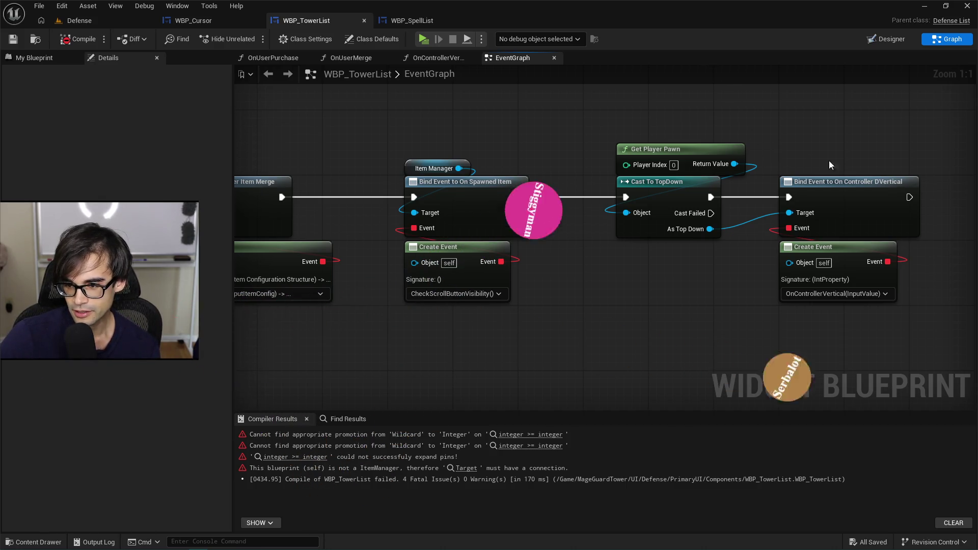
{"action": "left_click_drag", "start_coordinate": [830, 164], "coordinate": [677, 194]}
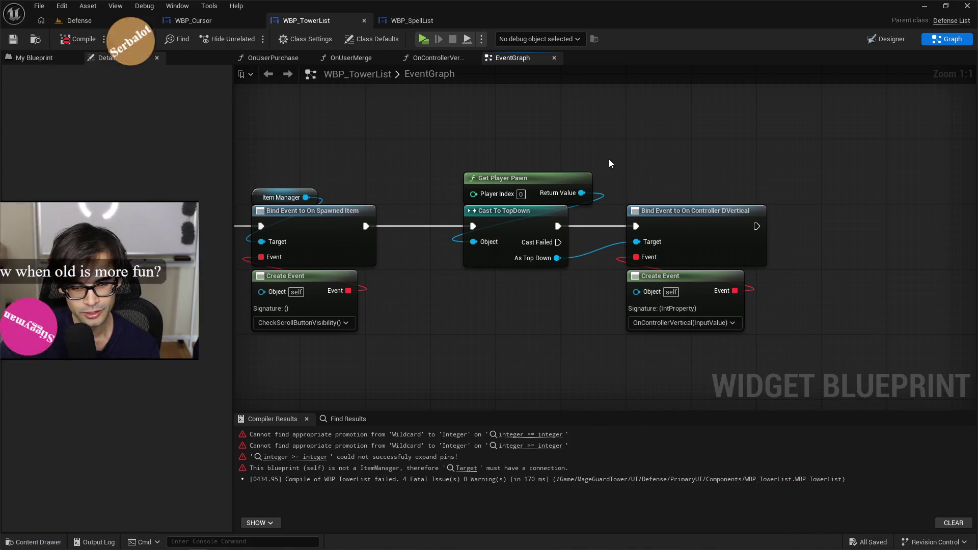
{"action": "mouse_move", "coordinate": [821, 137]}
{"action": "left_mouse_down"}
{"action": "mouse_move", "coordinate": [791, 182]}
{"action": "mouse_move", "coordinate": [802, 265]}
{"action": "left_mouse_up"}
{"action": "scroll", "coordinate": [791, 182], "scroll_direction": "down", "scroll_amount": 3}
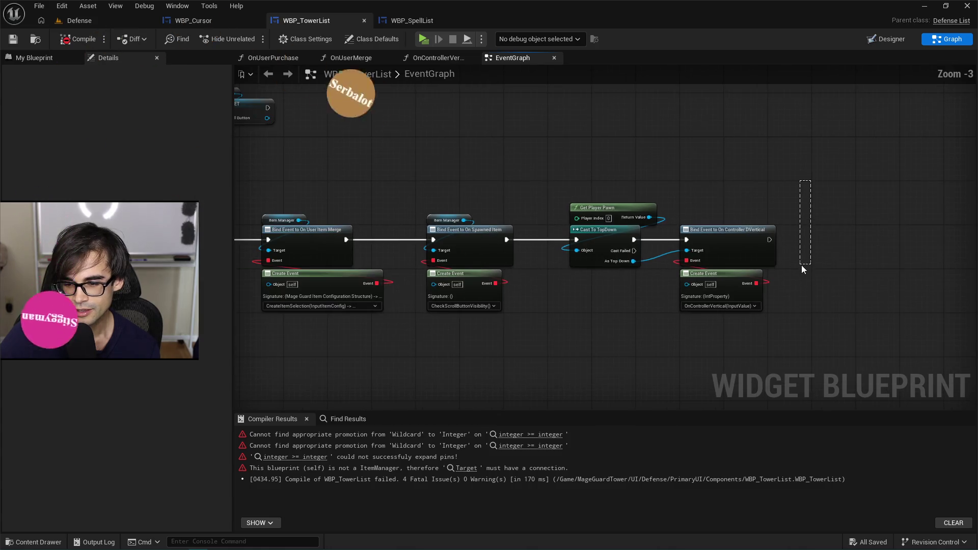
{"action": "scroll", "coordinate": [812, 347], "scroll_direction": "down", "scroll_amount": 1}
{"action": "mouse_move", "coordinate": [783, 350]}
{"action": "left_mouse_down"}
{"action": "mouse_move", "coordinate": [812, 347]}
{"action": "mouse_move", "coordinate": [701, 362]}
{"action": "left_mouse_up"}
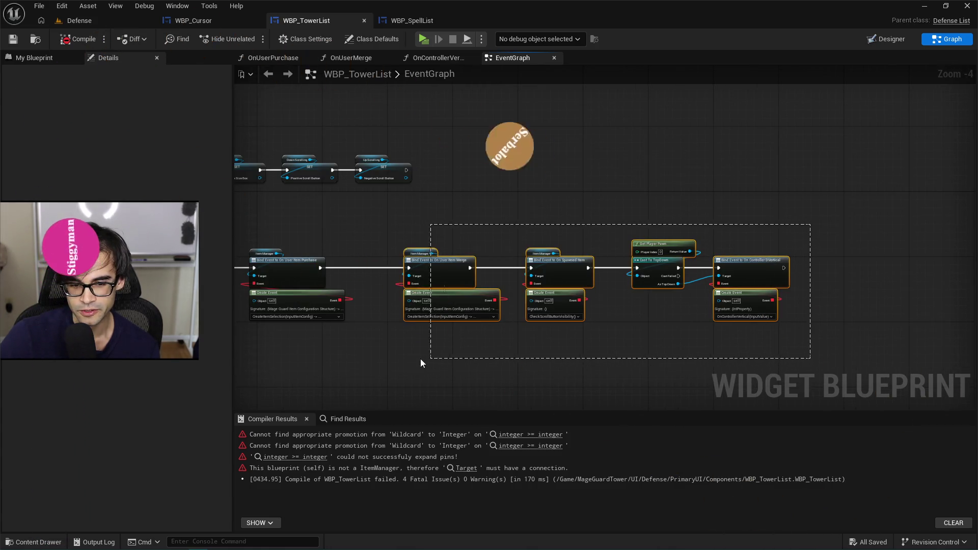
{"action": "mouse_move", "coordinate": [256, 389]}
{"action": "left_mouse_down"}
{"action": "mouse_move", "coordinate": [236, 387]}
{"action": "mouse_move", "coordinate": [411, 381]}
{"action": "left_mouse_up"}
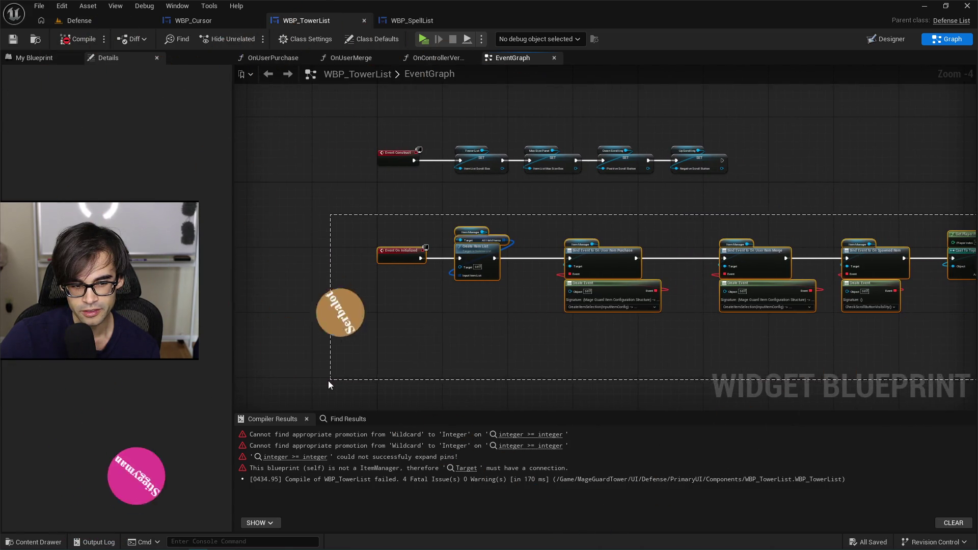
{"action": "left_click_drag", "start_coordinate": [309, 378], "coordinate": [312, 378]}
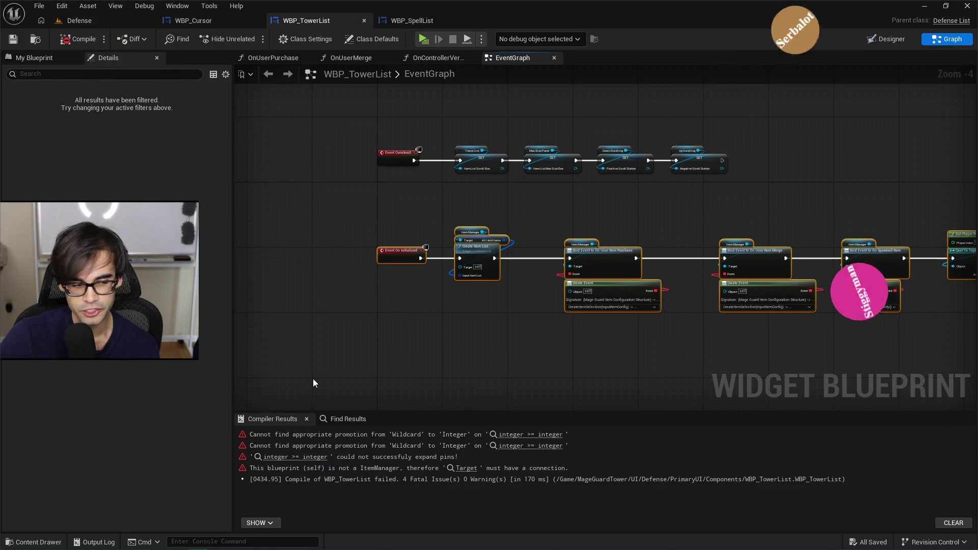
{"action": "scroll", "coordinate": [659, 351], "scroll_direction": "up", "scroll_amount": 2}
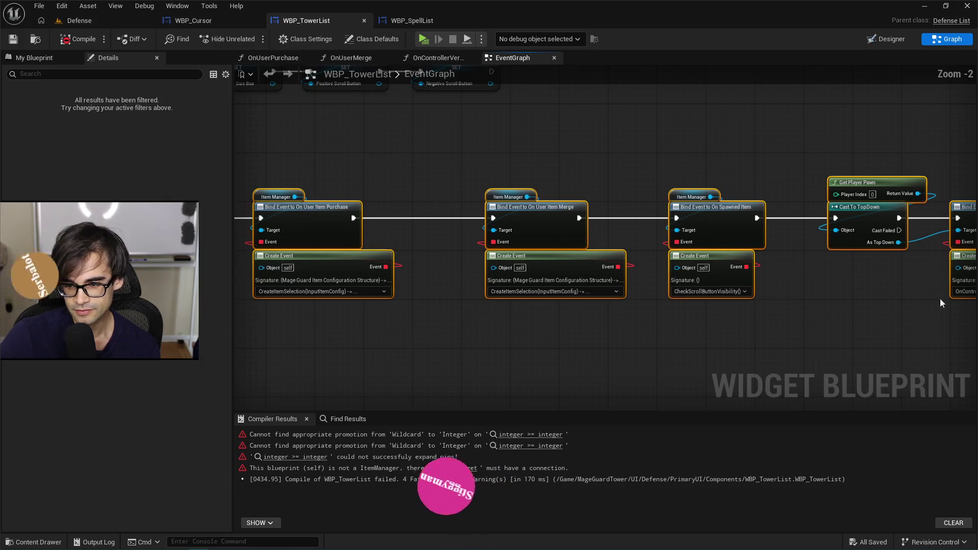
{"action": "left_click_drag", "start_coordinate": [941, 303], "coordinate": [649, 324]}
{"action": "left_click", "coordinate": [649, 324]}
- Select the full row of event-binding nodes in the EventGraph
{"action": "scroll", "coordinate": [649, 324], "scroll_direction": "up", "scroll_amount": 1}
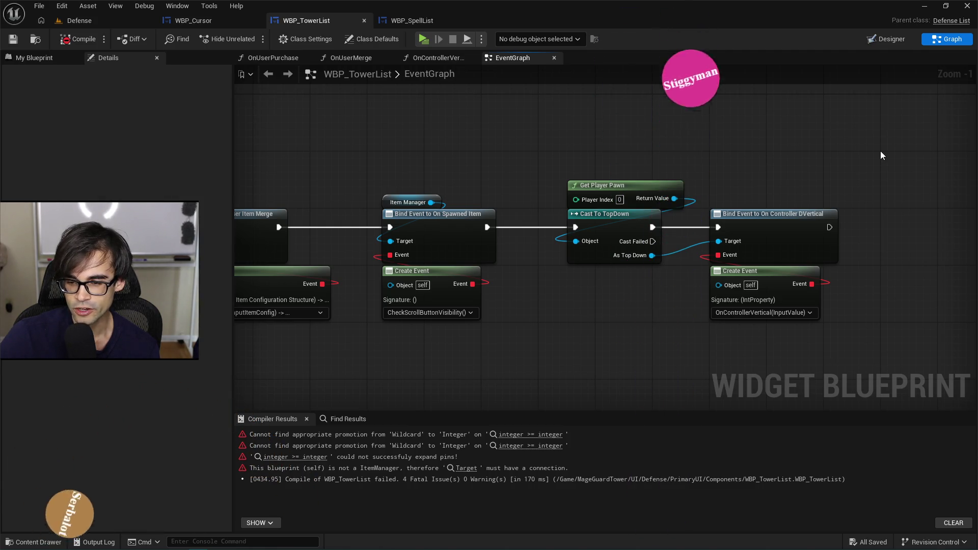
{"action": "mouse_move", "coordinate": [881, 151]}
{"action": "left_mouse_down"}
{"action": "mouse_move", "coordinate": [821, 232]}
{"action": "mouse_move", "coordinate": [455, 310]}
{"action": "mouse_move", "coordinate": [263, 333]}
{"action": "mouse_move", "coordinate": [321, 326]}
{"action": "mouse_move", "coordinate": [317, 345]}
{"action": "mouse_move", "coordinate": [426, 237]}
{"action": "mouse_move", "coordinate": [838, 181]}
{"action": "mouse_move", "coordinate": [971, 179]}
{"action": "mouse_move", "coordinate": [887, 160]}
{"action": "mouse_move", "coordinate": [872, 147]}
{"action": "left_mouse_up"}
{"action": "scroll", "coordinate": [821, 232], "scroll_direction": "down", "scroll_amount": 3}
{"action": "mouse_move", "coordinate": [872, 148]}
{"action": "left_mouse_down"}
{"action": "mouse_move", "coordinate": [816, 258]}
{"action": "mouse_move", "coordinate": [428, 328]}
{"action": "left_mouse_up"}
{"action": "scroll", "coordinate": [836, 205], "scroll_direction": "down", "scroll_amount": 3}
{"action": "scroll", "coordinate": [521, 321], "scroll_direction": "up", "scroll_amount": 5}
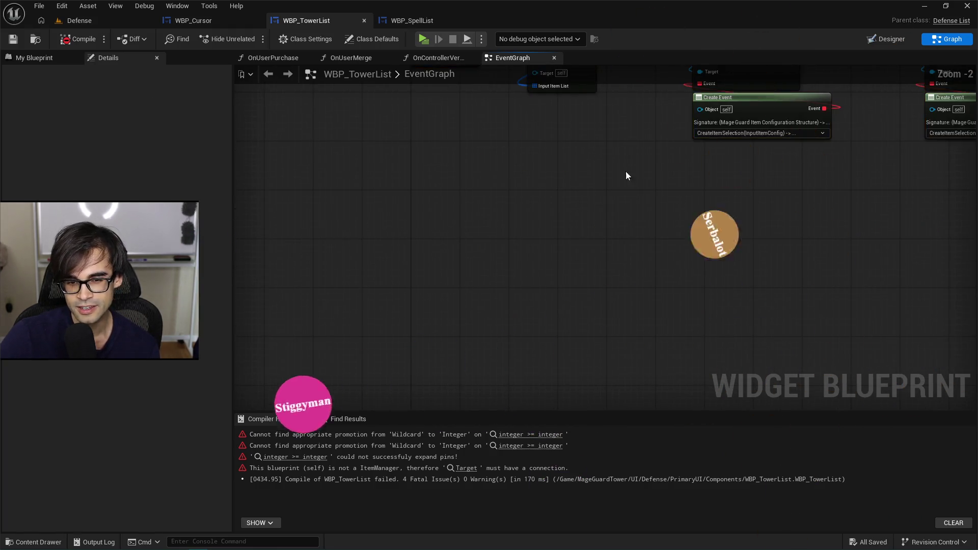
{"action": "scroll", "coordinate": [499, 317], "scroll_direction": "down", "scroll_amount": 1}
- Review the Cast To TopDown and Event On Initialized chains, then clear the Details panel from the left side
{"action": "mouse_move", "coordinate": [726, 213]}
{"action": "left_mouse_down"}
{"action": "mouse_move", "coordinate": [585, 255]}
{"action": "mouse_move", "coordinate": [532, 255]}
{"action": "left_mouse_up"}
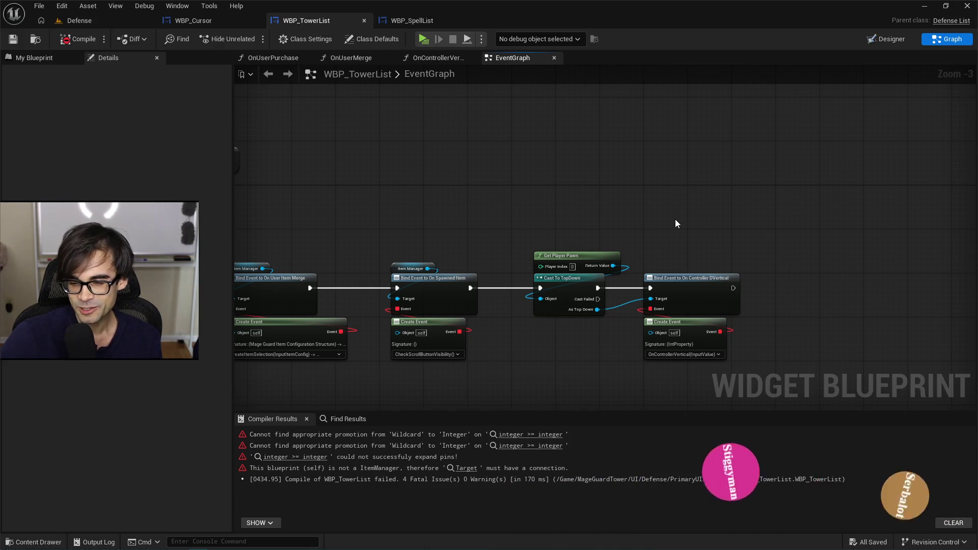
{"action": "scroll", "coordinate": [707, 222], "scroll_direction": "down", "scroll_amount": 1}
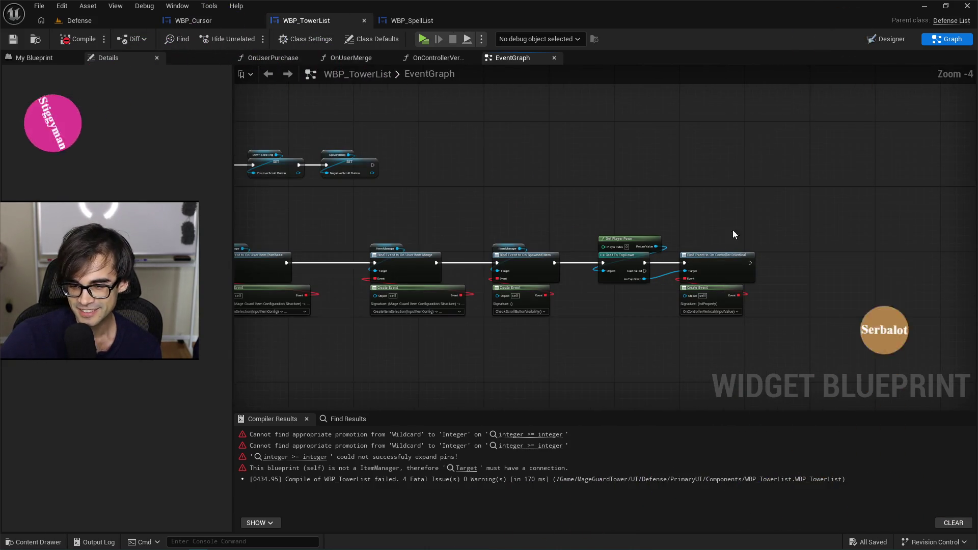
{"action": "left_click_drag", "start_coordinate": [783, 216], "coordinate": [942, 176]}
{"action": "scroll", "coordinate": [736, 254], "scroll_direction": "up", "scroll_amount": 3}
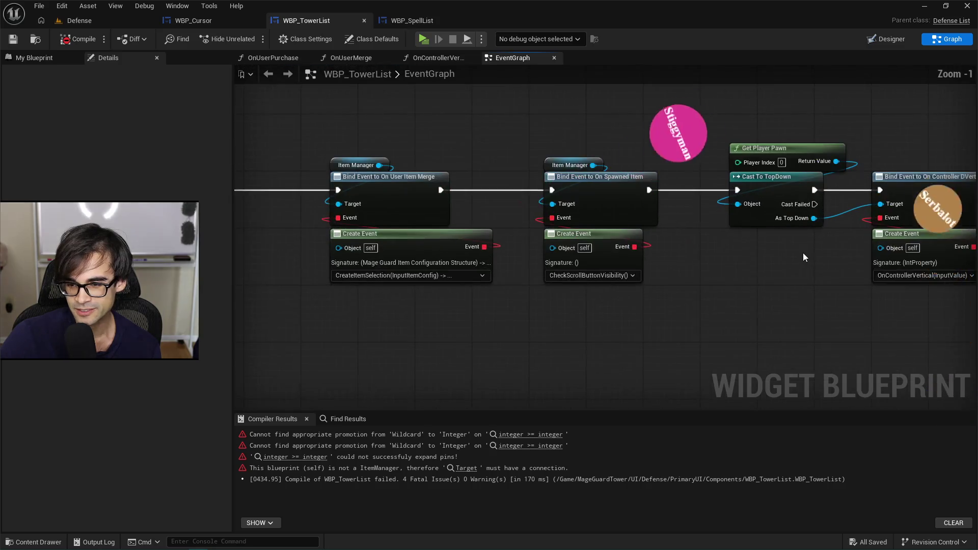
{"action": "scroll", "coordinate": [733, 277], "scroll_direction": "down", "scroll_amount": 4}
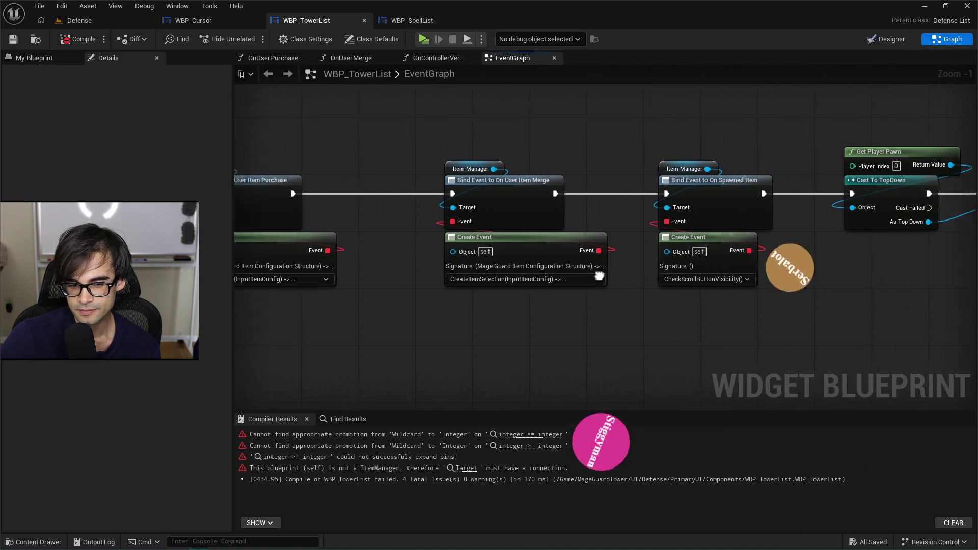
{"action": "left_click_drag", "start_coordinate": [727, 288], "coordinate": [671, 282]}
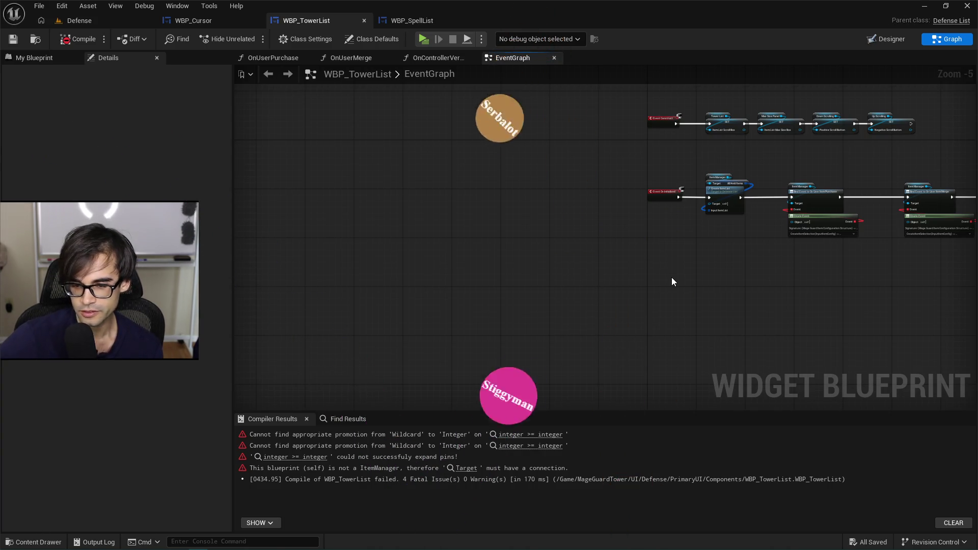
{"action": "mouse_move", "coordinate": [672, 280]}
{"action": "left_mouse_down"}
{"action": "mouse_move", "coordinate": [653, 285]}
{"action": "mouse_move", "coordinate": [824, 252]}
{"action": "mouse_move", "coordinate": [694, 312]}
{"action": "mouse_move", "coordinate": [579, 212]}
{"action": "mouse_move", "coordinate": [688, 231]}
{"action": "mouse_move", "coordinate": [582, 209]}
{"action": "left_mouse_up"}
{"action": "scroll", "coordinate": [582, 208], "scroll_direction": "up", "scroll_amount": 3}
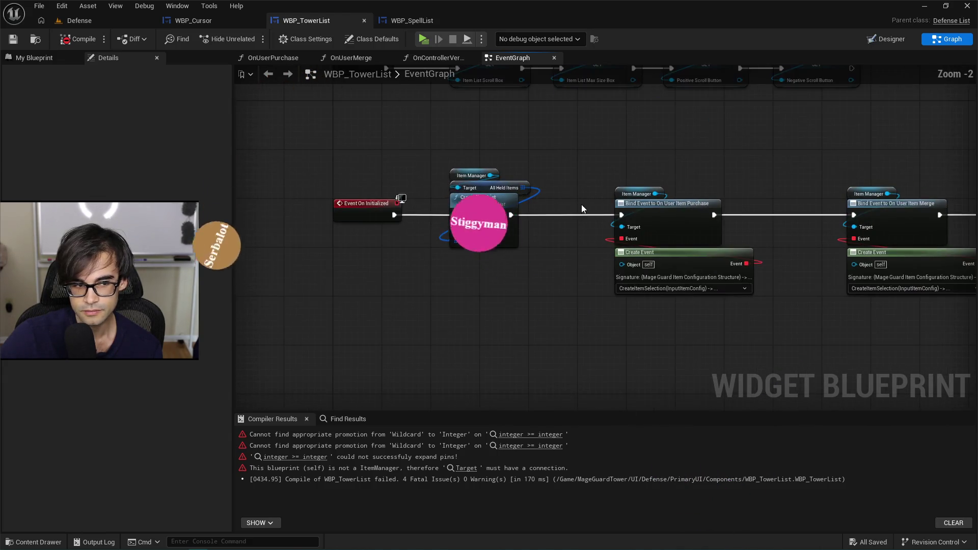
{"action": "left_click_drag", "start_coordinate": [104, 62], "coordinate": [112, 155]}
{"action": "left_click_drag", "start_coordinate": [113, 456], "coordinate": [91, 480]}
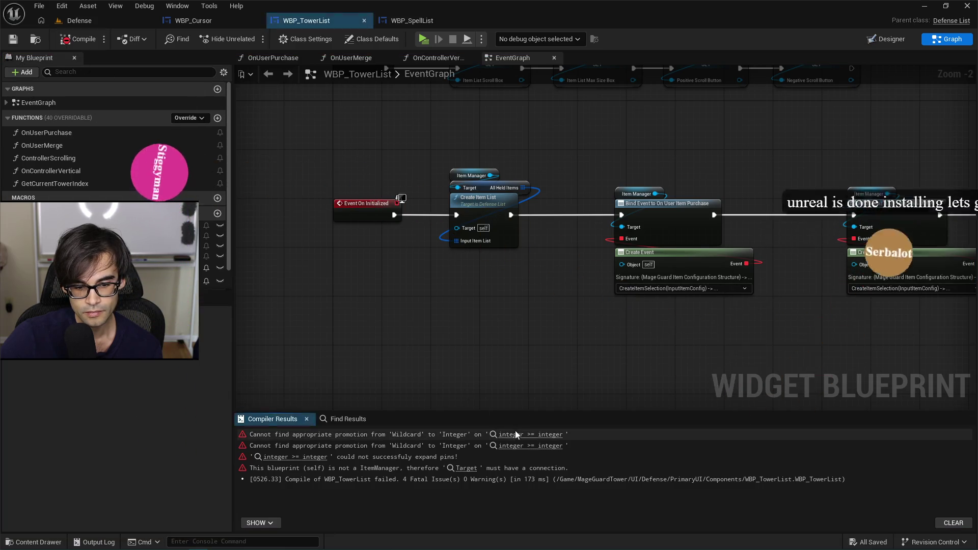
- Delete the GetCurrentTowerIndex function behind the integer comparison error
{"action": "left_click", "coordinate": [515, 433]}
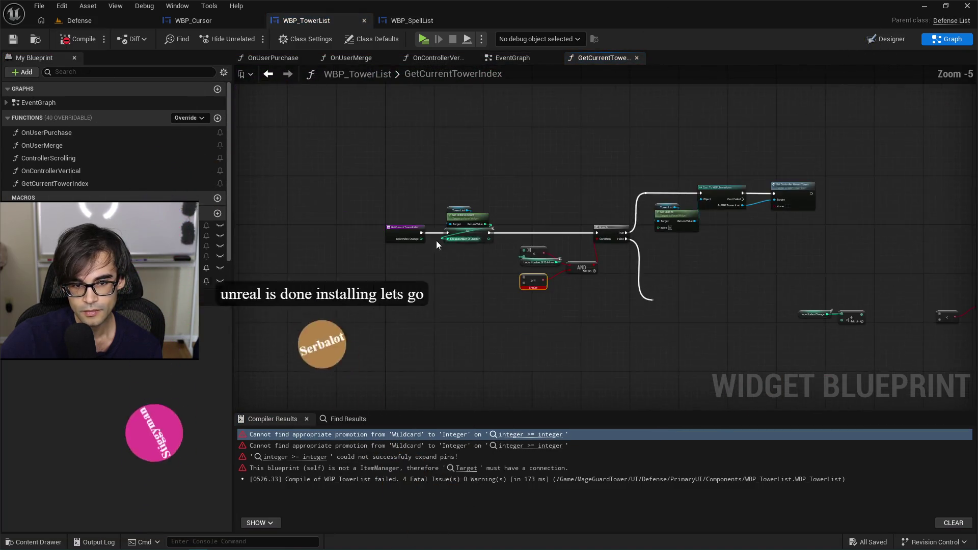
{"action": "scroll", "coordinate": [436, 245], "scroll_direction": "up", "scroll_amount": 3}
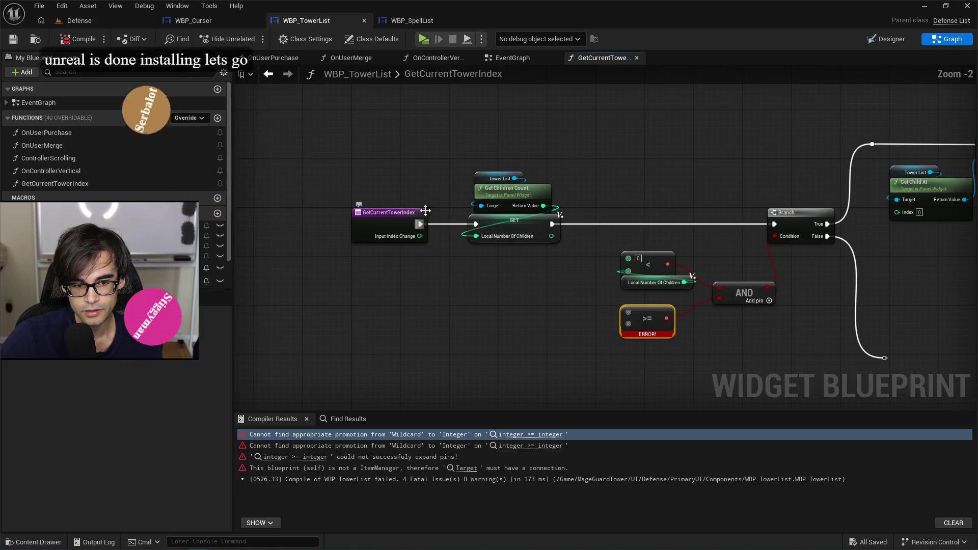
{"action": "left_click", "coordinate": [54, 183]}
{"action": "key", "text": "Delete"}
{"action": "left_click", "coordinate": [561, 298]}
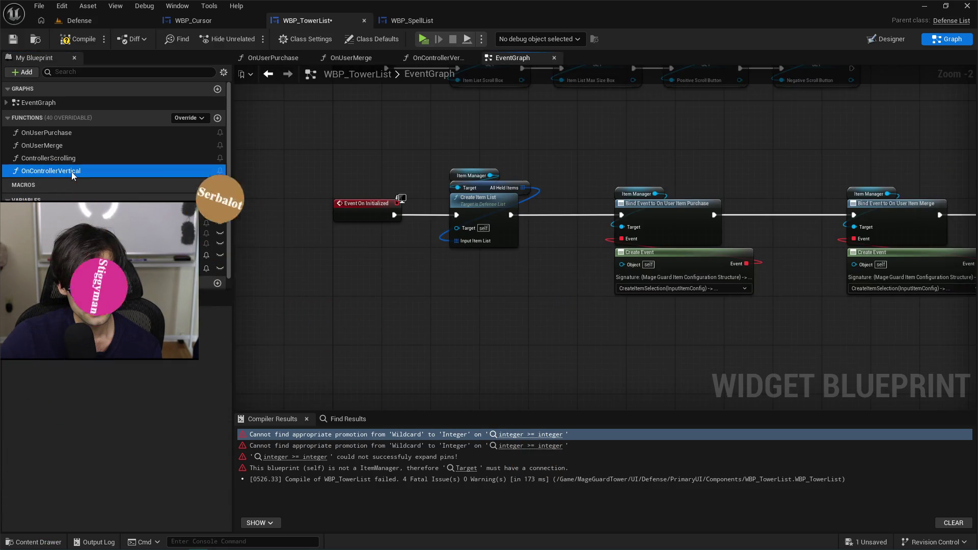
- Remove all old logic from OnControllerVertical, leaving only its entry node
{"action": "double_click", "coordinate": [71, 171]}
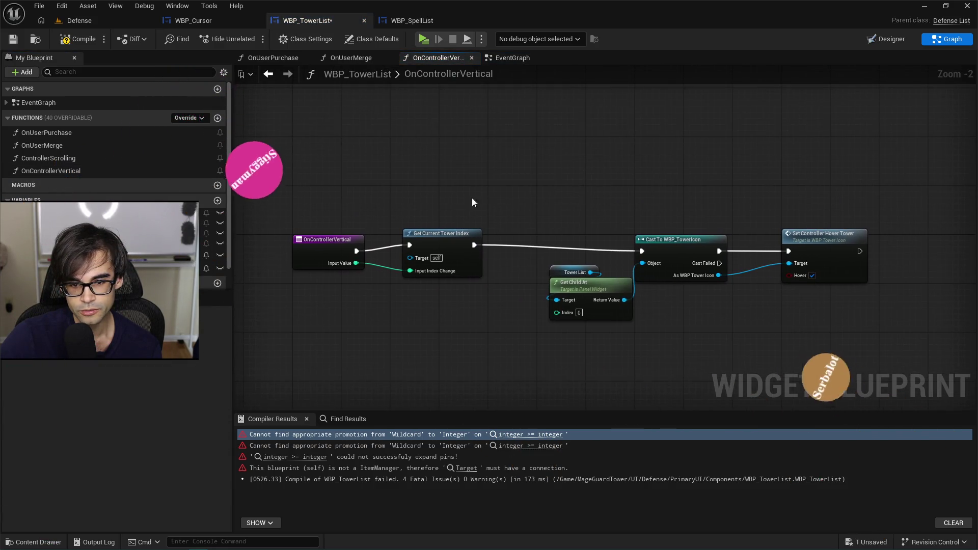
{"action": "left_click_drag", "start_coordinate": [888, 349], "coordinate": [889, 348]}
{"action": "key", "text": "Delete"}
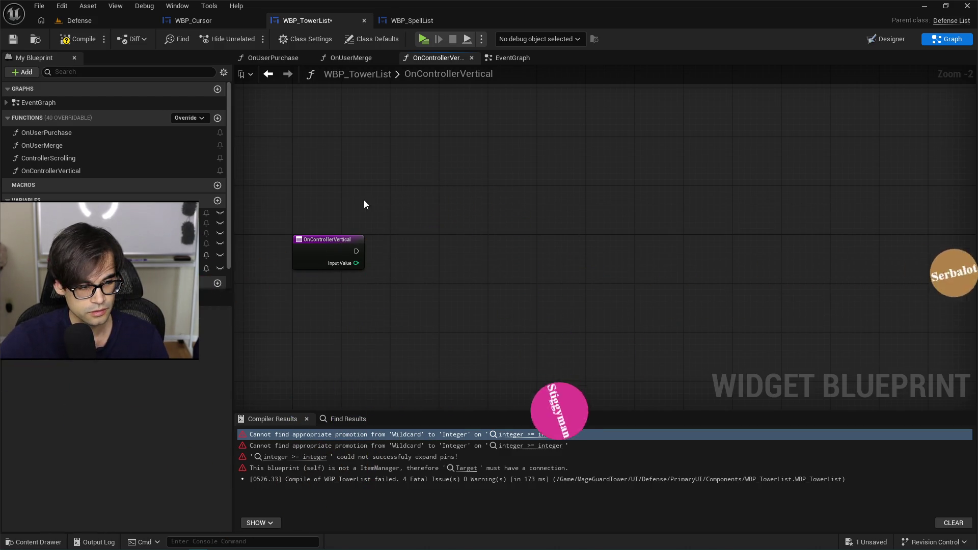
{"action": "key", "text": "alt+Tab"}
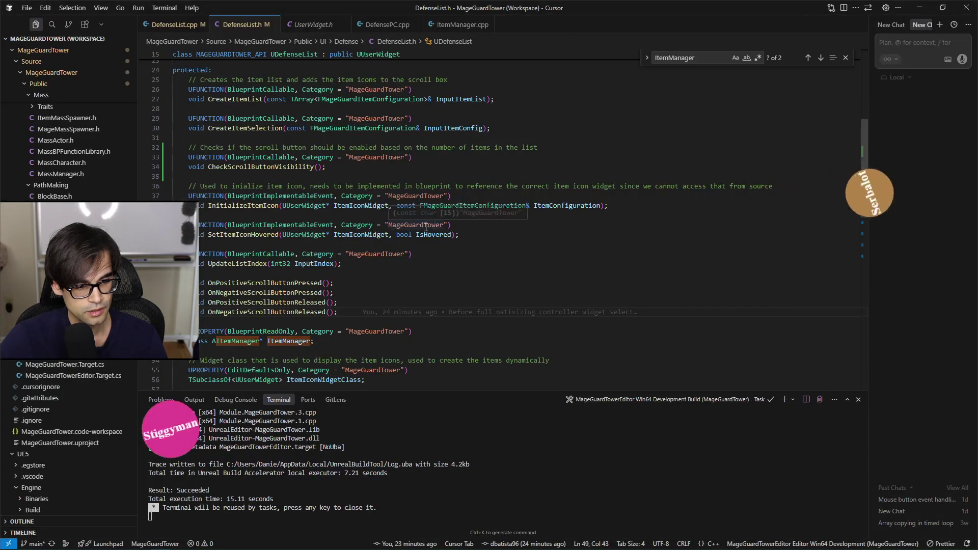
- Read UpdateListIndex in DefenseList.h and DefenseList.cpp, then return to the OnControllerVertical graph
{"action": "scroll", "coordinate": [364, 282], "scroll_direction": "down", "scroll_amount": 1}
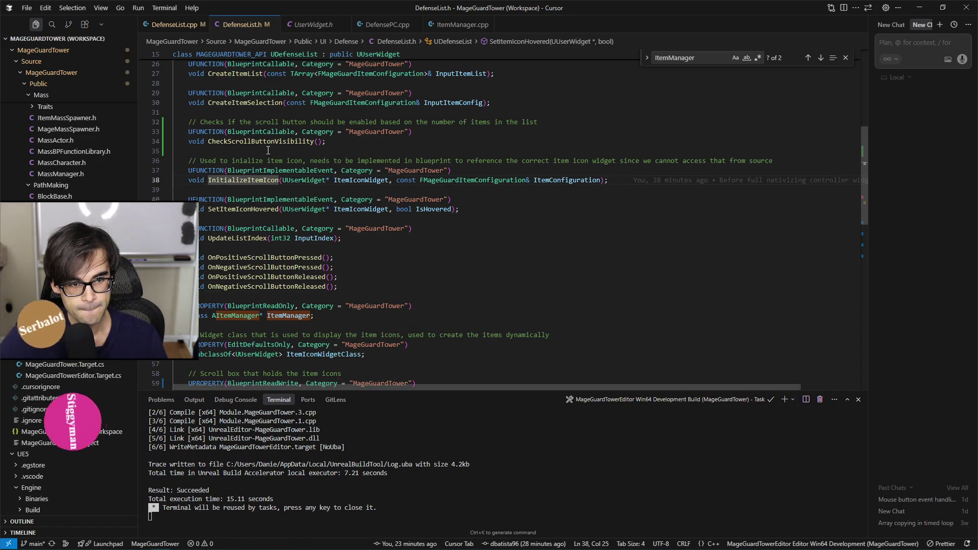
{"action": "left_click", "coordinate": [175, 24]}
{"action": "scroll", "coordinate": [390, 268], "scroll_direction": "down", "scroll_amount": 10}
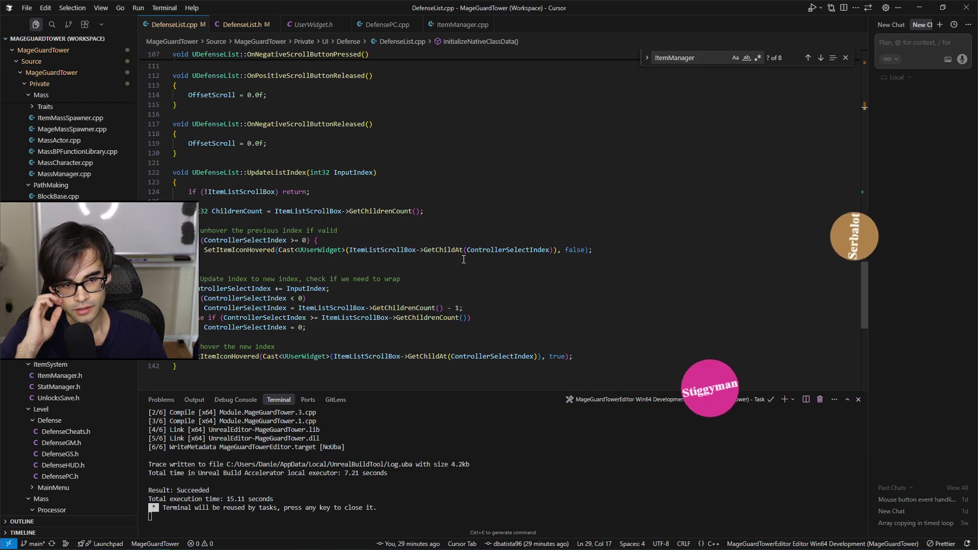
{"action": "key", "text": "alt+Tab"}
{"action": "right_click", "coordinate": [456, 234]}
- Add an Update List Index node after the OnControllerVertical entry, with Input Value wired to Input Index
{"action": "type", "text": "upda"}
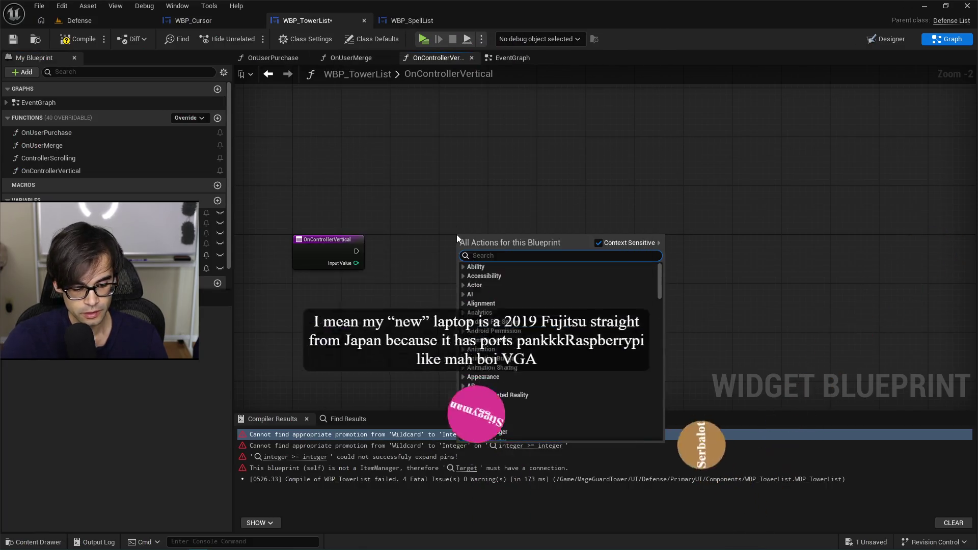
{"action": "type", "text": "te list in"}
{"action": "key", "text": "Return"}
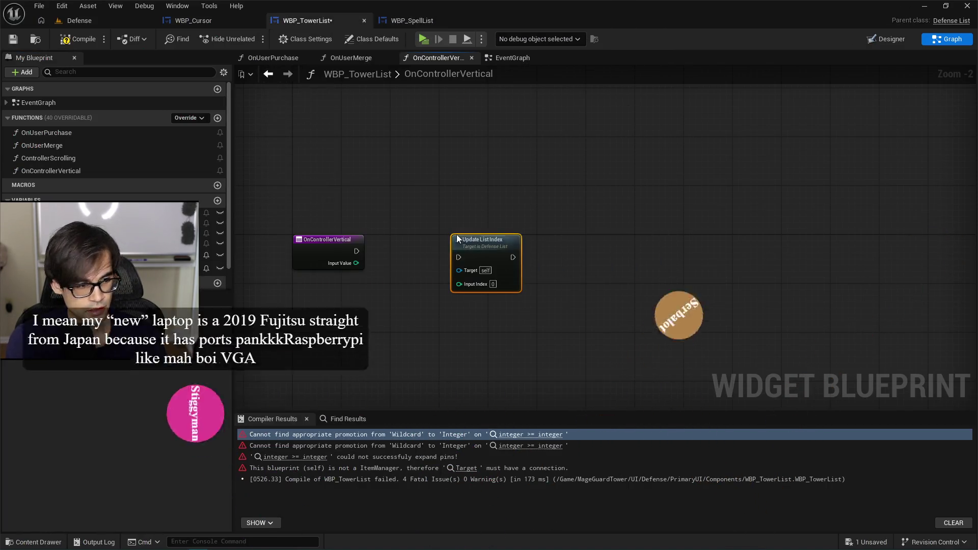
{"action": "mouse_move", "coordinate": [356, 251]}
{"action": "left_mouse_down"}
{"action": "mouse_move", "coordinate": [460, 255]}
{"action": "mouse_move", "coordinate": [461, 240]}
{"action": "mouse_move", "coordinate": [446, 240]}
{"action": "left_mouse_up"}
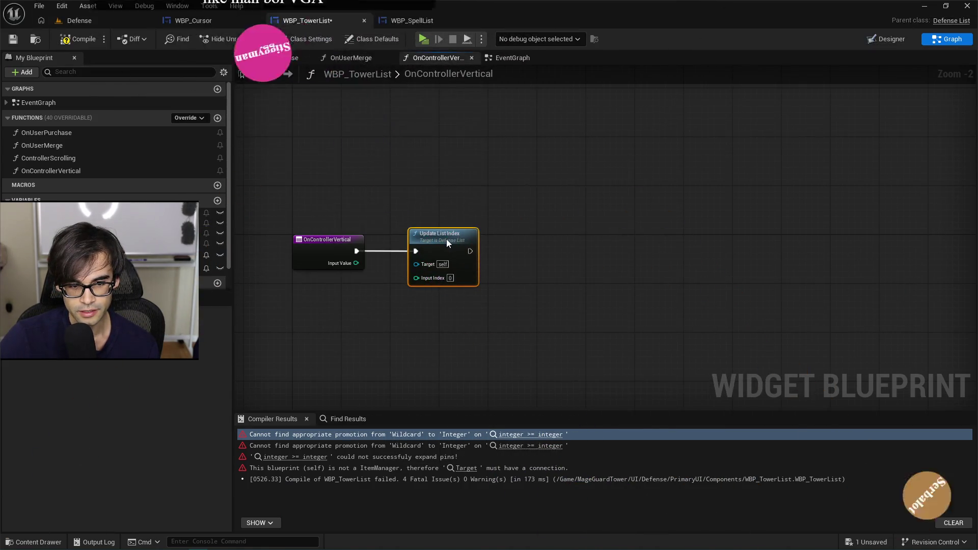
{"action": "mouse_move", "coordinate": [356, 262]}
{"action": "left_mouse_down"}
{"action": "mouse_move", "coordinate": [432, 277]}
{"action": "mouse_move", "coordinate": [416, 278]}
{"action": "left_mouse_up"}
{"action": "left_click_drag", "start_coordinate": [436, 239], "coordinate": [423, 241]}
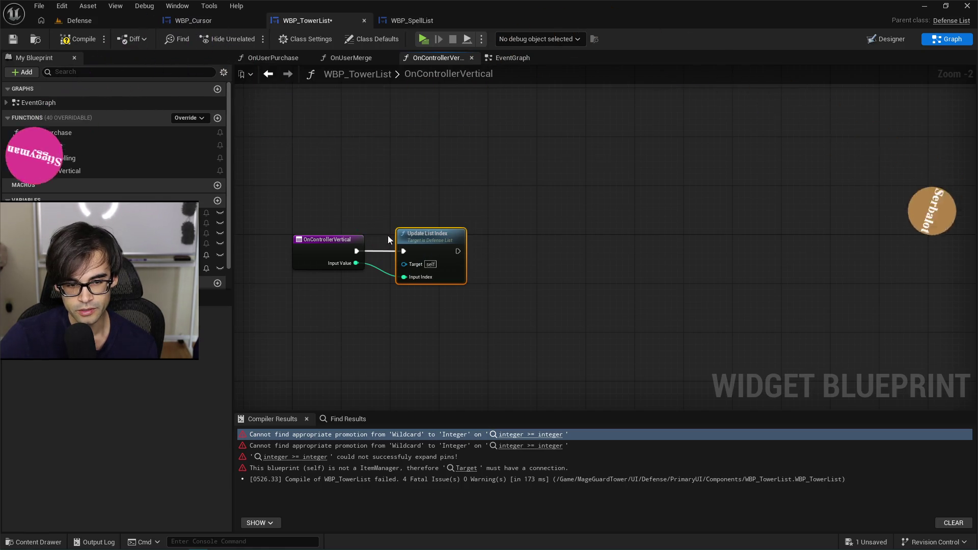
{"action": "scroll", "coordinate": [386, 219], "scroll_direction": "up", "scroll_amount": 2}
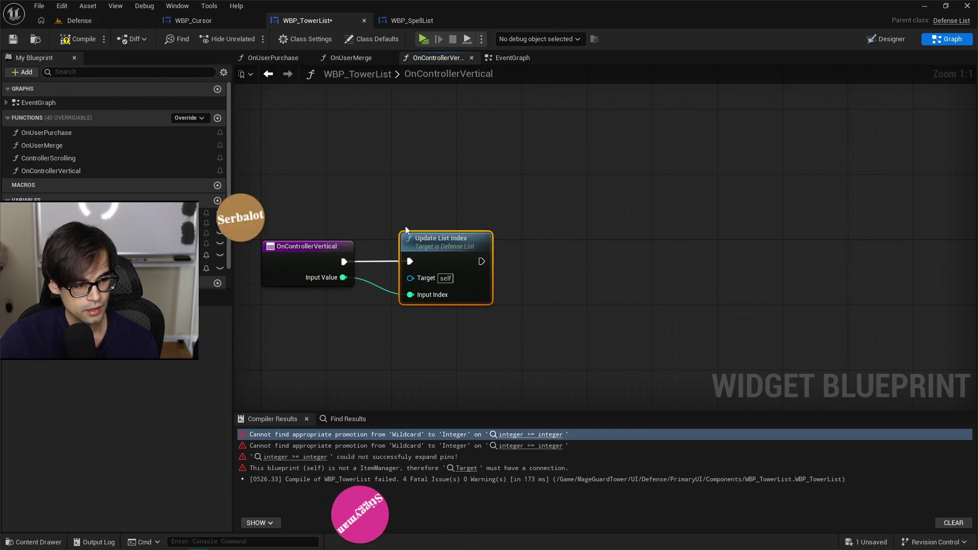
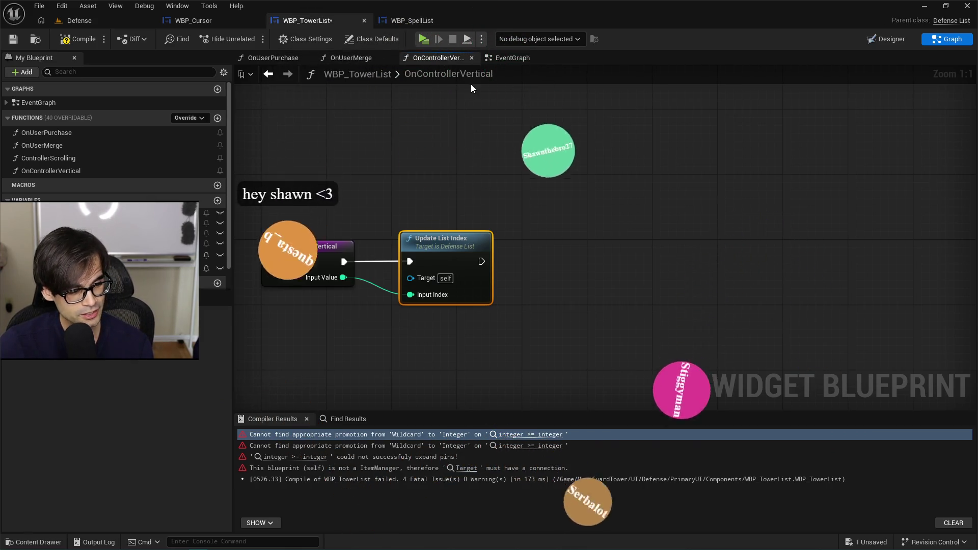
- Compile and save WBP_TowerList, then check the code in Cursor
{"action": "left_click", "coordinate": [72, 39]}
{"action": "key", "text": "ctrl+s"}
{"action": "left_click_drag", "start_coordinate": [399, 202], "coordinate": [443, 195]}
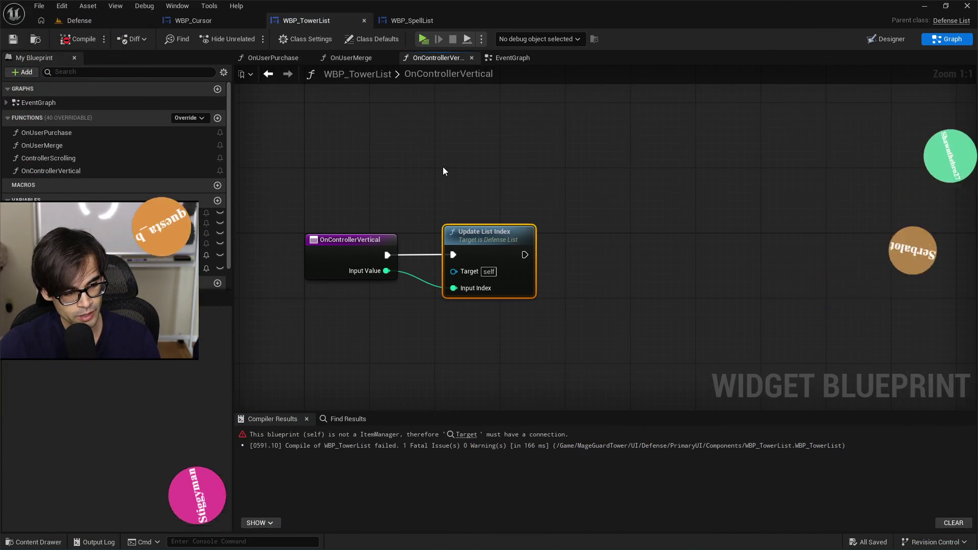
{"action": "key", "text": "alt+Tab"}
{"action": "key", "text": "alt+Tab"}
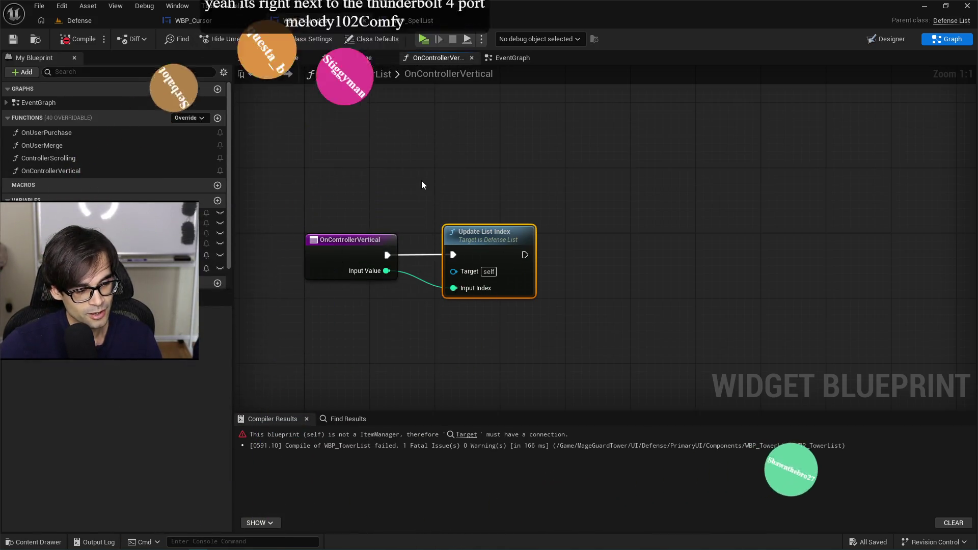
- Recompile and save WBP_TowerList, leaving only the Update List Index Target error, and open its EventGraph
{"action": "left_click_drag", "start_coordinate": [430, 208], "coordinate": [567, 317]}
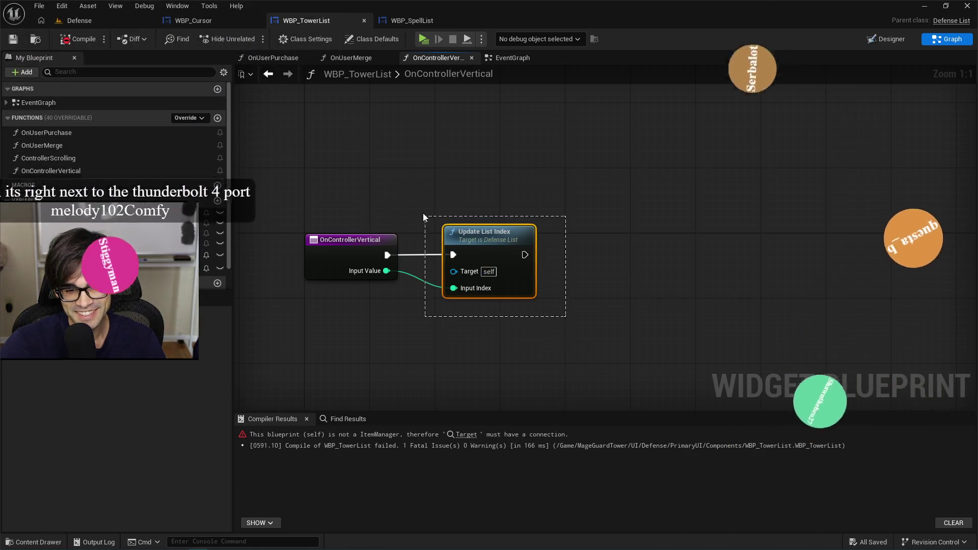
{"action": "left_click", "coordinate": [78, 39]}
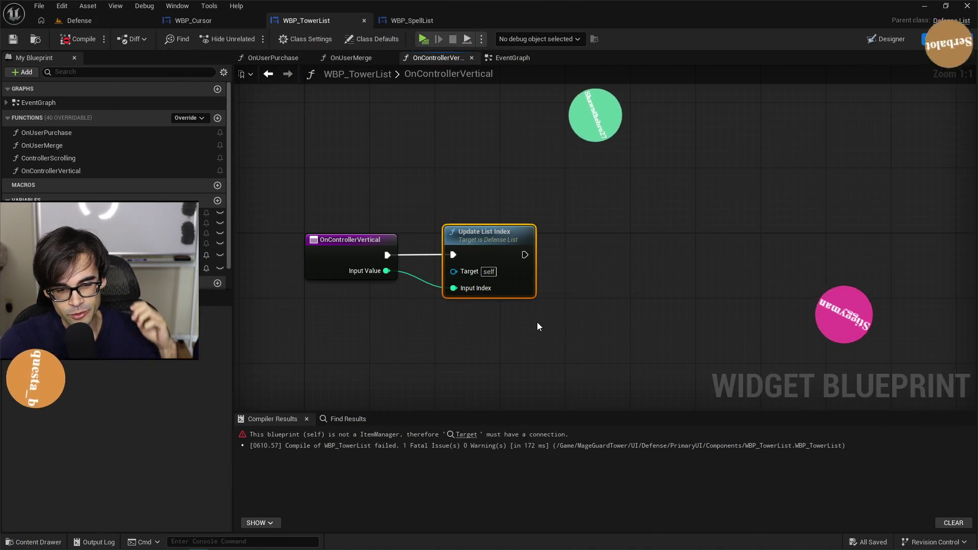
{"action": "left_click", "coordinate": [13, 39]}
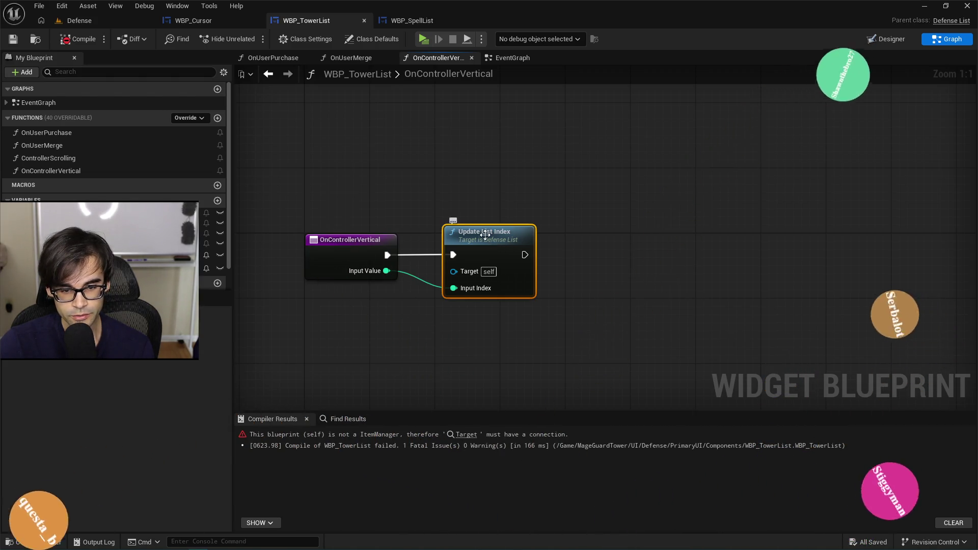
{"action": "left_click", "coordinate": [530, 58]}
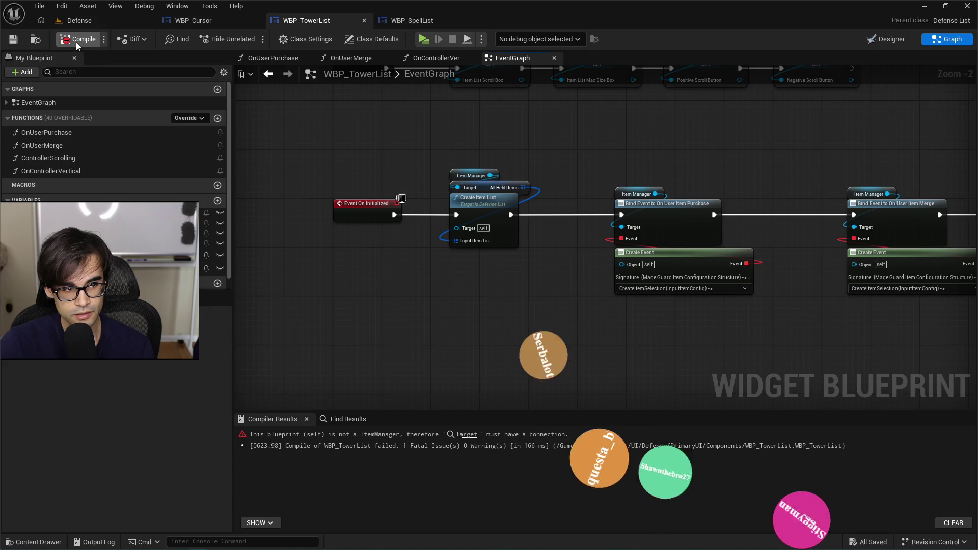
- Jump to the OnUserMerge node flagged by the compiler error and view the whole function
{"action": "left_click", "coordinate": [464, 434]}
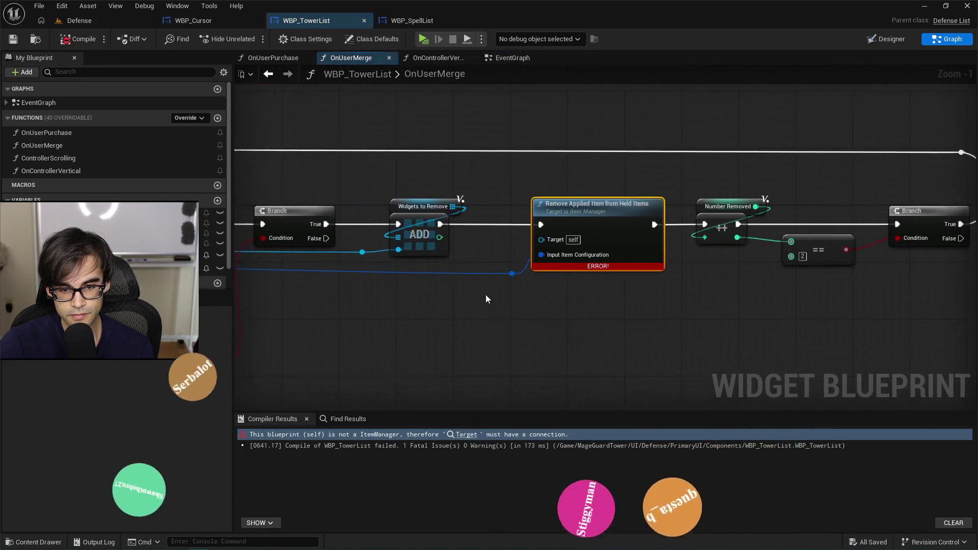
{"action": "scroll", "coordinate": [497, 245], "scroll_direction": "up", "scroll_amount": 2}
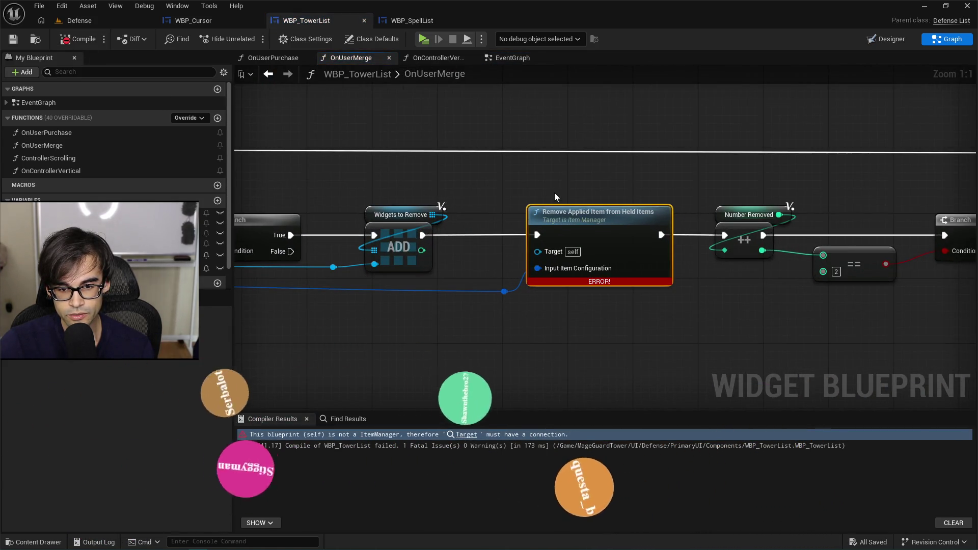
{"action": "left_click_drag", "start_coordinate": [576, 197], "coordinate": [724, 199]}
{"action": "scroll", "coordinate": [805, 199], "scroll_direction": "down", "scroll_amount": 4}
{"action": "mouse_move", "coordinate": [805, 200]}
{"action": "left_mouse_down"}
{"action": "mouse_move", "coordinate": [730, 190]}
{"action": "mouse_move", "coordinate": [511, 194]}
{"action": "left_mouse_up"}
{"action": "scroll", "coordinate": [731, 190], "scroll_direction": "up", "scroll_amount": 2}
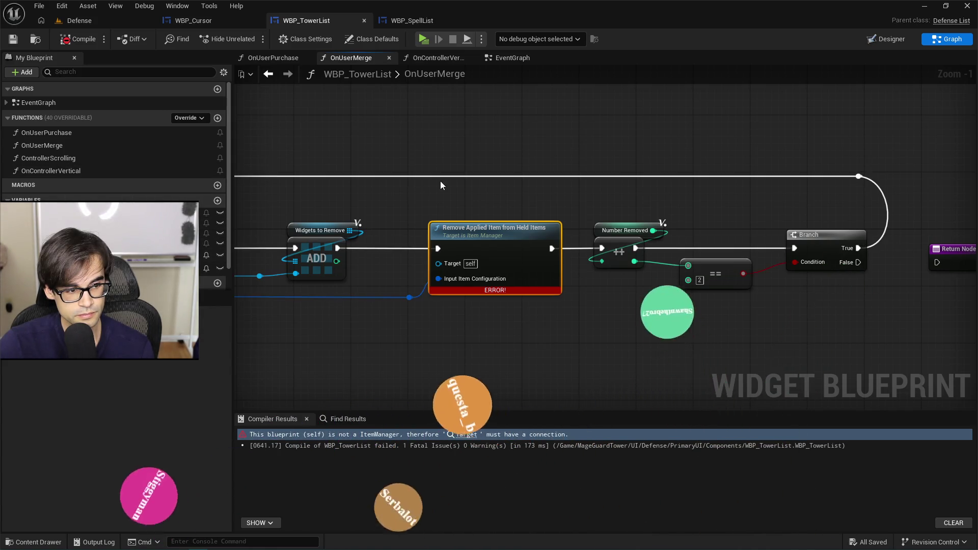
- Add a Get Item Manager node, wire it into Remove Applied Item from Held Items' Target, and save
{"action": "right_click", "coordinate": [426, 194]}
{"action": "type", "text": "get"}
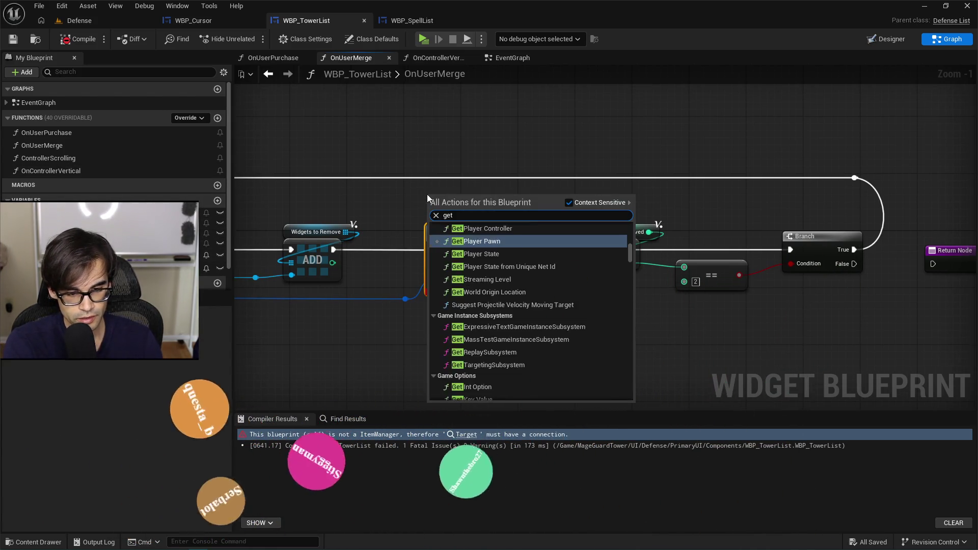
{"action": "type", "text": " item manager"}
{"action": "key", "text": "Return"}
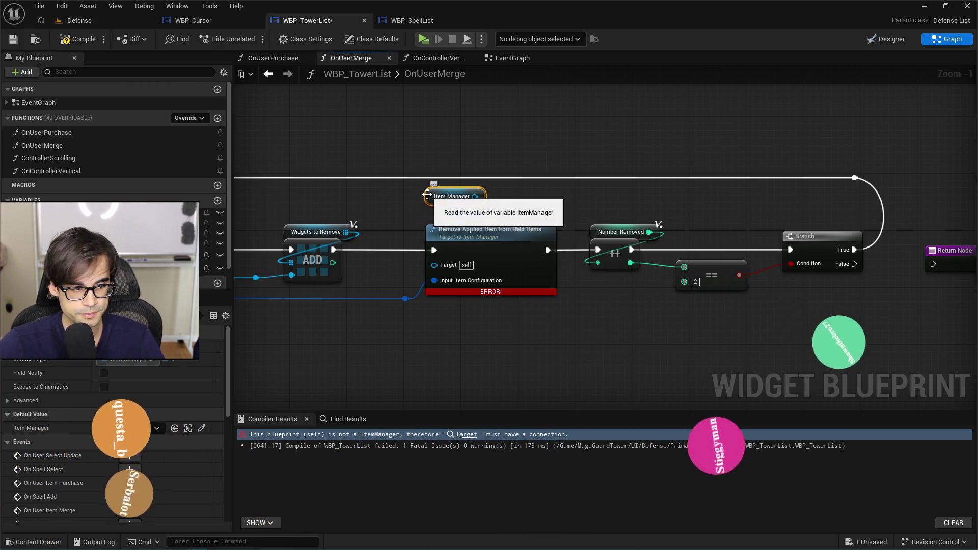
{"action": "left_click_drag", "start_coordinate": [475, 196], "coordinate": [434, 264]}
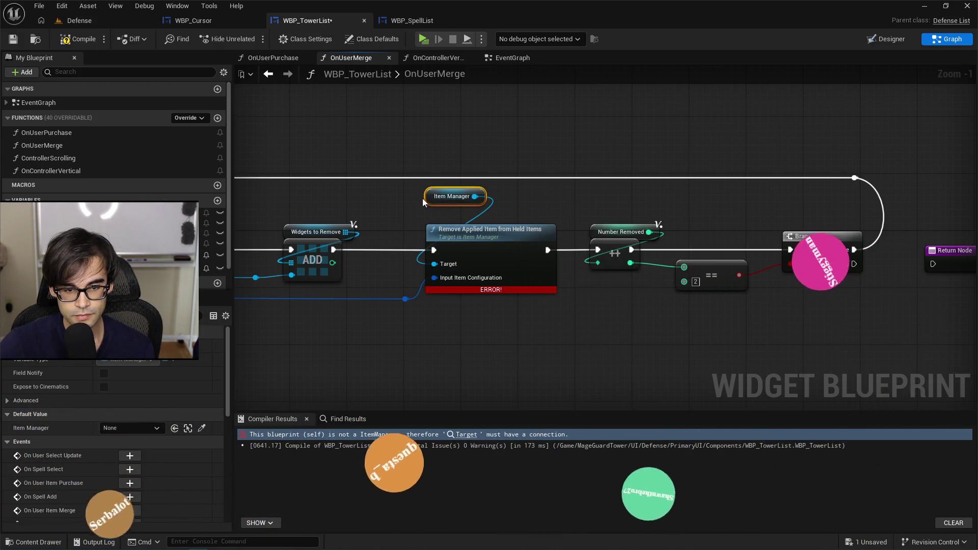
{"action": "left_click_drag", "start_coordinate": [427, 199], "coordinate": [427, 217]}
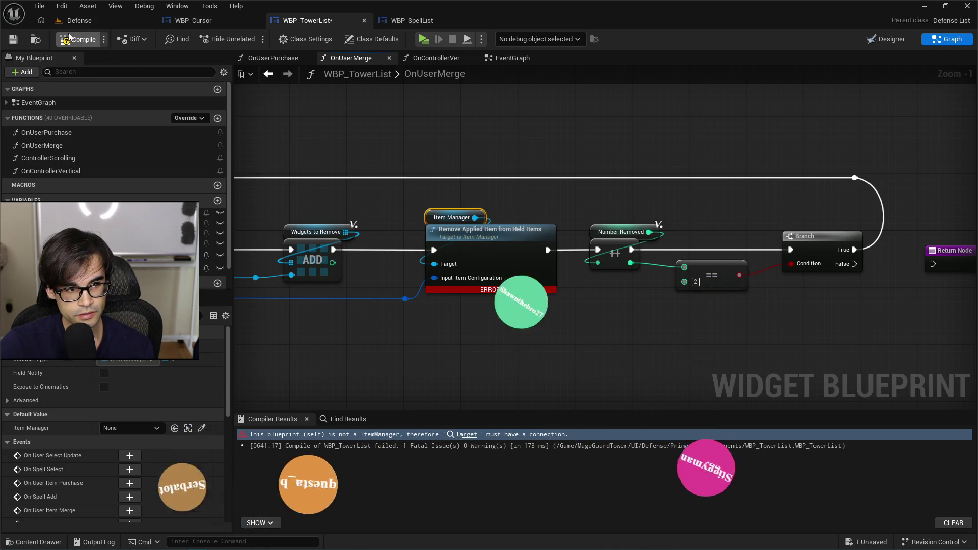
{"action": "key", "text": "ctrl+s"}
{"action": "left_click_drag", "start_coordinate": [332, 141], "coordinate": [630, 149]}
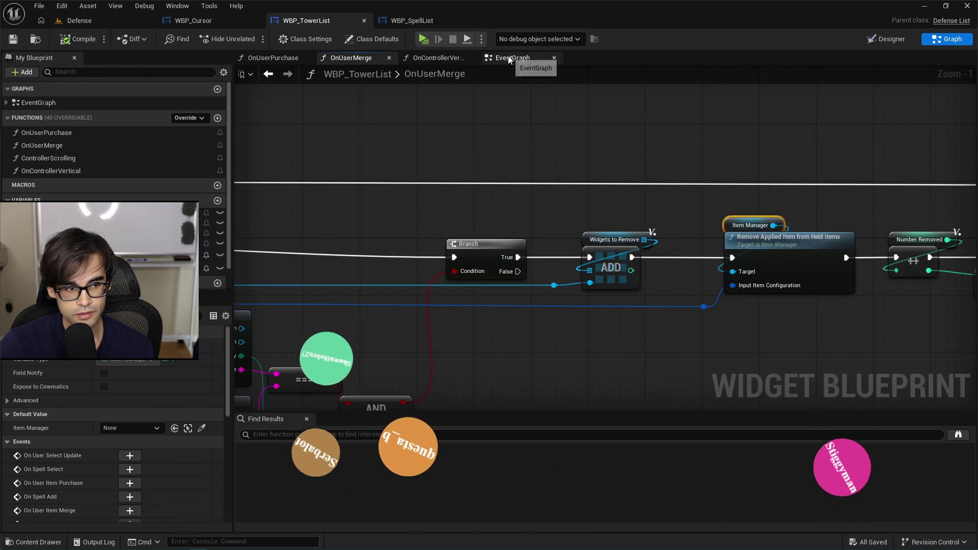
- Delete the ControllerScrolling function from WBP_TowerList
{"action": "left_click", "coordinate": [508, 58]}
{"action": "double_click", "coordinate": [96, 168]}
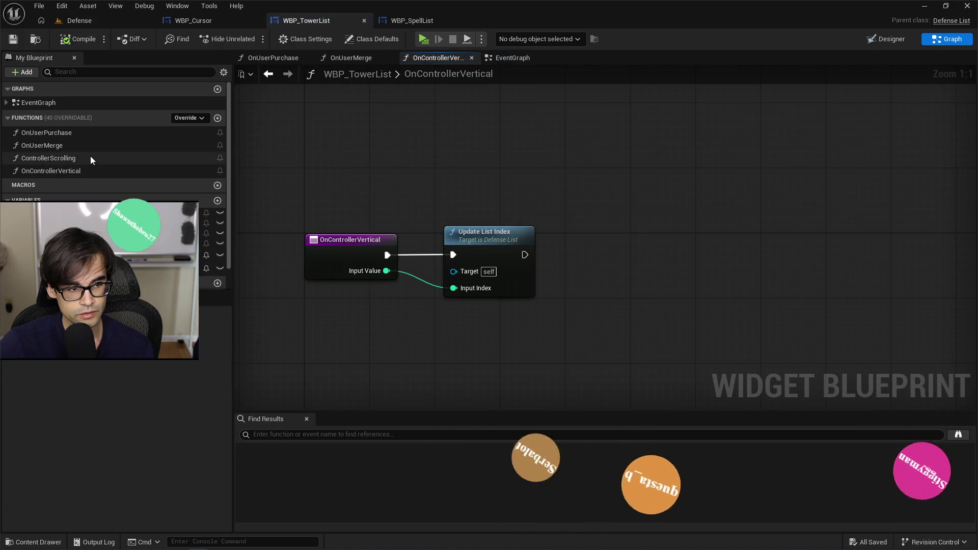
{"action": "double_click", "coordinate": [90, 157]}
{"action": "left_click", "coordinate": [63, 155]}
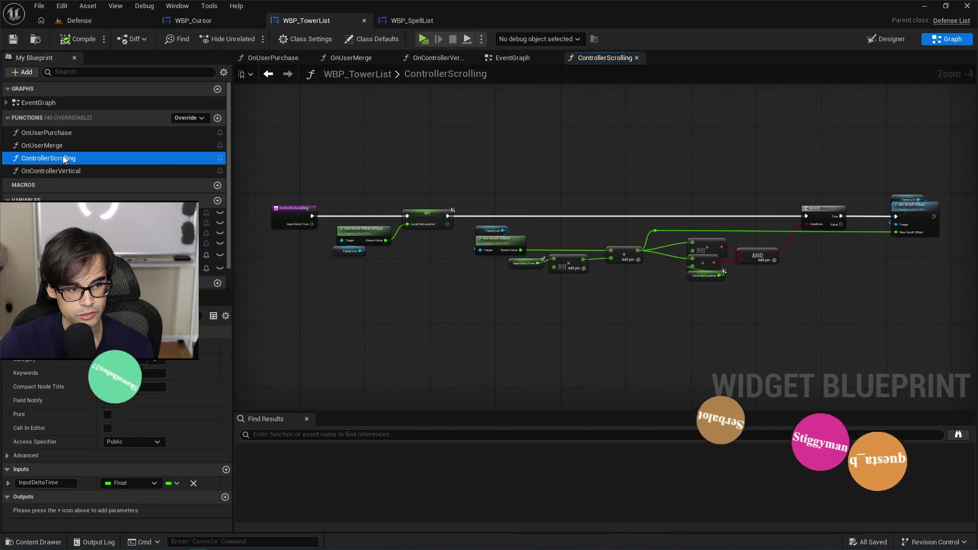
{"action": "right_click", "coordinate": [64, 160]}
{"action": "key", "text": "Delete"}
- Review OnUserMerge and OnControllerVertical, then delete the OnUserPurchase function
{"action": "double_click", "coordinate": [63, 145]}
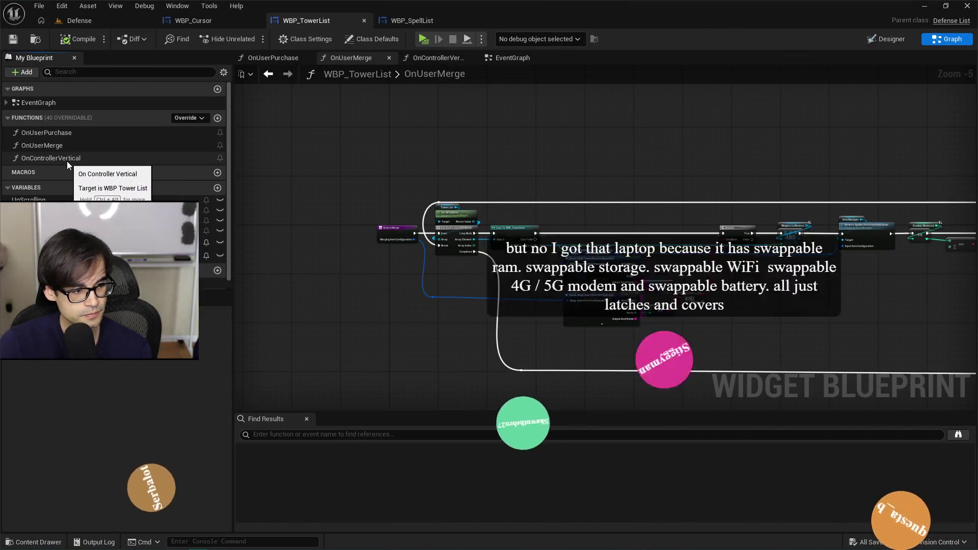
{"action": "left_click", "coordinate": [61, 158]}
{"action": "double_click", "coordinate": [61, 158]}
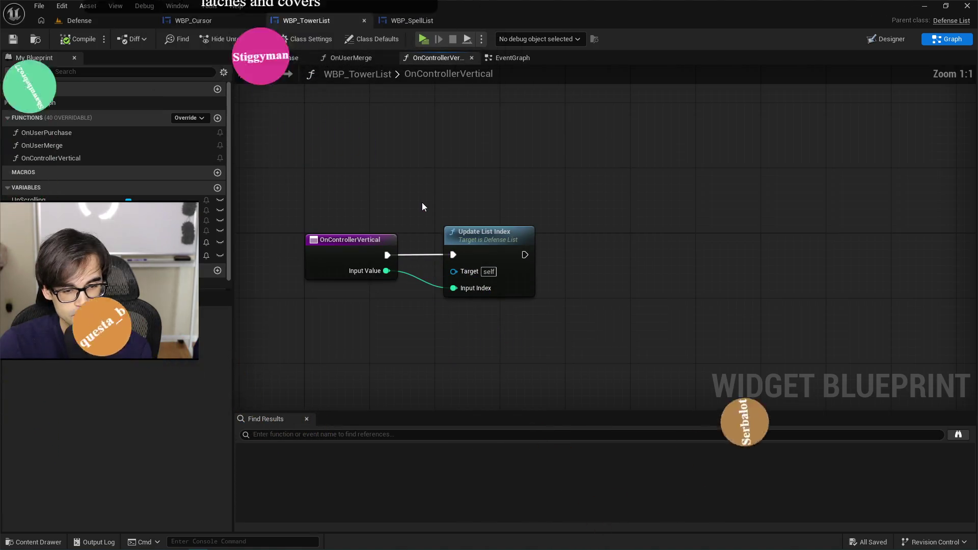
{"action": "left_click", "coordinate": [71, 146]}
{"action": "double_click", "coordinate": [71, 147]}
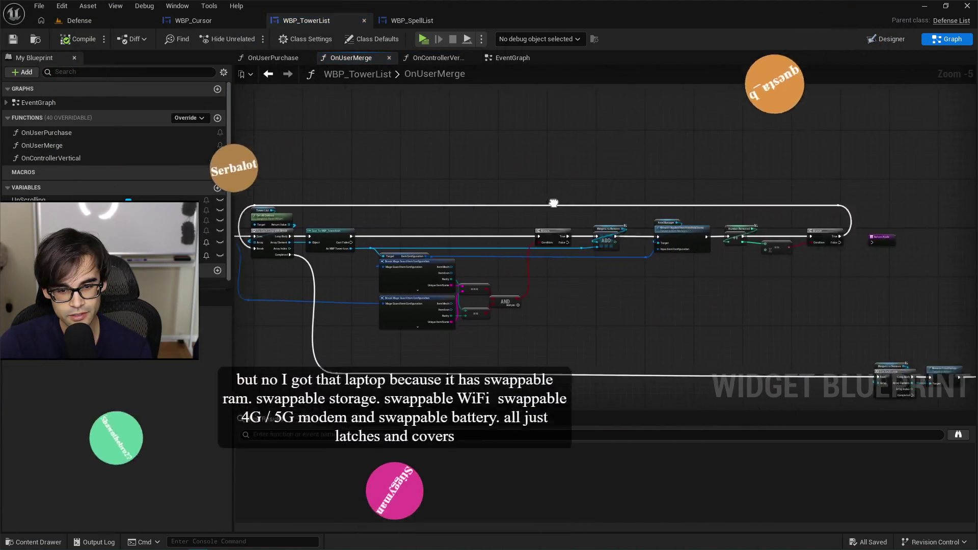
{"action": "mouse_move", "coordinate": [543, 193]}
{"action": "left_mouse_down"}
{"action": "mouse_move", "coordinate": [621, 155]}
{"action": "mouse_move", "coordinate": [778, 140]}
{"action": "left_mouse_up"}
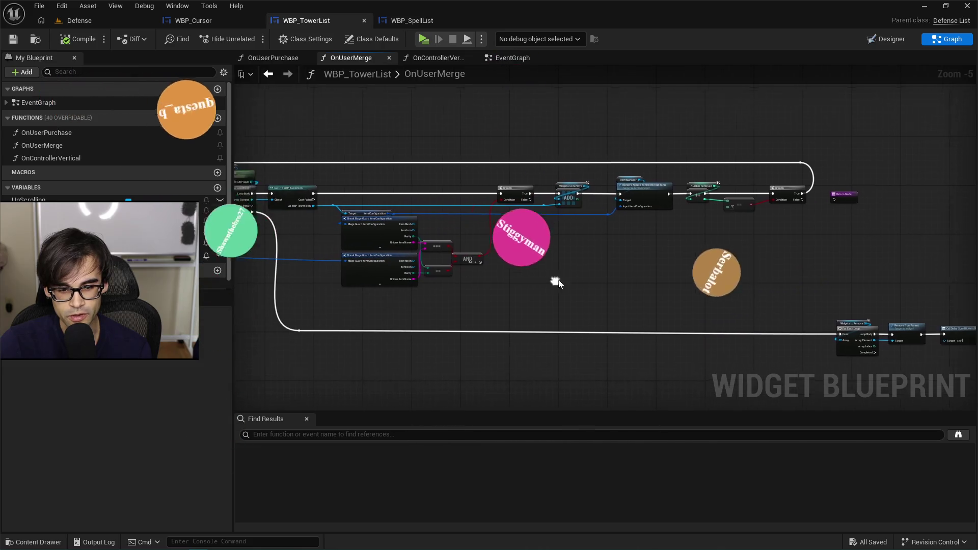
{"action": "double_click", "coordinate": [57, 132]}
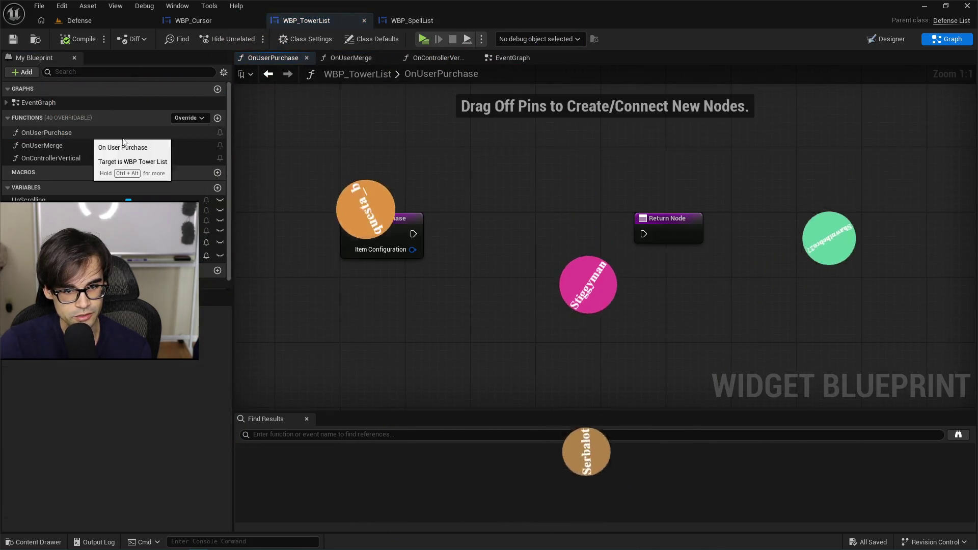
{"action": "left_click", "coordinate": [67, 133]}
{"action": "right_click", "coordinate": [67, 134]}
{"action": "key", "text": "Delete"}
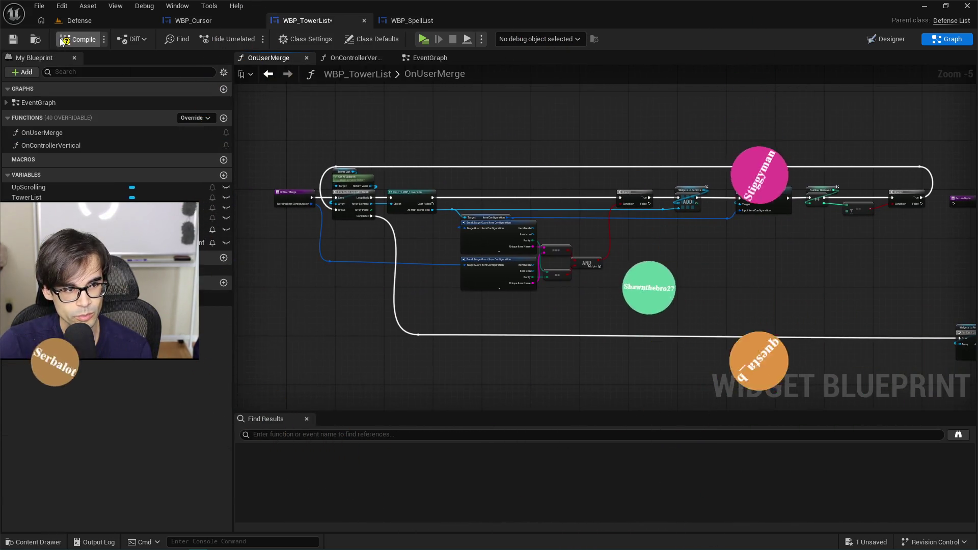
- Save WBP_TowerList and view the Cast To TopDown and bind nodes in its EventGraph
{"action": "left_click", "coordinate": [11, 41]}
{"action": "left_click", "coordinate": [421, 58]}
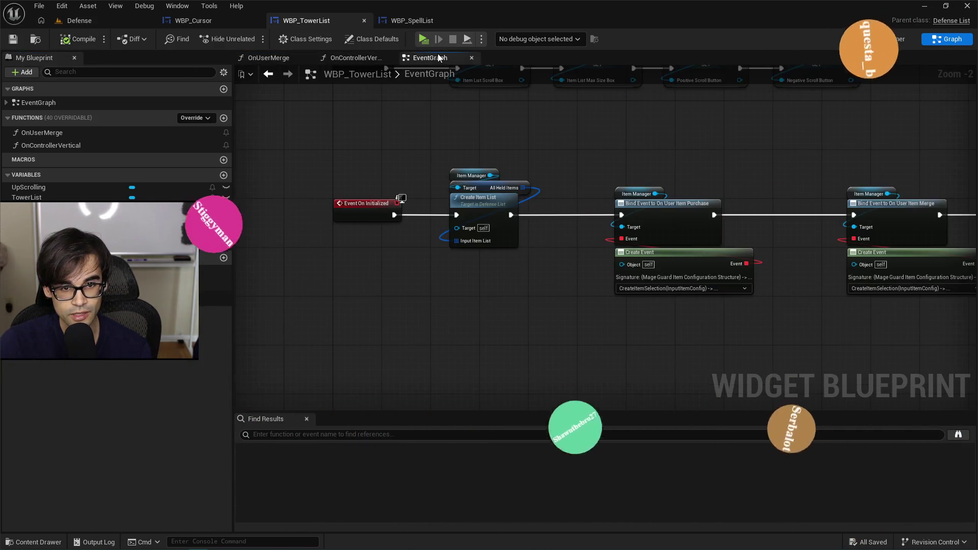
{"action": "scroll", "coordinate": [513, 136], "scroll_direction": "down", "scroll_amount": 2}
{"action": "mouse_move", "coordinate": [528, 291]}
{"action": "left_mouse_down"}
{"action": "mouse_move", "coordinate": [422, 273]}
{"action": "mouse_move", "coordinate": [590, 280]}
{"action": "mouse_move", "coordinate": [484, 260]}
{"action": "mouse_move", "coordinate": [738, 177]}
{"action": "mouse_move", "coordinate": [592, 268]}
{"action": "mouse_move", "coordinate": [488, 116]}
{"action": "mouse_move", "coordinate": [530, 215]}
{"action": "left_mouse_up"}
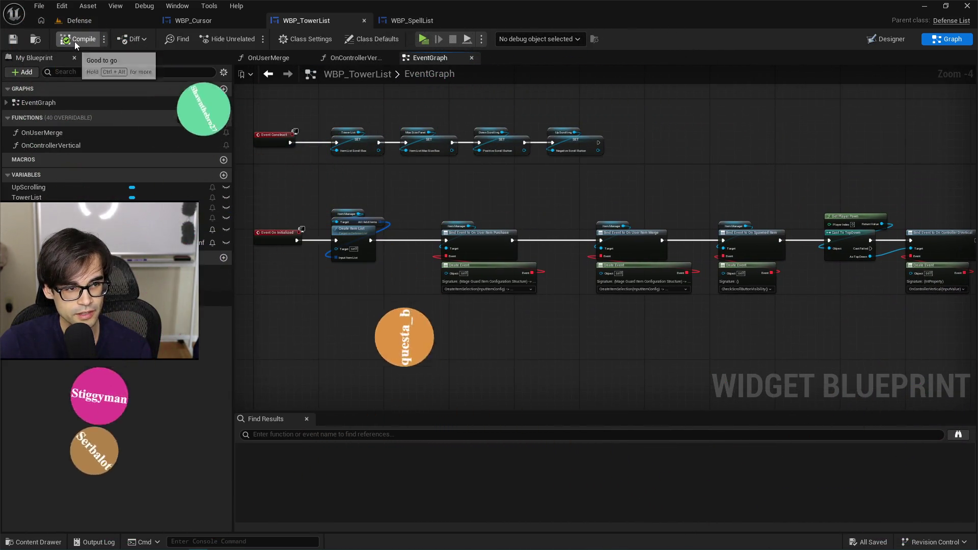
- Review the Bind Event and Event On Initialized nodes, then switch to WBP_SpellList
{"action": "left_click_drag", "start_coordinate": [695, 179], "coordinate": [664, 188]}
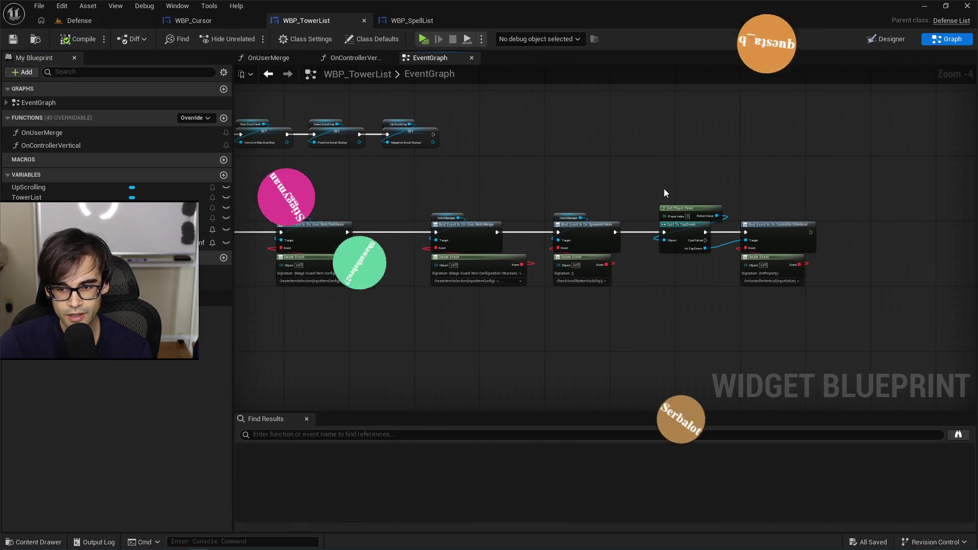
{"action": "mouse_move", "coordinate": [858, 177]}
{"action": "left_mouse_down"}
{"action": "mouse_move", "coordinate": [757, 269]}
{"action": "mouse_move", "coordinate": [652, 313]}
{"action": "mouse_move", "coordinate": [243, 314]}
{"action": "mouse_move", "coordinate": [266, 308]}
{"action": "mouse_move", "coordinate": [268, 348]}
{"action": "left_mouse_up"}
{"action": "mouse_move", "coordinate": [659, 236]}
{"action": "left_mouse_down"}
{"action": "mouse_move", "coordinate": [974, 176]}
{"action": "mouse_move", "coordinate": [917, 178]}
{"action": "mouse_move", "coordinate": [927, 156]}
{"action": "left_mouse_up"}
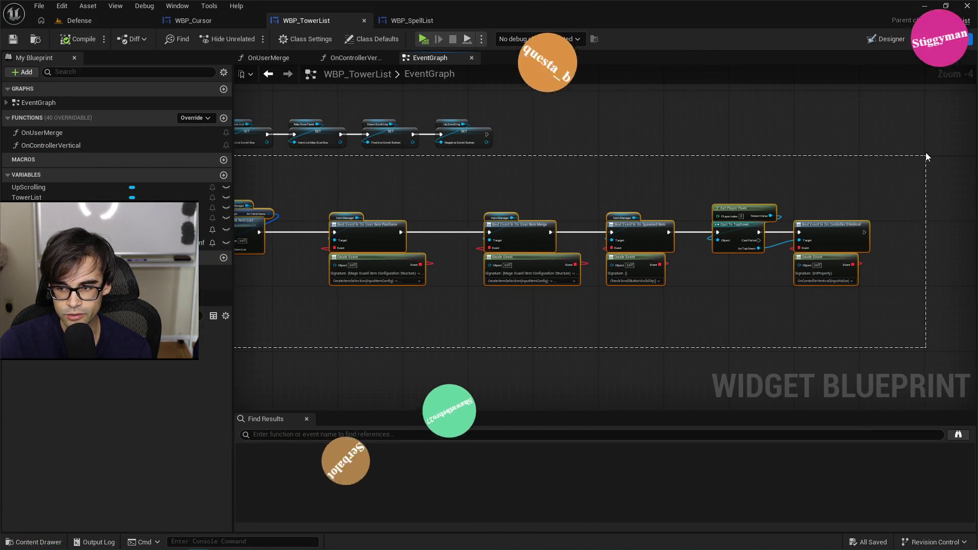
{"action": "left_click", "coordinate": [907, 165]}
{"action": "left_click_drag", "start_coordinate": [302, 207], "coordinate": [479, 210]}
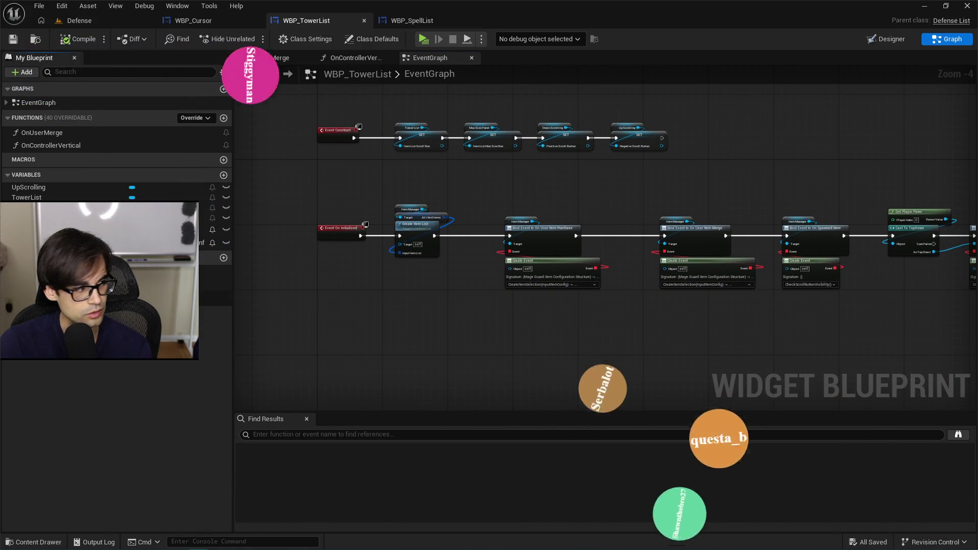
{"action": "left_click_drag", "start_coordinate": [511, 168], "coordinate": [526, 219]}
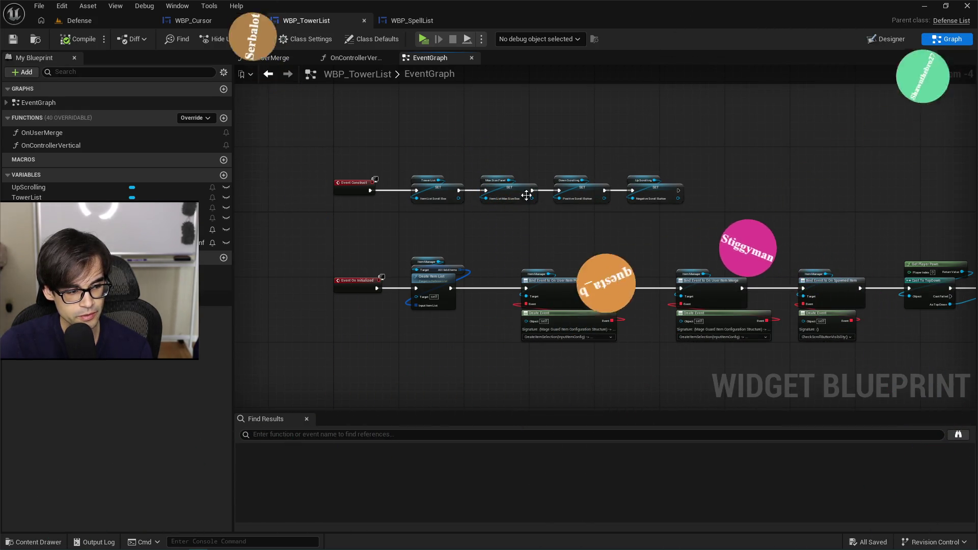
{"action": "left_click_drag", "start_coordinate": [686, 252], "coordinate": [508, 217]}
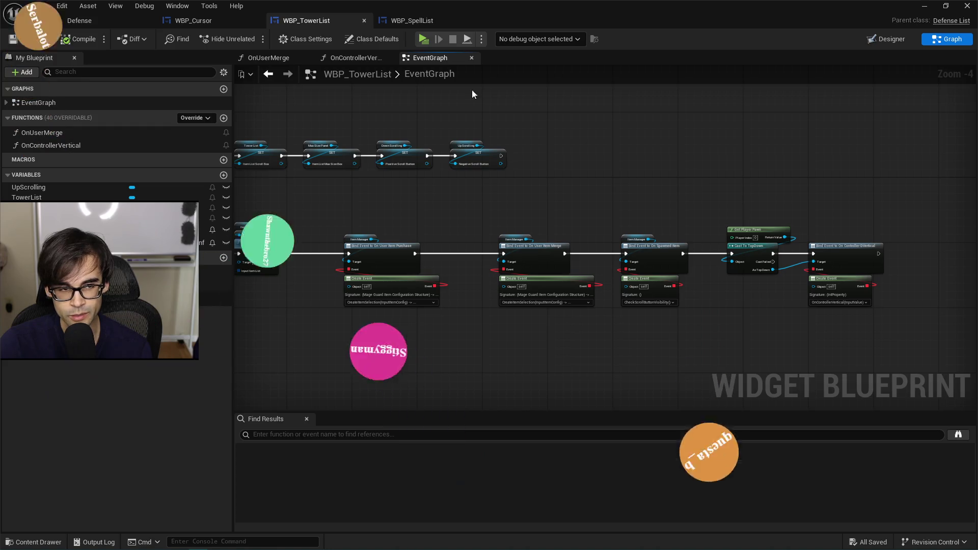
{"action": "left_click", "coordinate": [451, 19]}
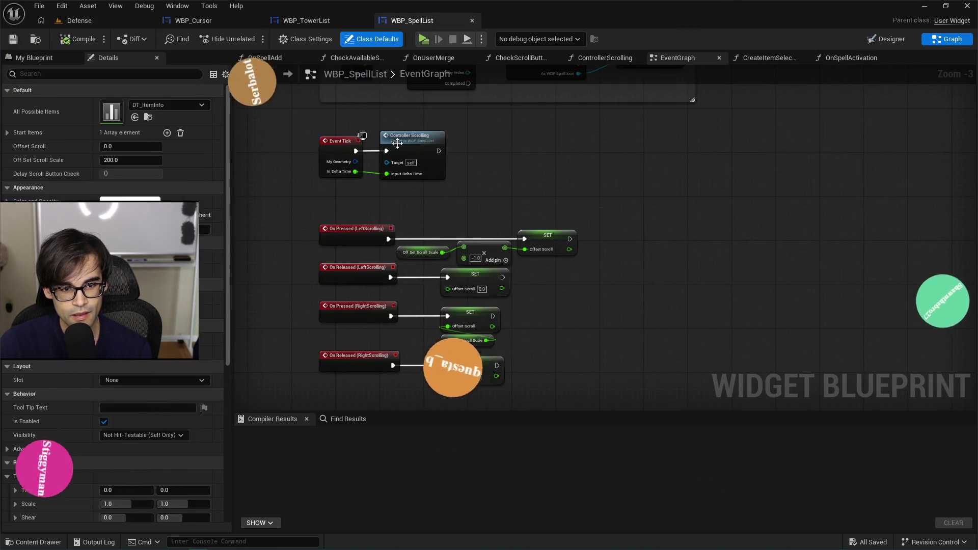
- Compare the WBP_SpellList and WBP_TowerList event graphs, then go to the Defense level
{"action": "left_click_drag", "start_coordinate": [534, 131], "coordinate": [488, 250]}
{"action": "scroll", "coordinate": [488, 246], "scroll_direction": "down", "scroll_amount": 1}
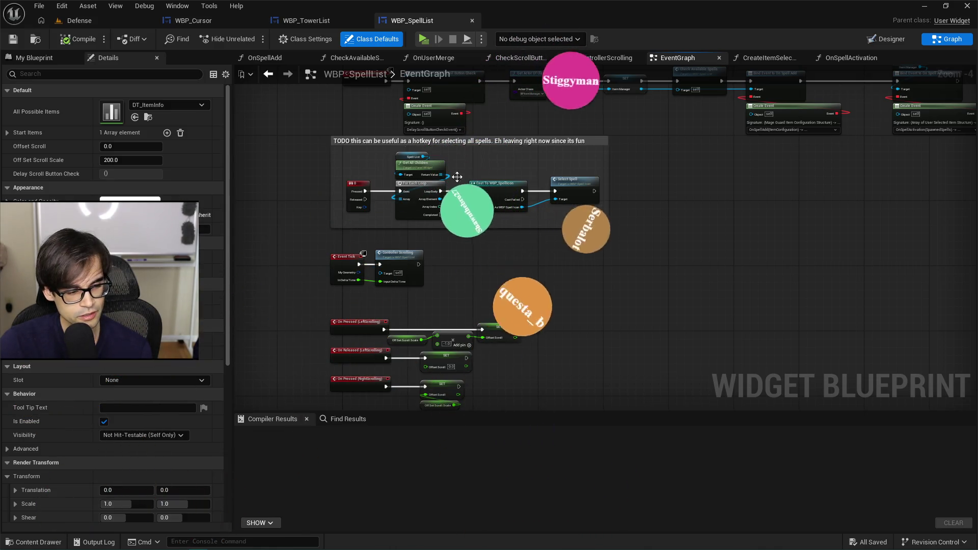
{"action": "left_click", "coordinate": [308, 21]}
{"action": "left_click", "coordinate": [431, 22]}
{"action": "left_click", "coordinate": [319, 21]}
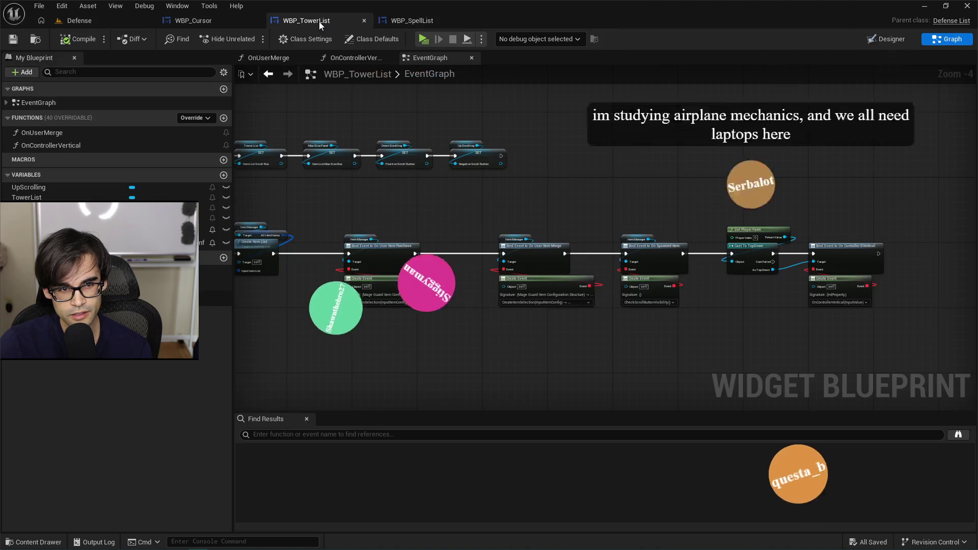
{"action": "left_click", "coordinate": [425, 20]}
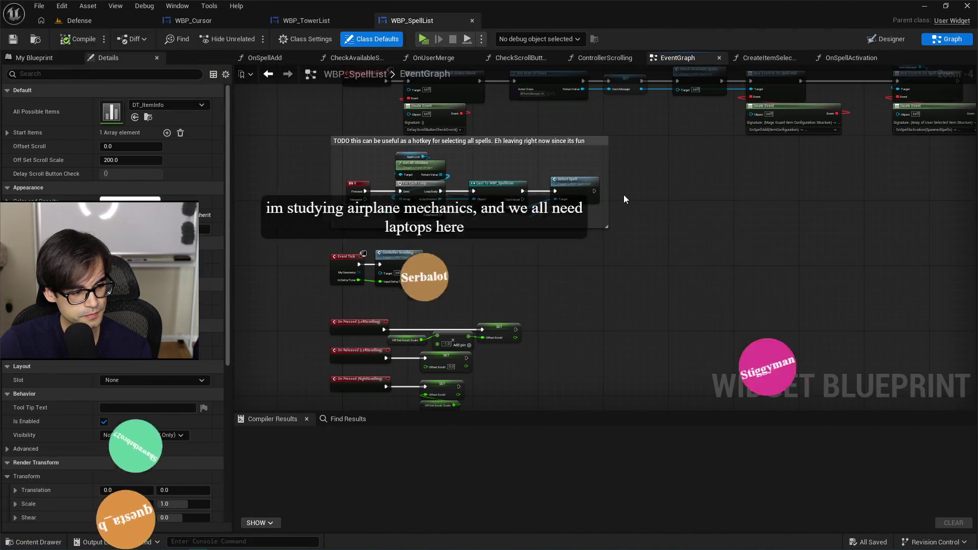
{"action": "scroll", "coordinate": [467, 286], "scroll_direction": "up", "scroll_amount": 1}
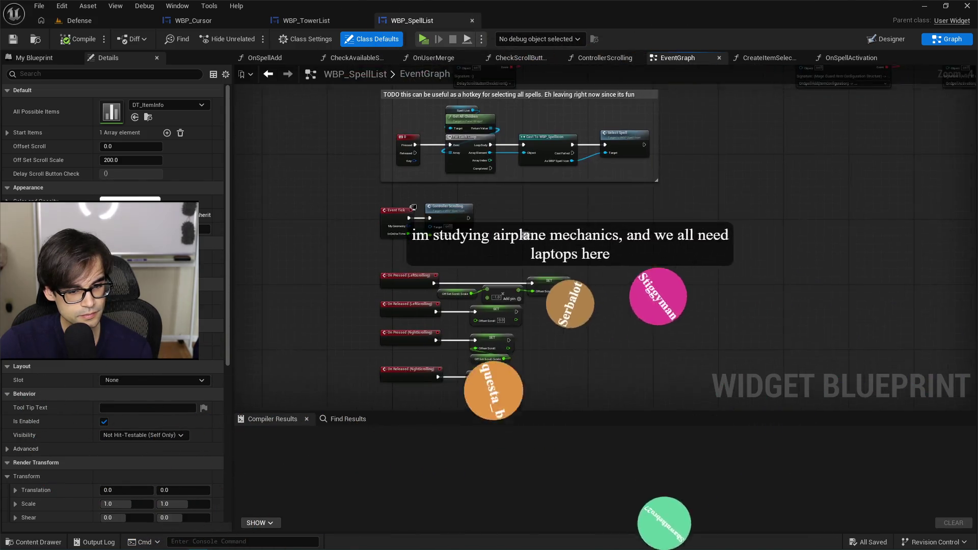
{"action": "left_click", "coordinate": [313, 23]}
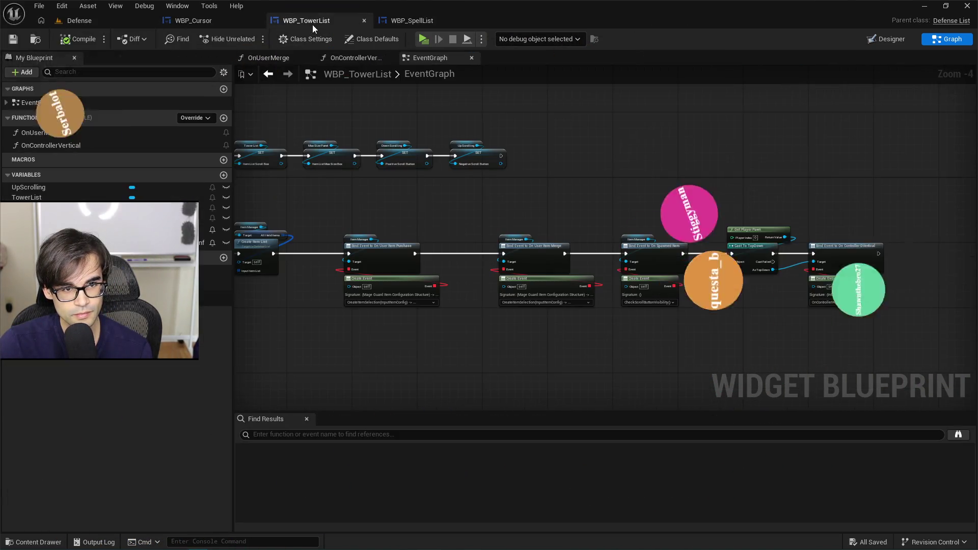
{"action": "left_click", "coordinate": [89, 19]}
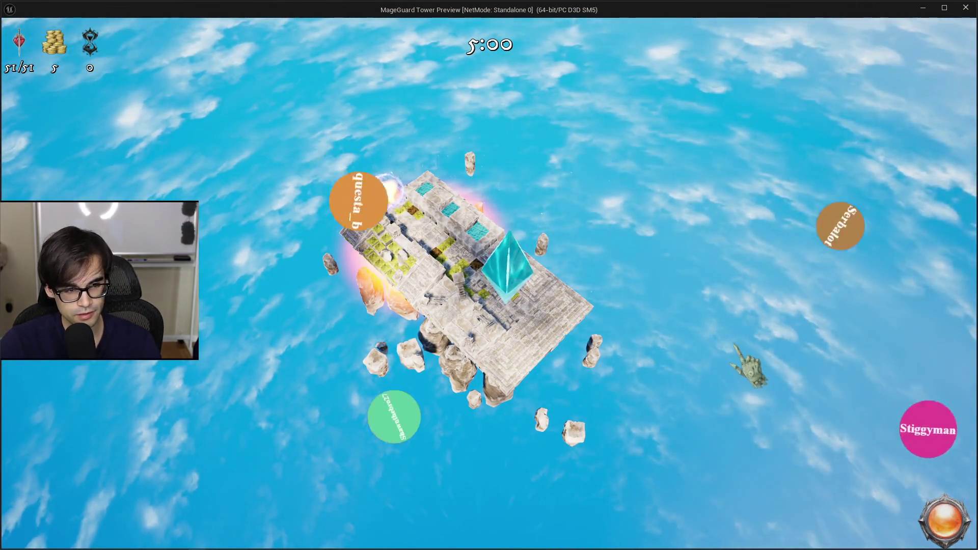
- Stop the playtest and jump to the Create Item List node behind the ItemManager error
{"action": "key", "text": "Escape"}
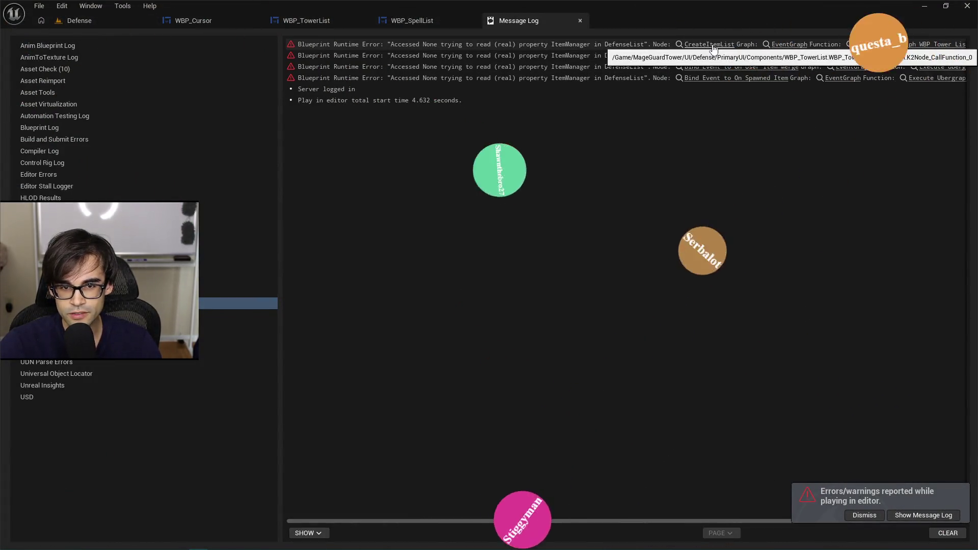
{"action": "left_click", "coordinate": [710, 45]}
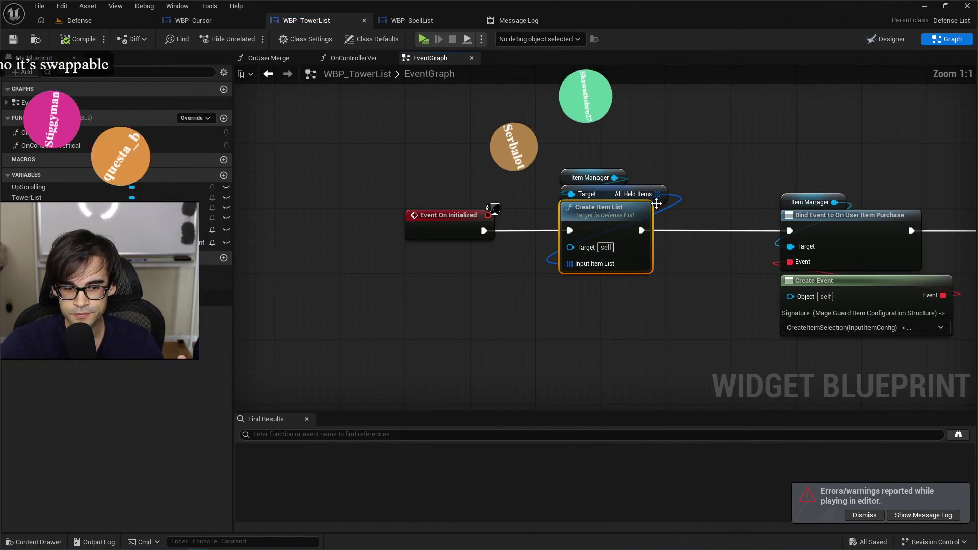
{"action": "scroll", "coordinate": [380, 251], "scroll_direction": "down", "scroll_amount": 5}
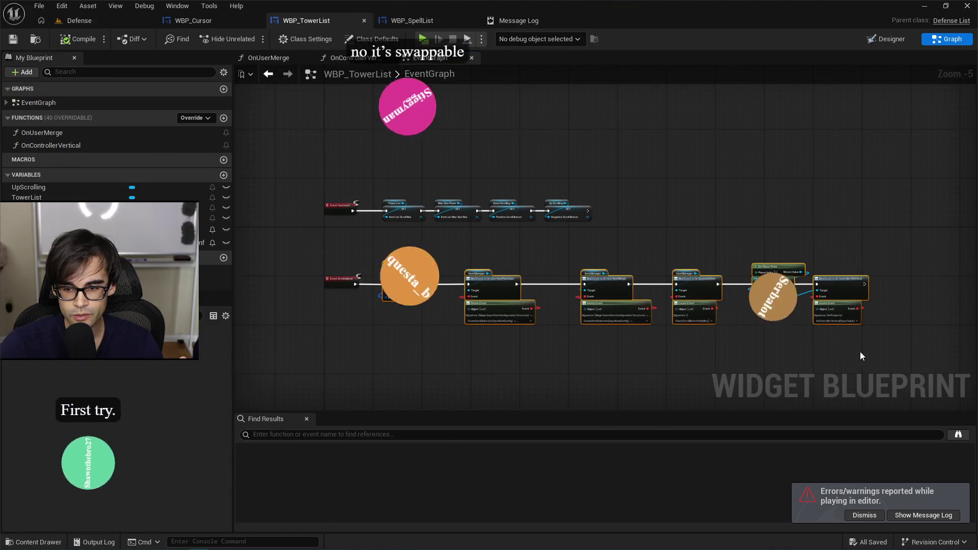
{"action": "scroll", "coordinate": [582, 240], "scroll_direction": "up", "scroll_amount": 4}
- Shift the later nodes right to make room after Event On Initialized and open its options
{"action": "left_click_drag", "start_coordinate": [582, 241], "coordinate": [614, 236]}
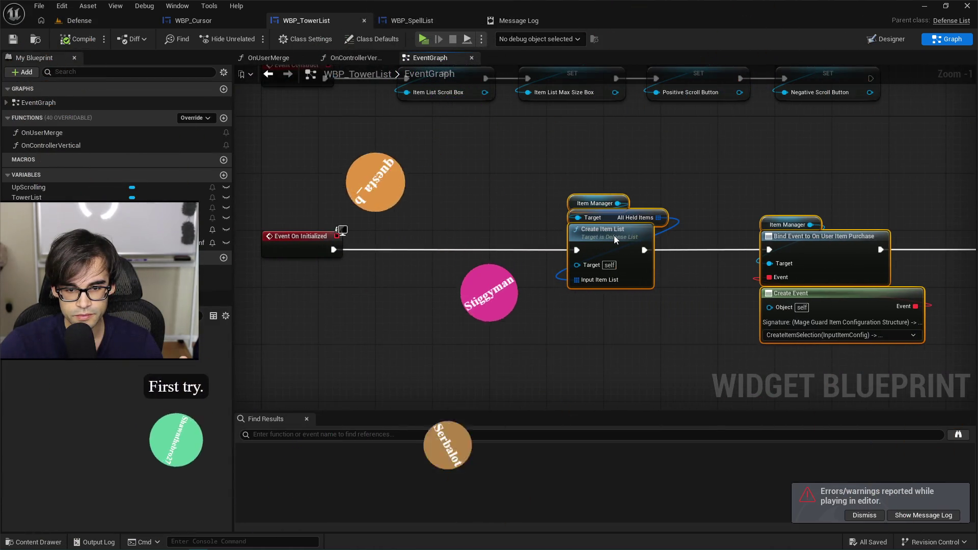
{"action": "scroll", "coordinate": [444, 255], "scroll_direction": "up", "scroll_amount": 1}
{"action": "right_click", "coordinate": [444, 253]}
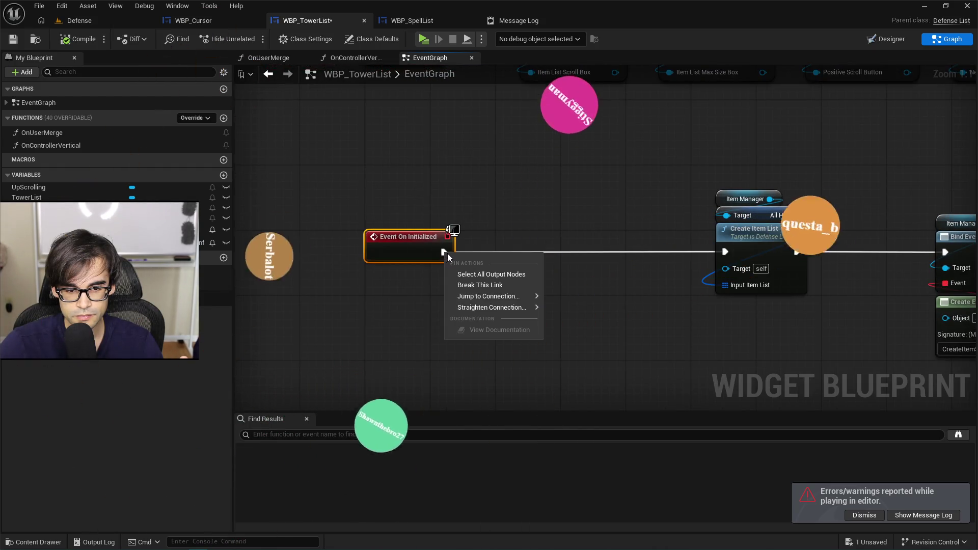
{"action": "left_click", "coordinate": [422, 240]}
{"action": "right_click", "coordinate": [416, 239]}
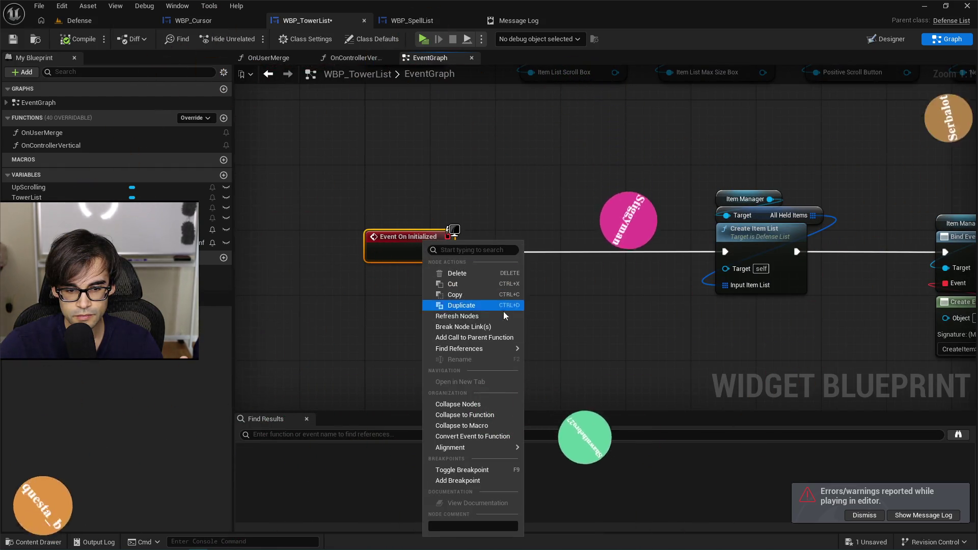
- Add a Parent: On Initialized call wired between Event On Initialized and Create Item List
{"action": "left_click", "coordinate": [497, 337]}
{"action": "left_click_drag", "start_coordinate": [444, 283], "coordinate": [542, 259]}
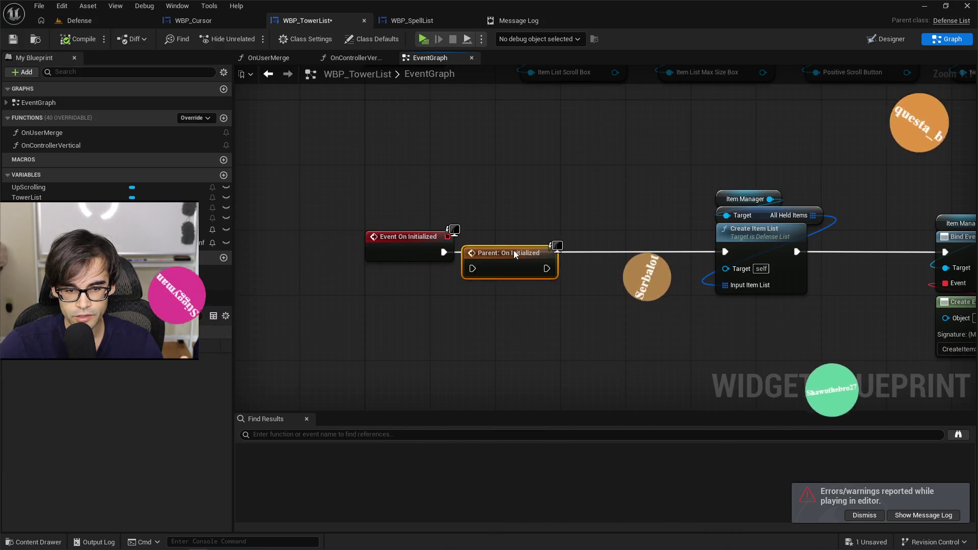
{"action": "left_click_drag", "start_coordinate": [444, 252], "coordinate": [489, 252]}
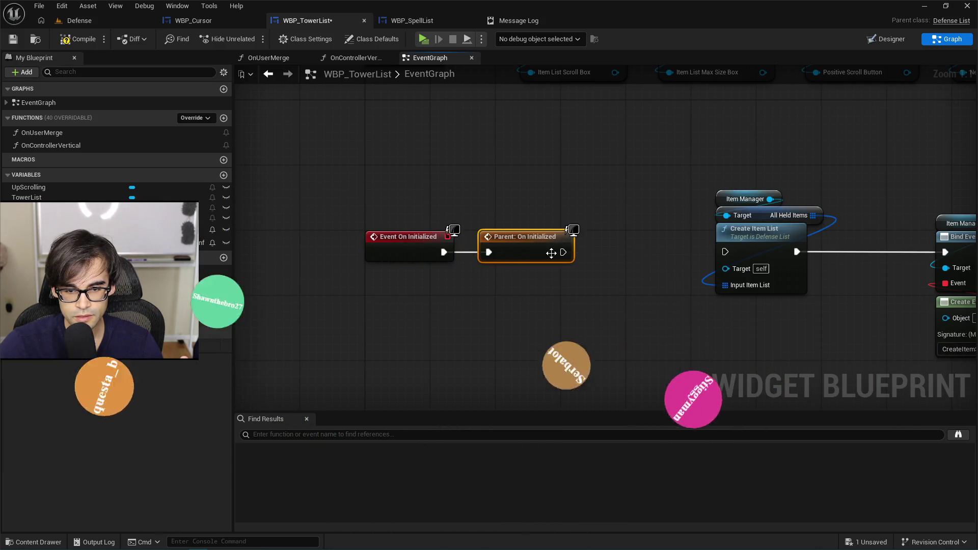
{"action": "left_click_drag", "start_coordinate": [728, 253], "coordinate": [727, 253]}
{"action": "left_click_drag", "start_coordinate": [525, 236], "coordinate": [532, 237]}
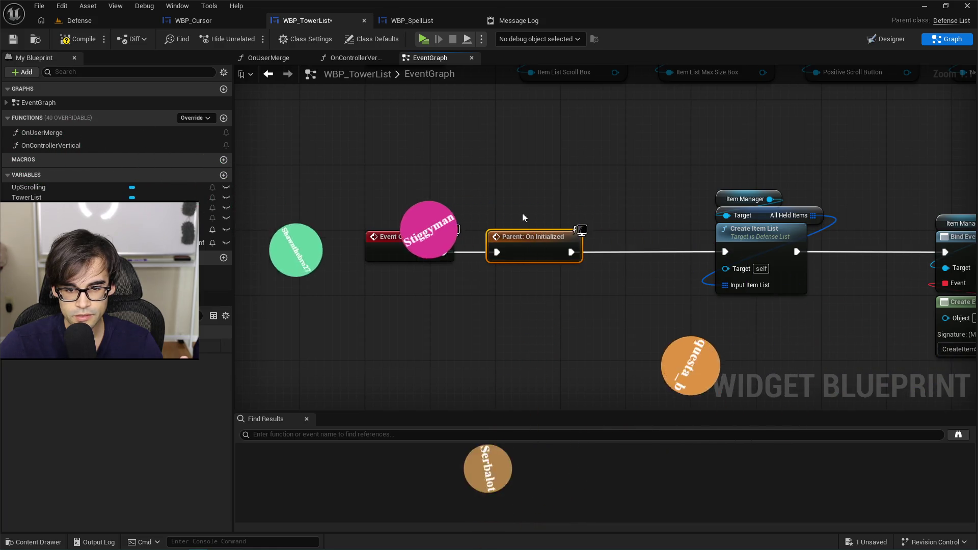
{"action": "left_click", "coordinate": [521, 157]}
- Compile, save and playtest WBP_TowerList, then follow the persisting ItemManager error to Cursor
{"action": "left_click", "coordinate": [76, 40]}
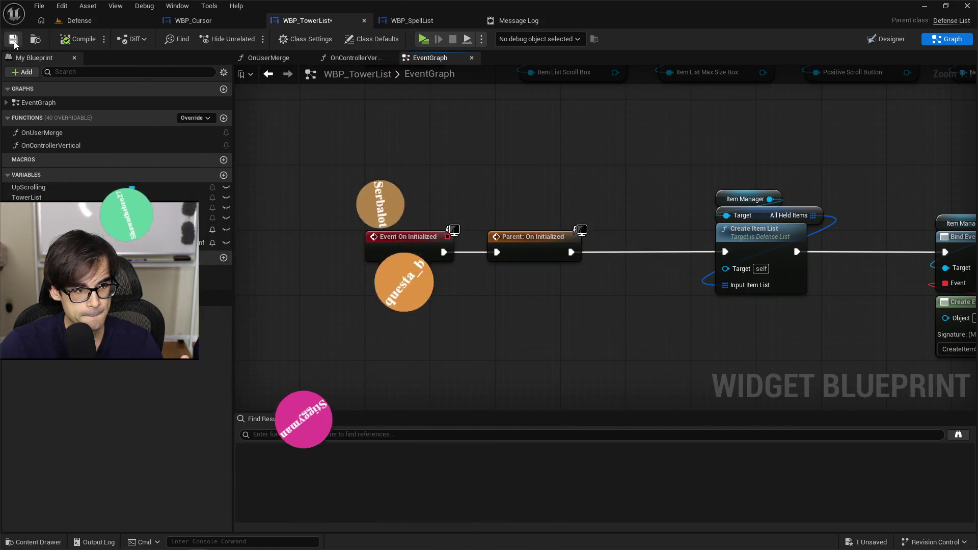
{"action": "left_click", "coordinate": [79, 20]}
{"action": "key", "text": "alt+p"}
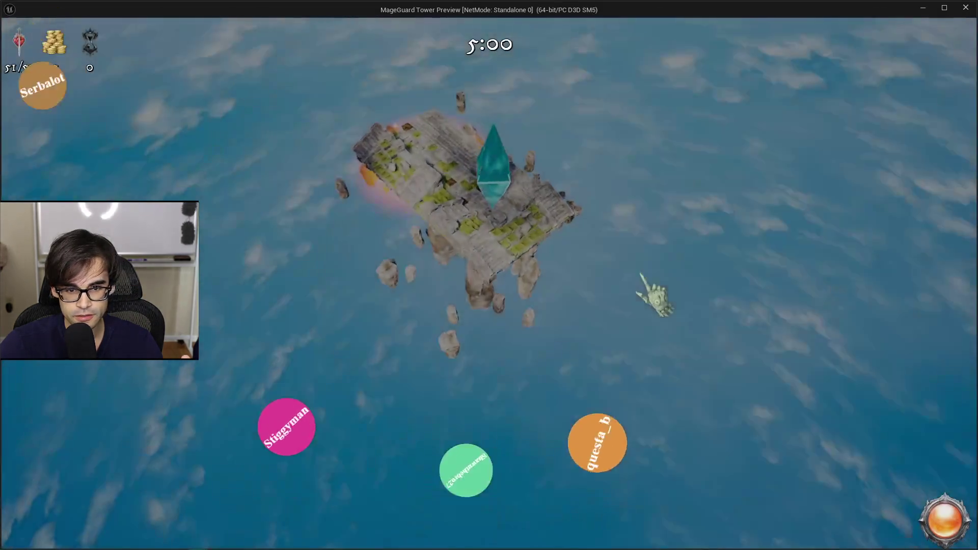
{"action": "key", "text": "Escape"}
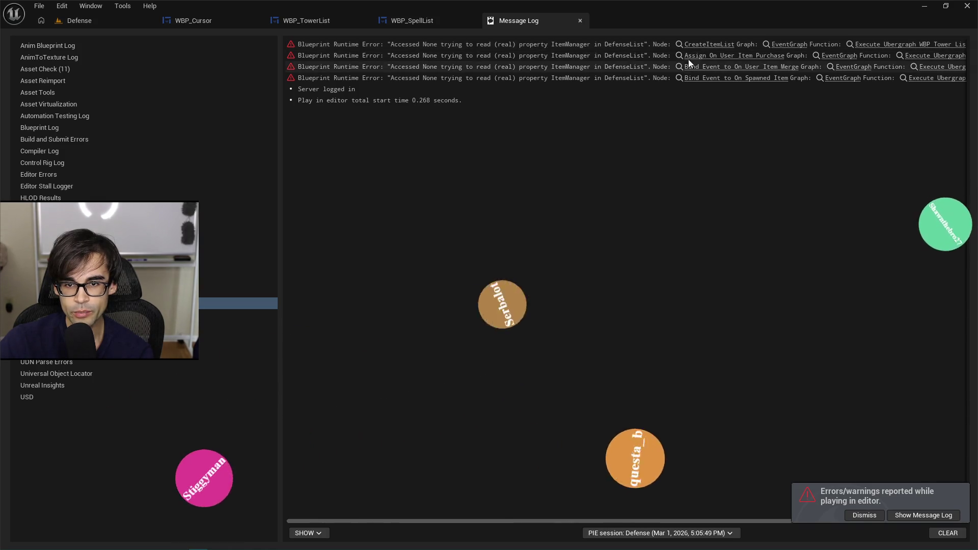
{"action": "left_click", "coordinate": [698, 44]}
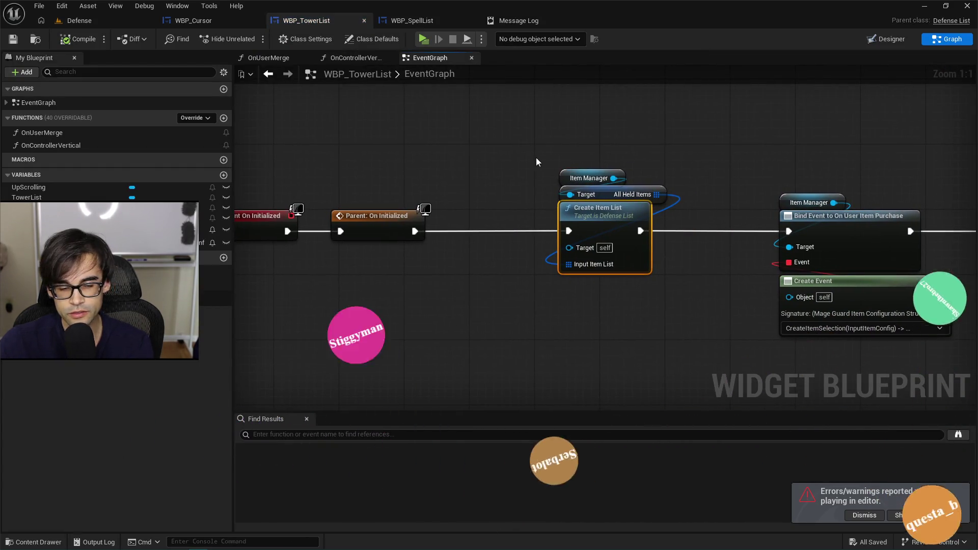
{"action": "key", "text": "alt+Tab"}
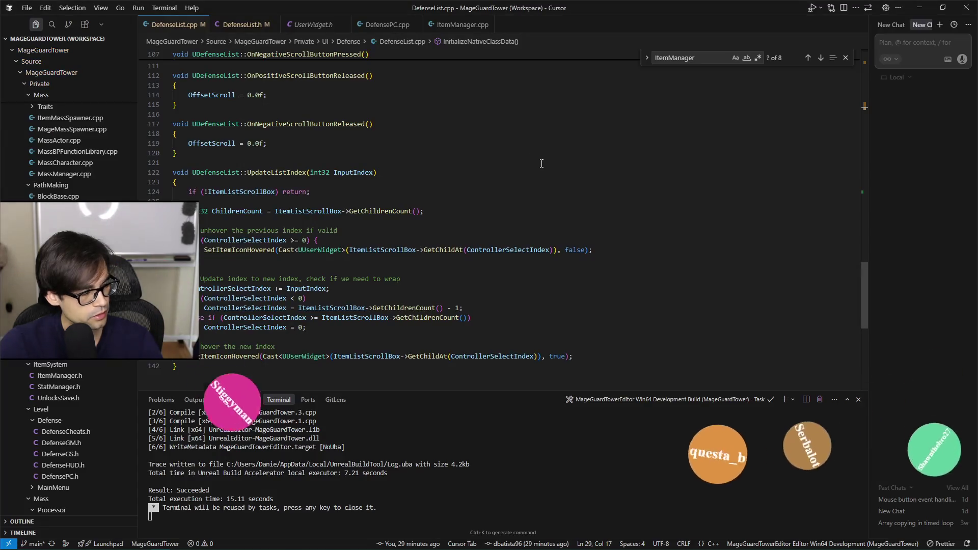
- Add a GEngine on-screen debug message line after the scroll button bindings in DefenseList.cpp and save
{"action": "scroll", "coordinate": [588, 253], "scroll_direction": "up", "scroll_amount": 20}
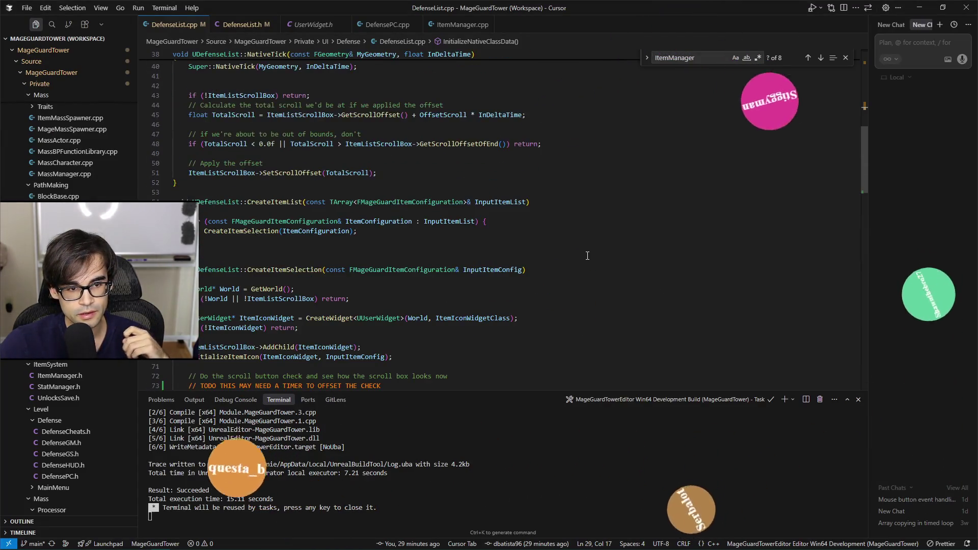
{"action": "scroll", "coordinate": [553, 235], "scroll_direction": "up", "scroll_amount": 1}
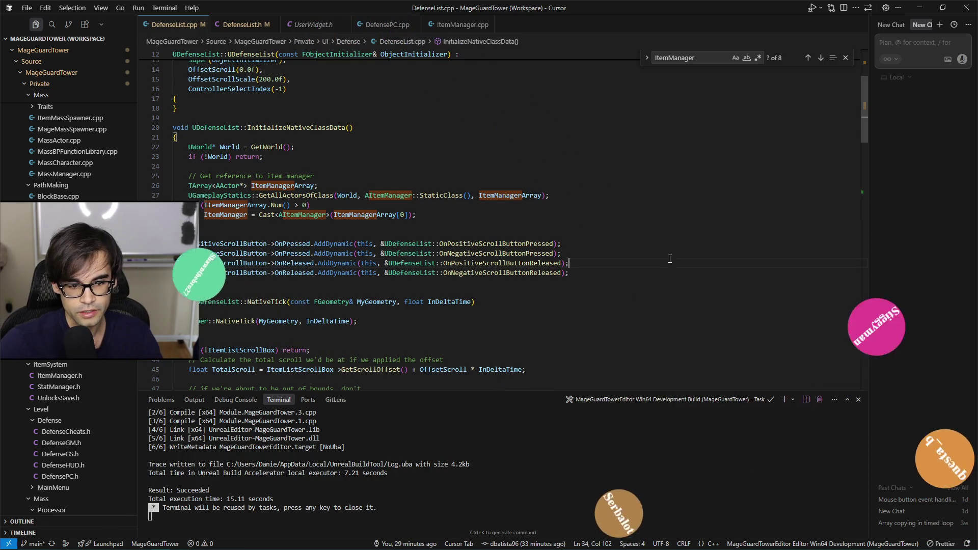
{"action": "mouse_move", "coordinate": [676, 271]}
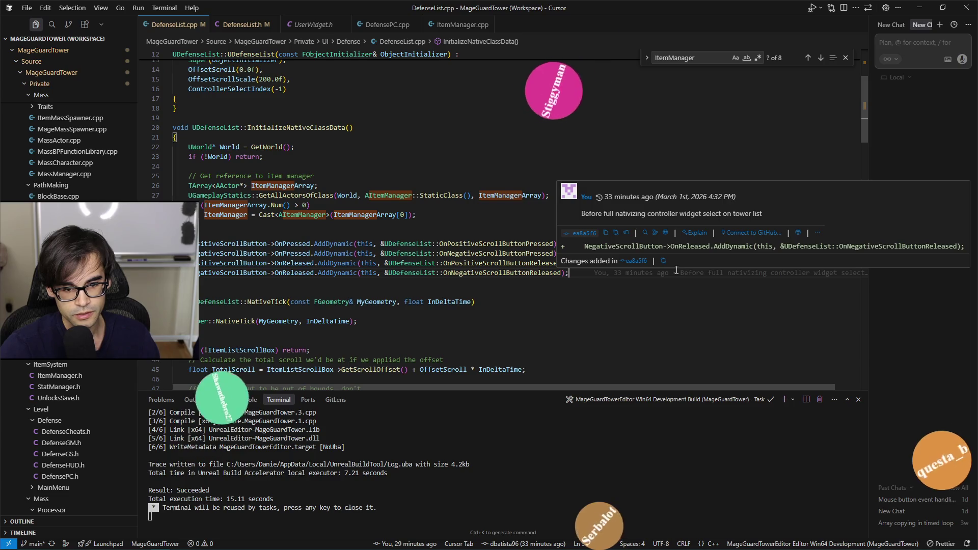
{"action": "key", "text": "Return"}
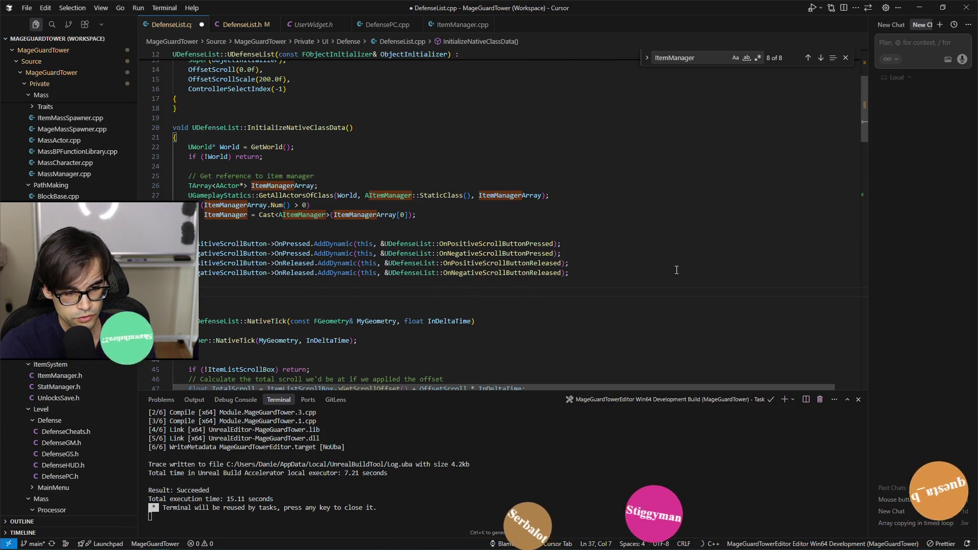
{"action": "type", "text": "ngine"}
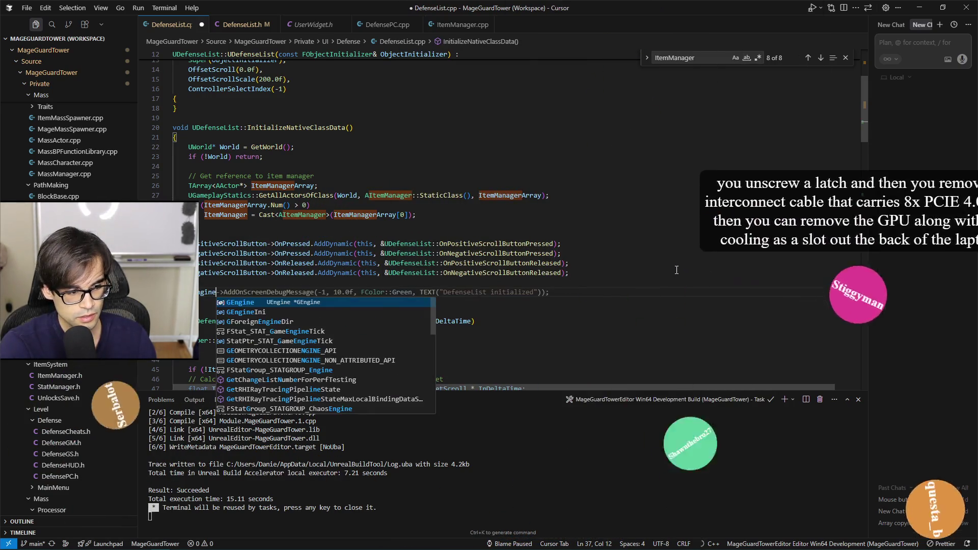
{"action": "key", "text": "Tab"}
{"action": "key", "text": "ctrl+s"}
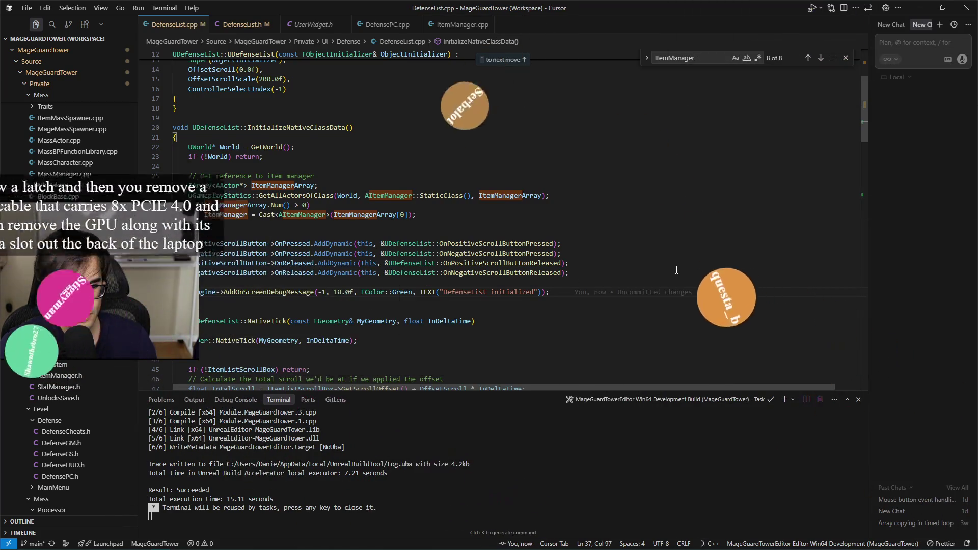
- Change the message to 'ItemManager is good', wrap it in an if (ItemManager) check, and save
{"action": "key", "text": "ctrl+Left"}
{"action": "key", "text": "ctrl+shift+Left"}
{"action": "key", "text": "ctrl+shift+Left"}
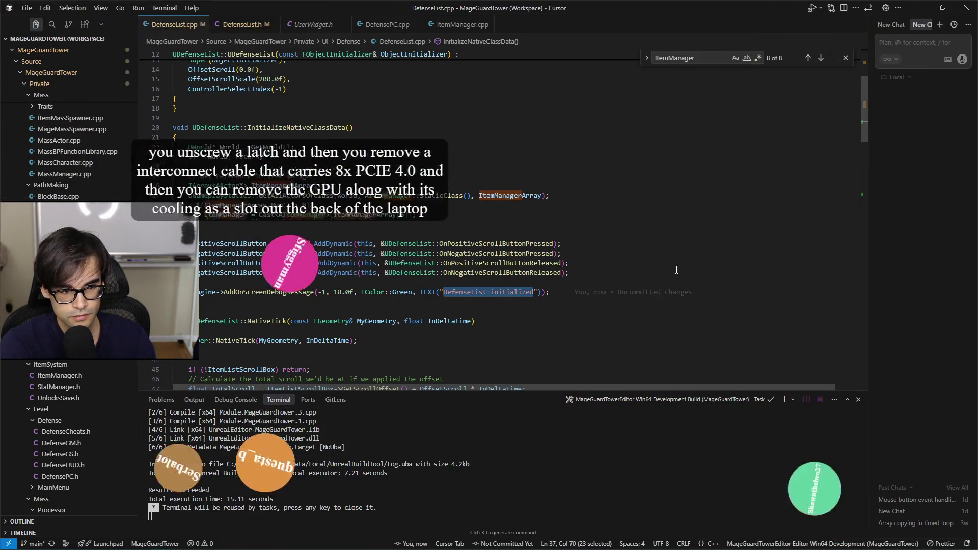
{"action": "type", "text": "Item"}
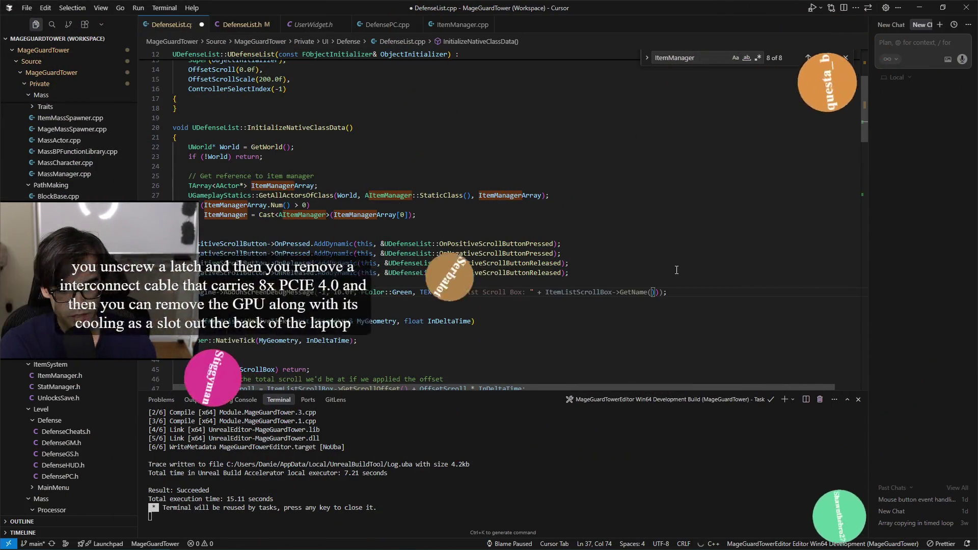
{"action": "type", "text": "Manager is goo"}
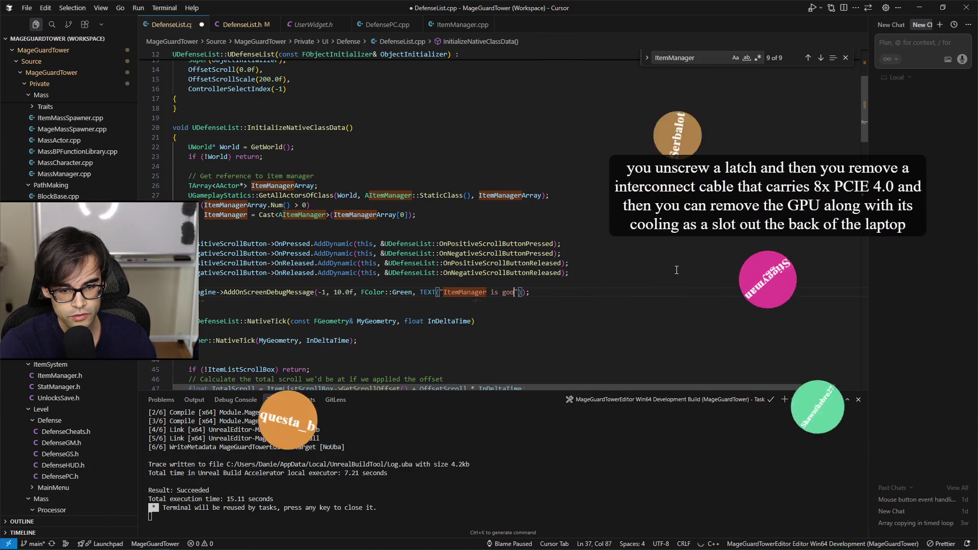
{"action": "type", "text": "d"}
{"action": "key", "text": "ctrl+shift+Return"}
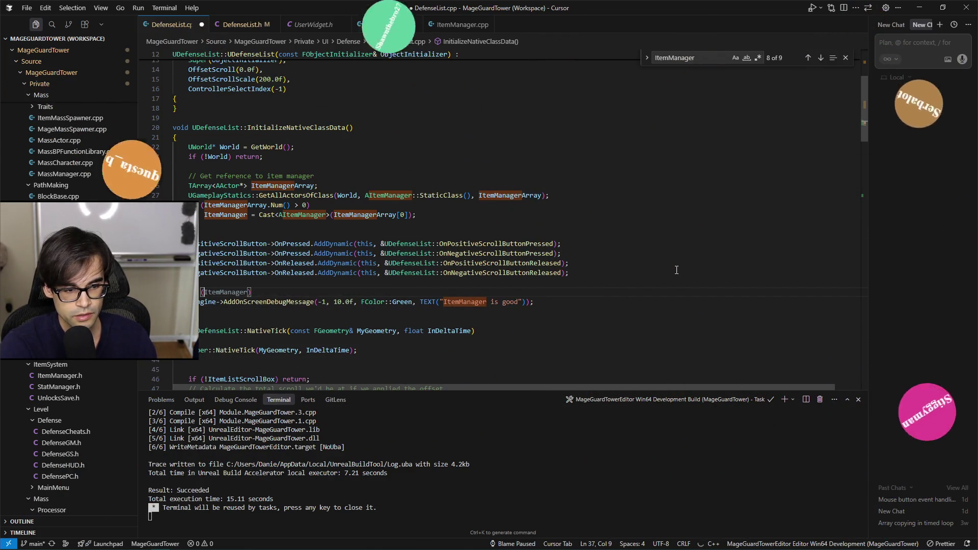
{"action": "key", "text": "Tab"}
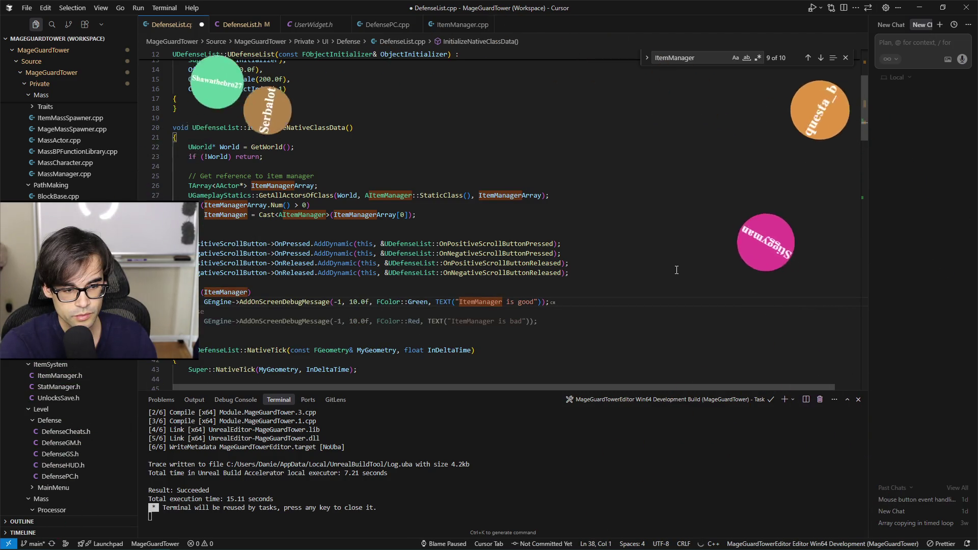
{"action": "key", "text": "ctrl+s"}
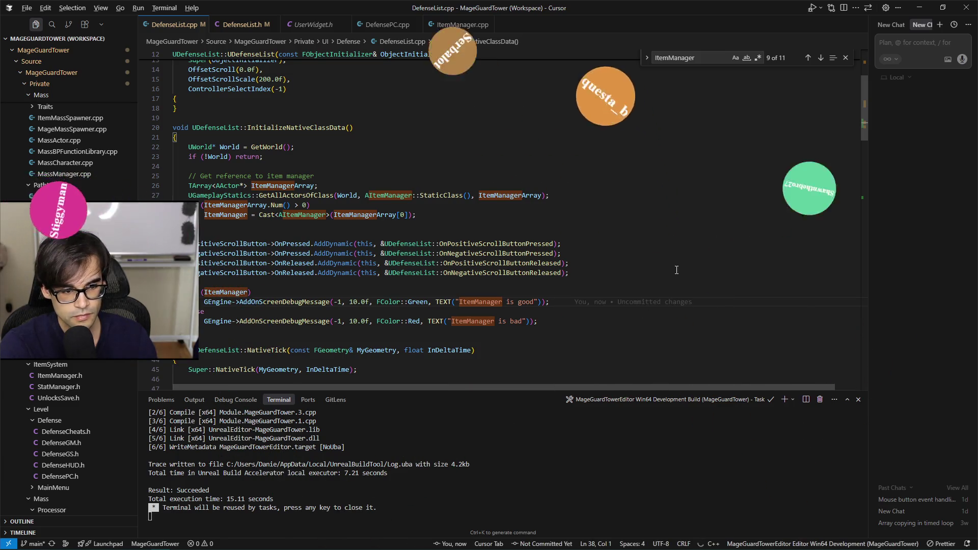
{"action": "key", "text": "alt+Tab"}
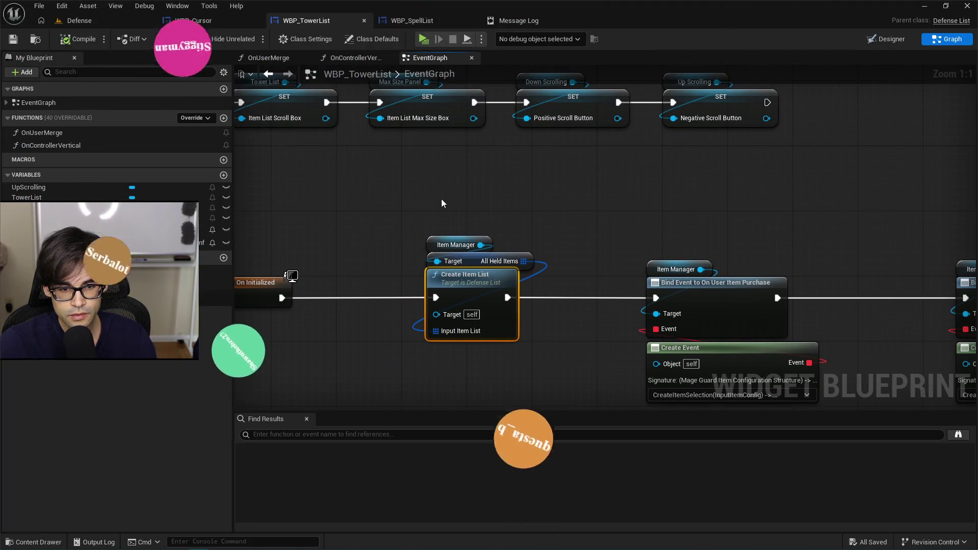
- Add a Print String node after Parent: On Initialized
{"action": "scroll", "coordinate": [441, 204], "scroll_direction": "down", "scroll_amount": 8}
{"action": "scroll", "coordinate": [561, 247], "scroll_direction": "up", "scroll_amount": 8}
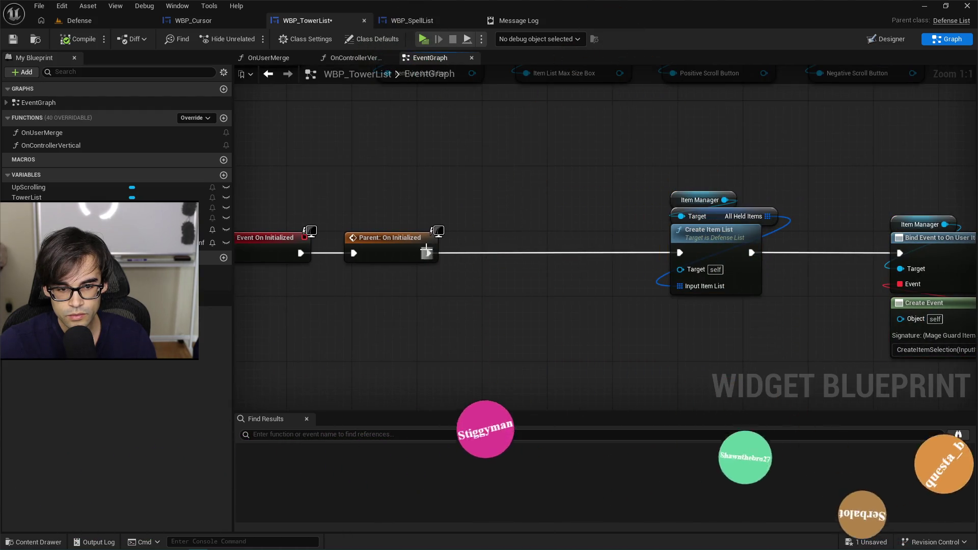
{"action": "left_click_drag", "start_coordinate": [428, 253], "coordinate": [471, 236]}
{"action": "type", "text": "print string"}
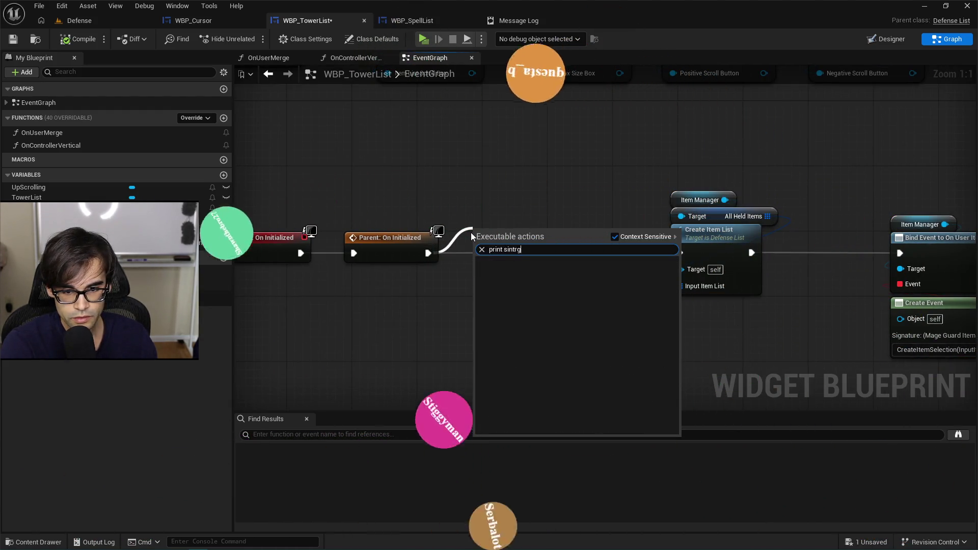
{"action": "key", "text": "Return"}
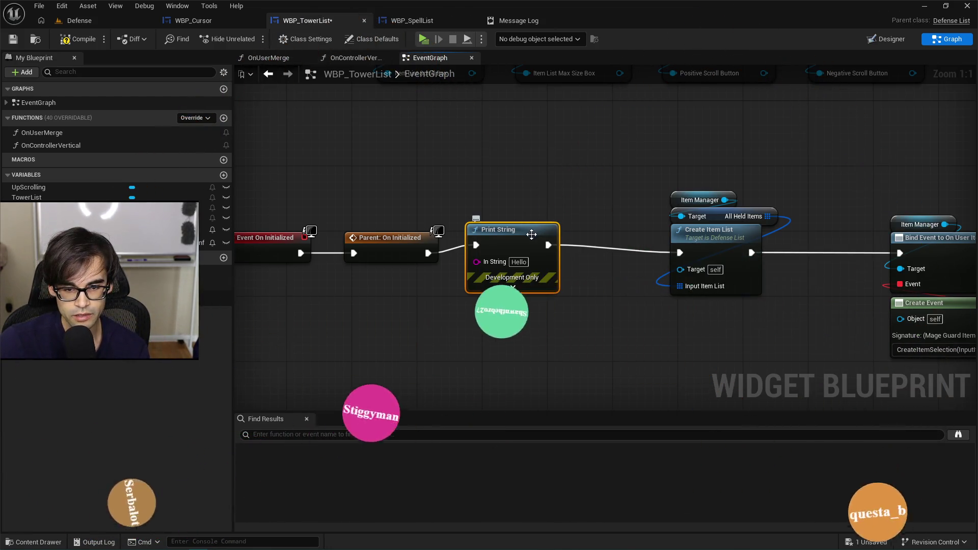
{"action": "left_click_drag", "start_coordinate": [530, 231], "coordinate": [553, 240]}
- Move the Create Item List group right to make room for Print String
{"action": "scroll", "coordinate": [442, 171], "scroll_direction": "down", "scroll_amount": 5}
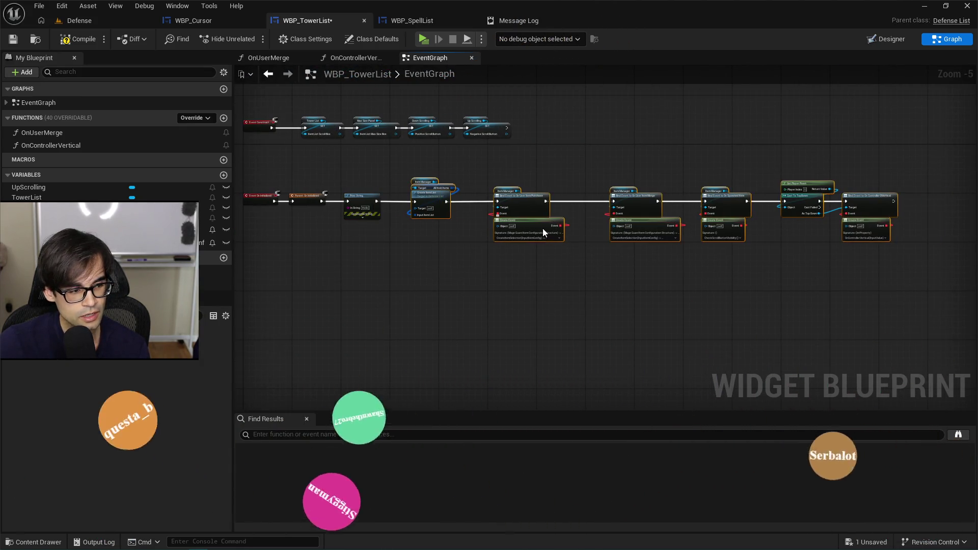
{"action": "scroll", "coordinate": [416, 202], "scroll_direction": "up", "scroll_amount": 4}
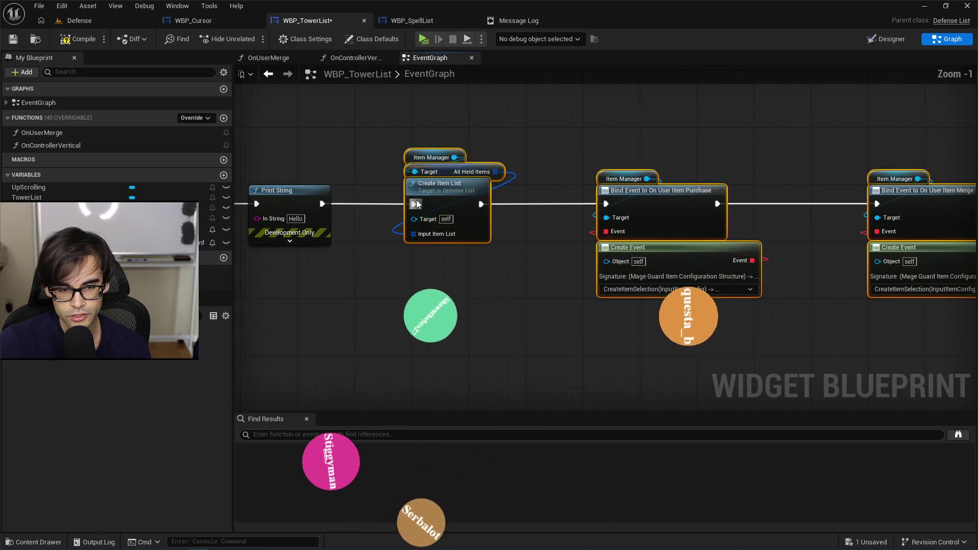
{"action": "left_click_drag", "start_coordinate": [441, 193], "coordinate": [499, 194]}
{"action": "left_click", "coordinate": [400, 182]}
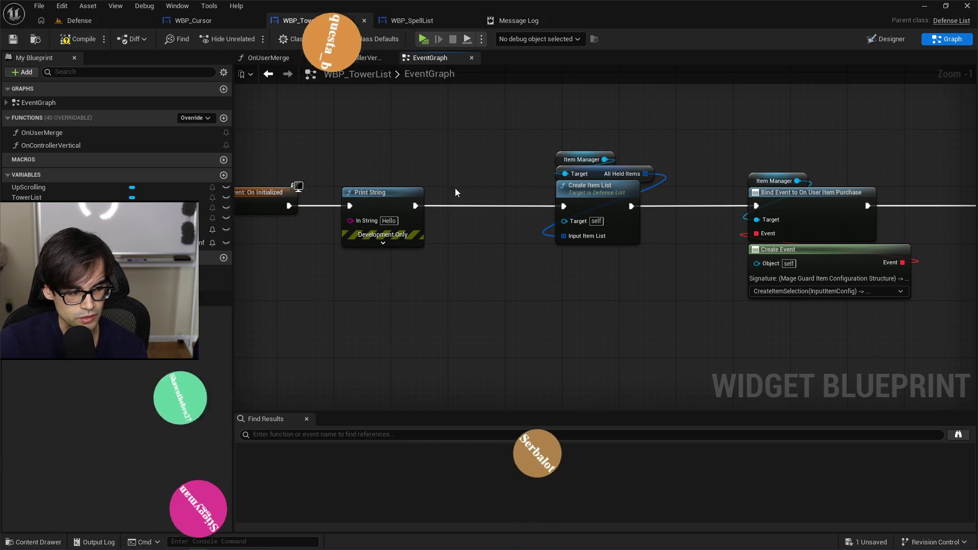
{"action": "left_click_drag", "start_coordinate": [382, 196], "coordinate": [396, 196]}
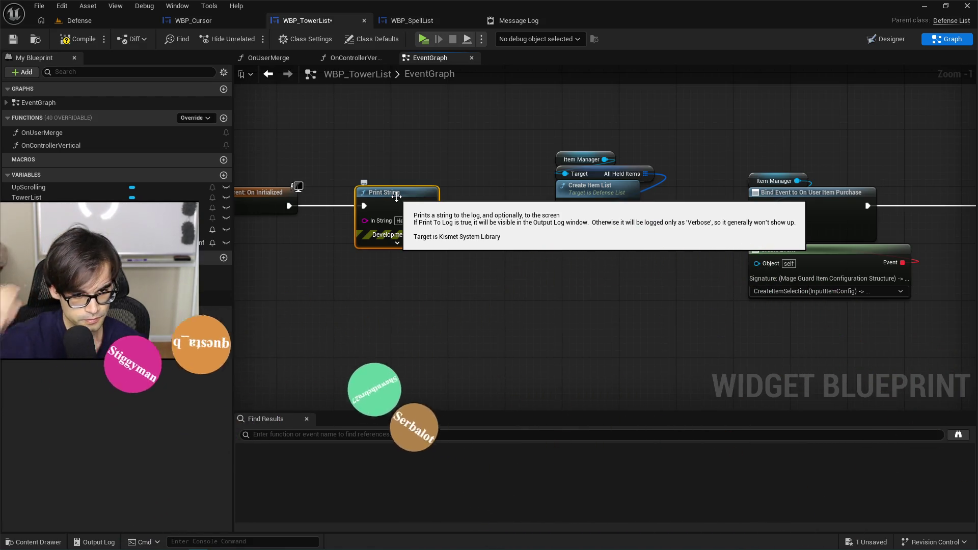
- Set Print String to 'Calling item manager from wbp' with Duration 20 and save WBP_TowerList
{"action": "left_click", "coordinate": [397, 242]}
{"action": "mouse_move", "coordinate": [423, 185]}
{"action": "left_mouse_down"}
{"action": "mouse_move", "coordinate": [550, 189]}
{"action": "mouse_move", "coordinate": [403, 275]}
{"action": "left_mouse_up"}
{"action": "scroll", "coordinate": [549, 189], "scroll_direction": "up", "scroll_amount": 1}
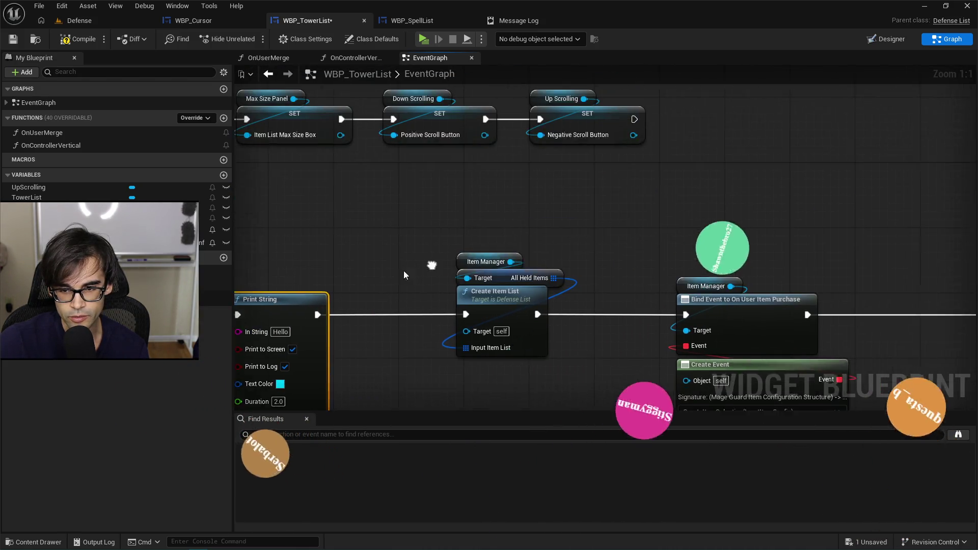
{"action": "scroll", "coordinate": [403, 275], "scroll_direction": "down", "scroll_amount": 5}
{"action": "mouse_move", "coordinate": [377, 220]}
{"action": "left_mouse_down"}
{"action": "mouse_move", "coordinate": [517, 258]}
{"action": "mouse_move", "coordinate": [611, 306]}
{"action": "mouse_move", "coordinate": [695, 332]}
{"action": "left_mouse_up"}
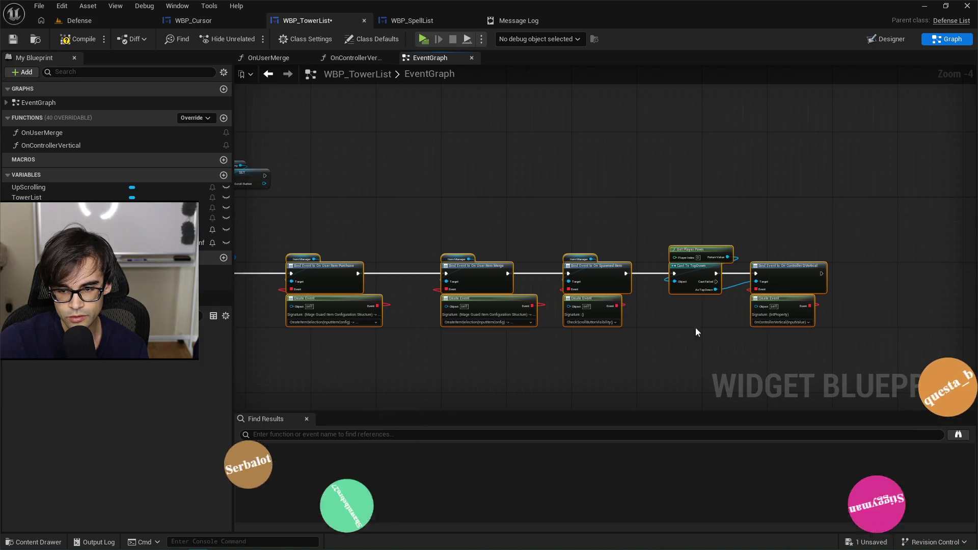
{"action": "left_click_drag", "start_coordinate": [438, 244], "coordinate": [698, 253]}
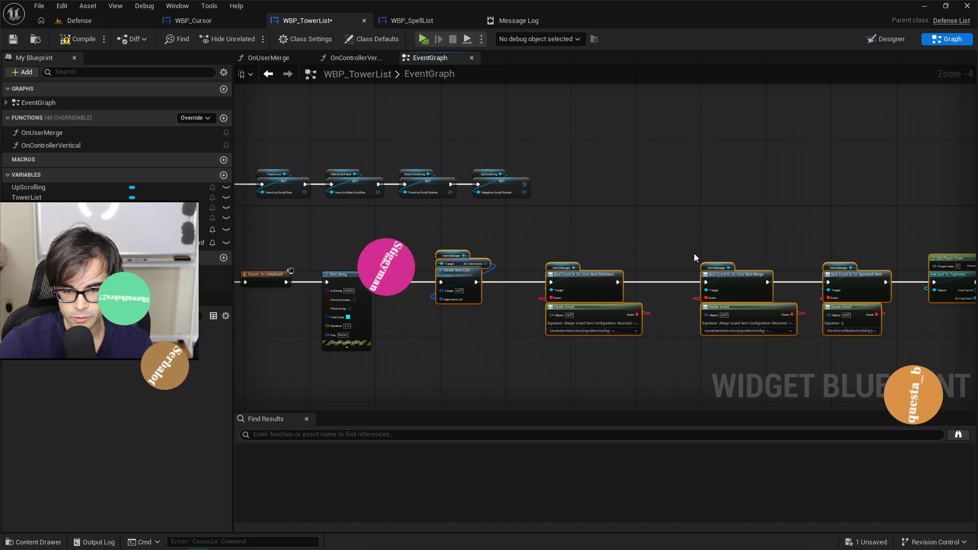
{"action": "scroll", "coordinate": [479, 247], "scroll_direction": "up", "scroll_amount": 4}
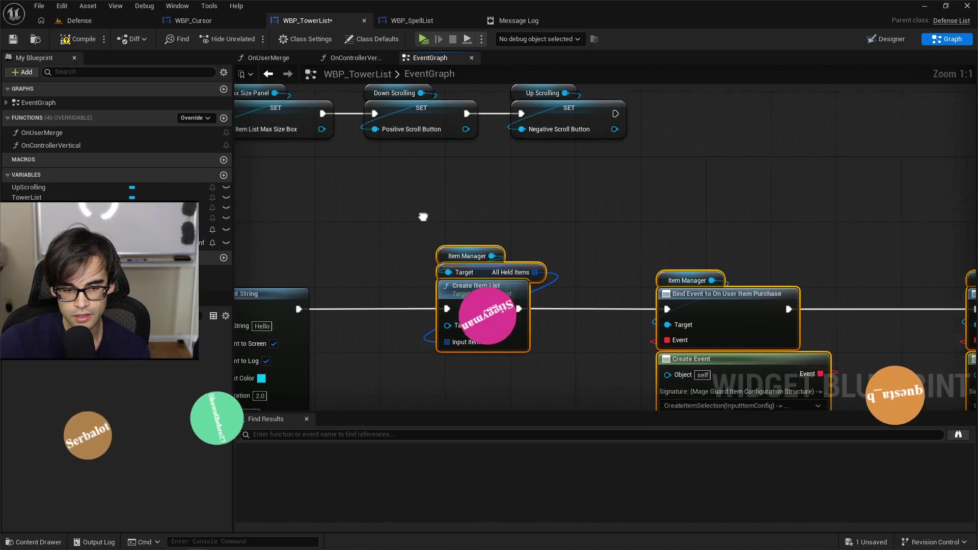
{"action": "left_click_drag", "start_coordinate": [371, 241], "coordinate": [505, 205]}
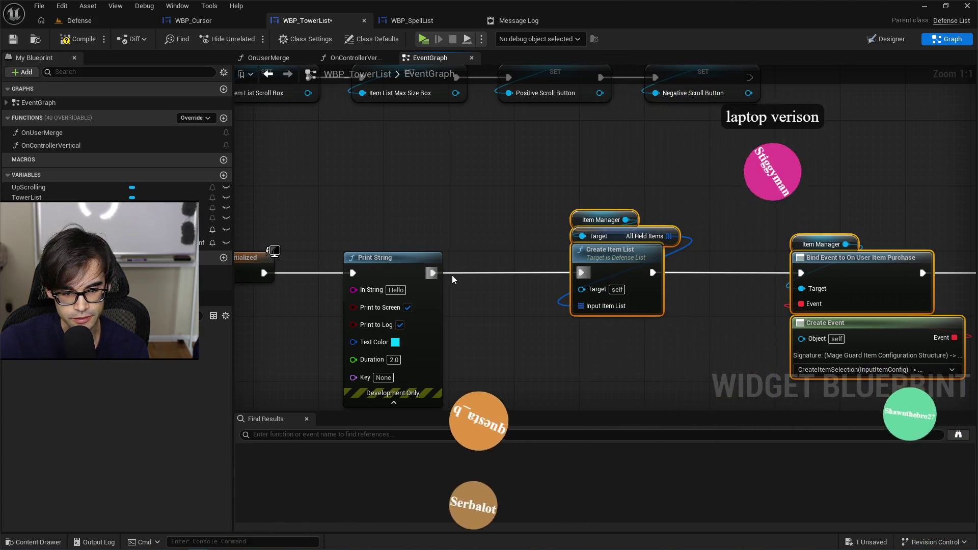
{"action": "left_click_drag", "start_coordinate": [464, 243], "coordinate": [519, 209]}
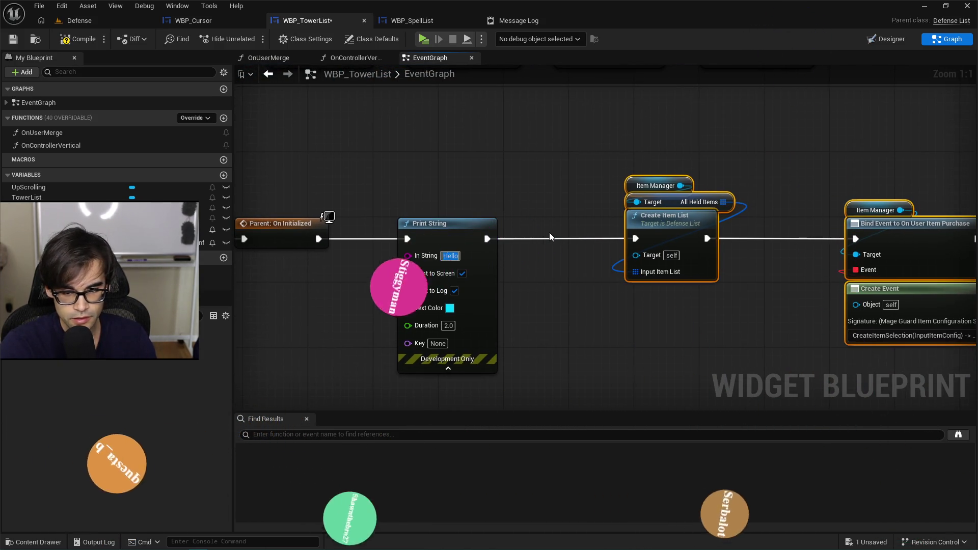
{"action": "type", "text": "Calling item manager from w"}
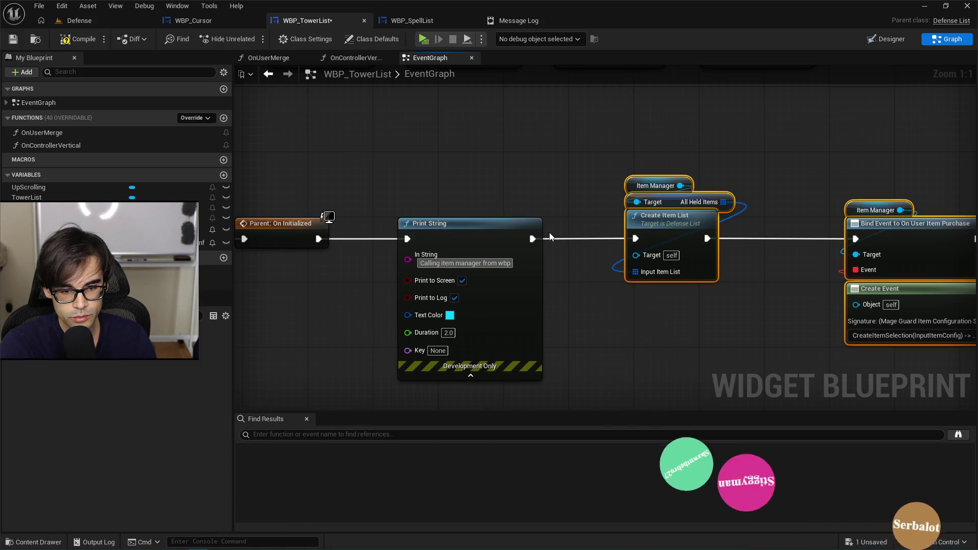
{"action": "type", "text": "bp"}
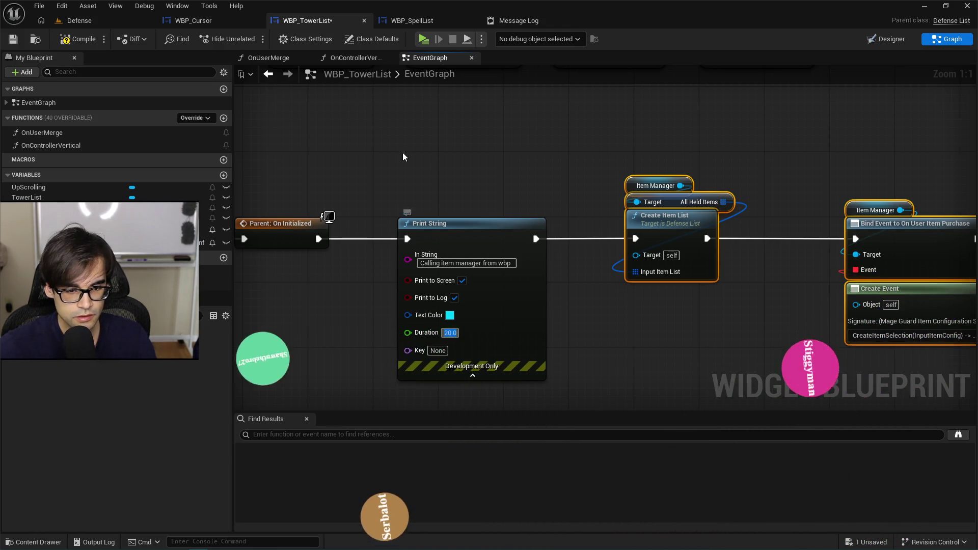
{"action": "left_click", "coordinate": [15, 41]}
{"action": "left_click", "coordinate": [87, 22]}
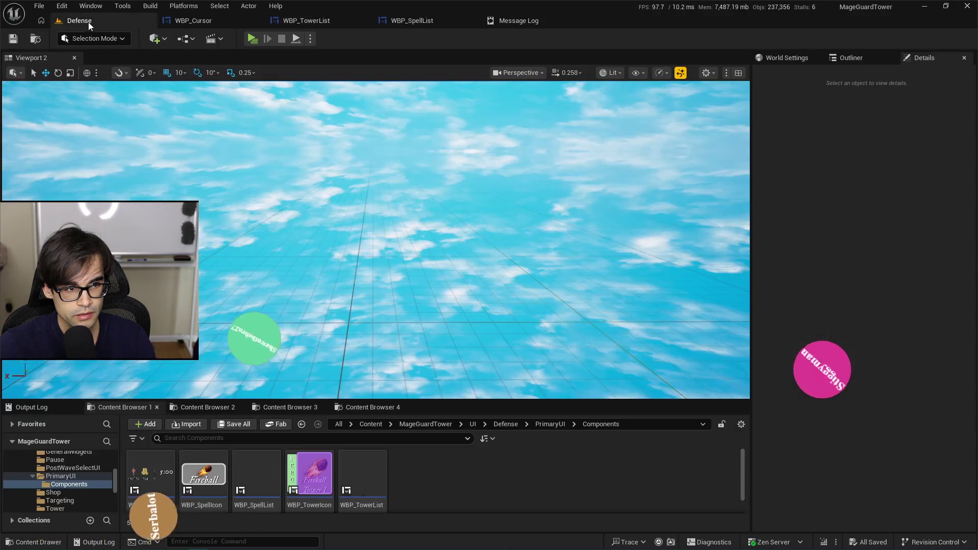
- Playtest to see Accessed None ItemManager errors, then return to WBP_TowerList and glance at DefenseList.h
{"action": "left_click", "coordinate": [255, 38]}
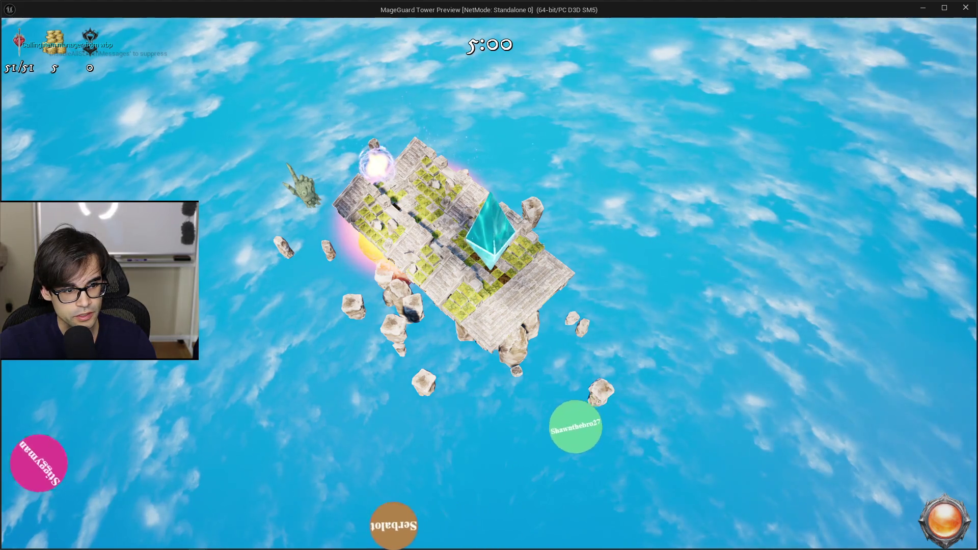
{"action": "key", "text": "Escape"}
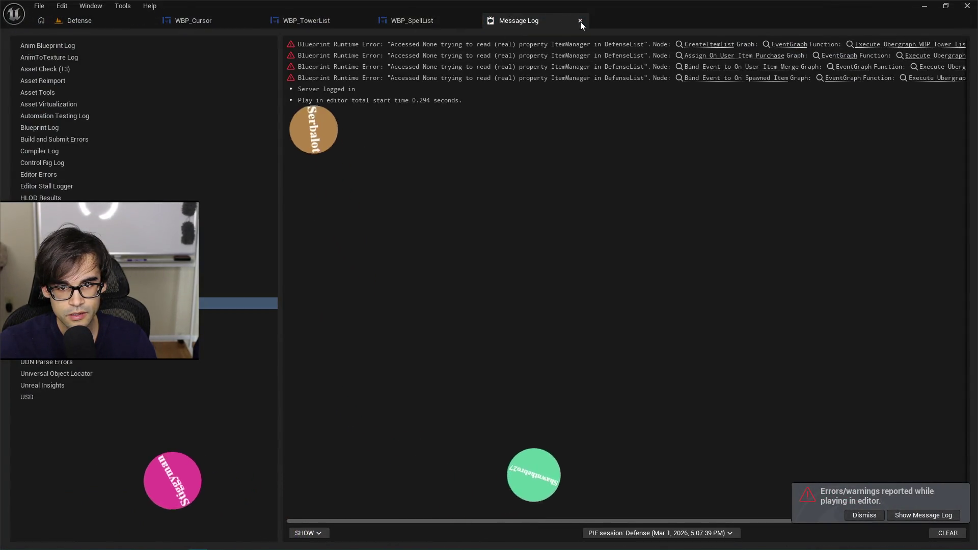
{"action": "left_click", "coordinate": [580, 21]}
{"action": "left_click", "coordinate": [414, 21]}
{"action": "left_click", "coordinate": [320, 23]}
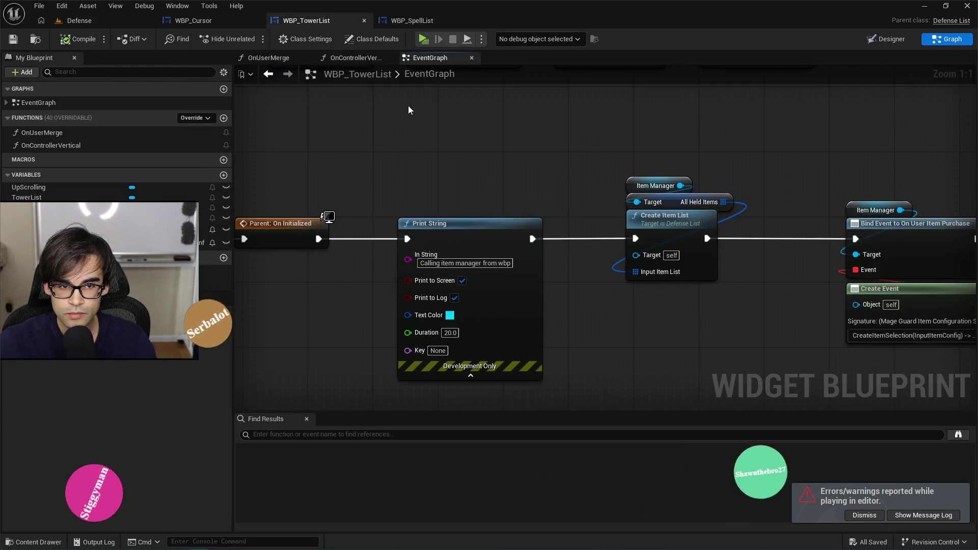
{"action": "left_click", "coordinate": [943, 22]}
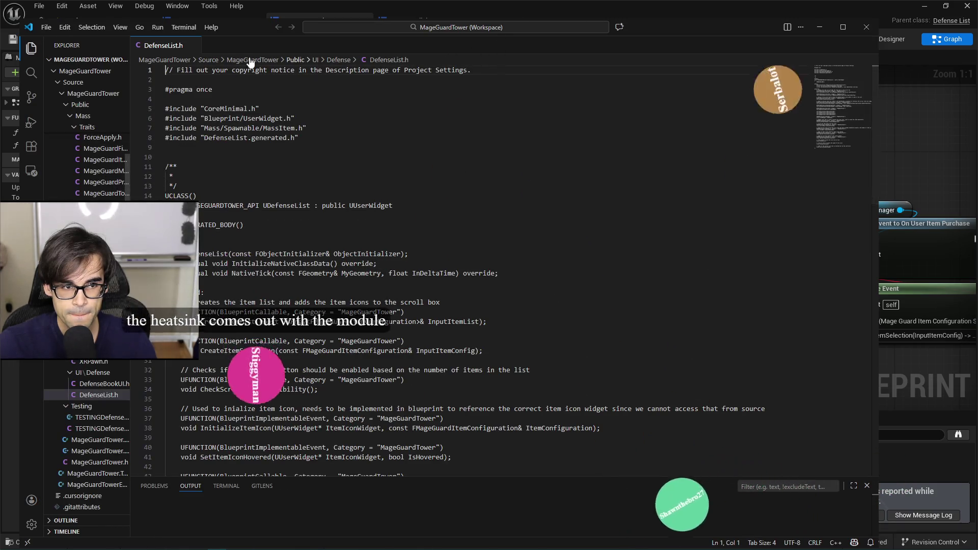
{"action": "left_click", "coordinate": [874, 29]}
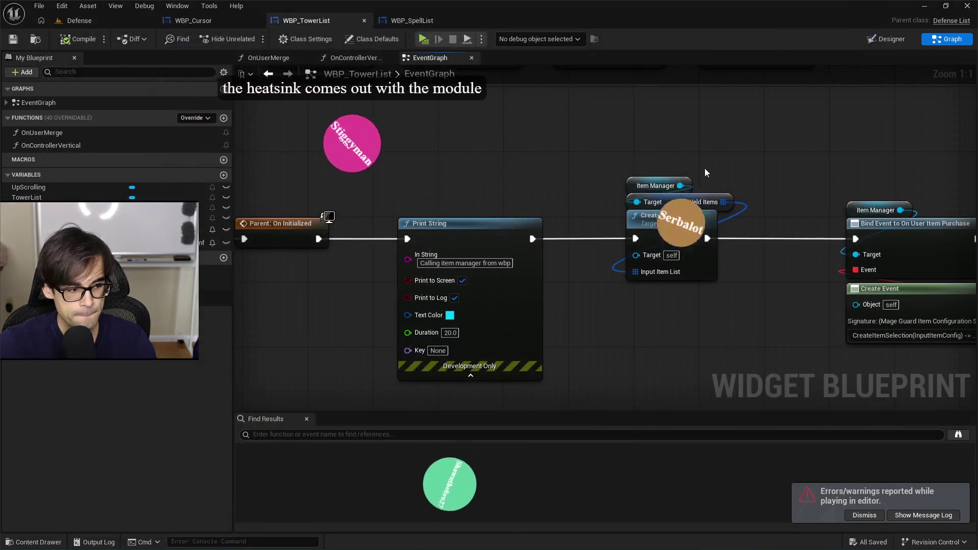
- Switch from the Unreal Editor to DefenseList.cpp's InitializeNativeClassData code in Cursor
{"action": "key", "text": "alt+Tab"}
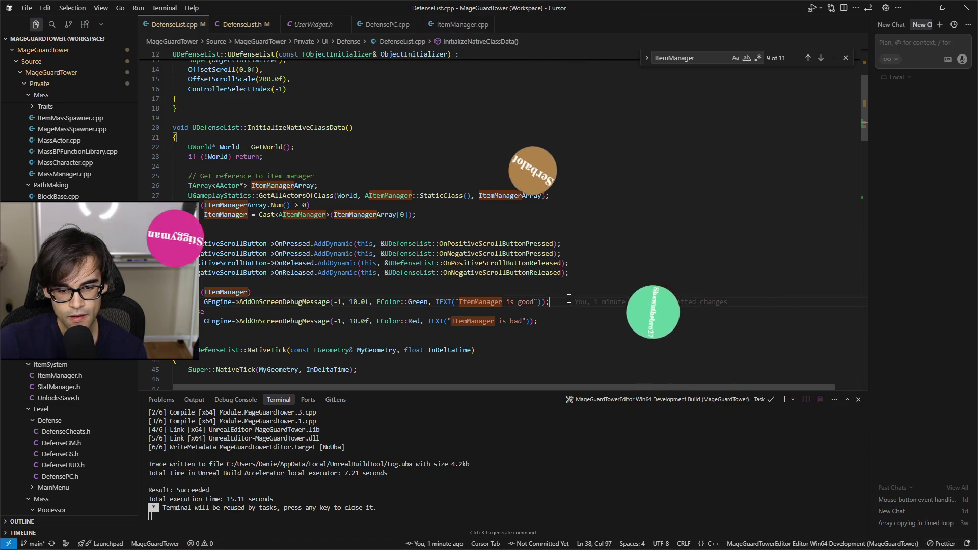
- Remove the extra blank line before the scroll button bindings
{"action": "left_click", "coordinate": [604, 274]}
{"action": "left_click", "coordinate": [759, 245]}
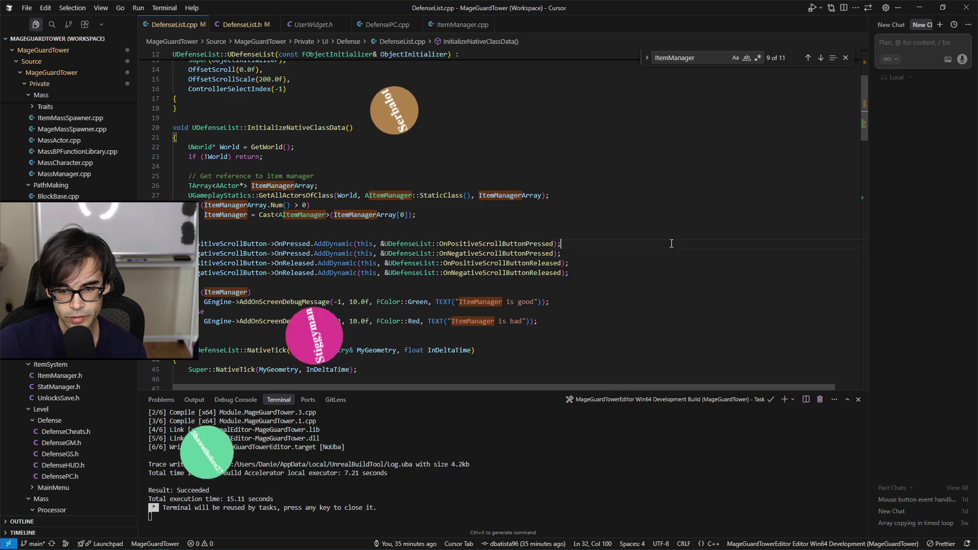
{"action": "key", "text": "BackSpace"}
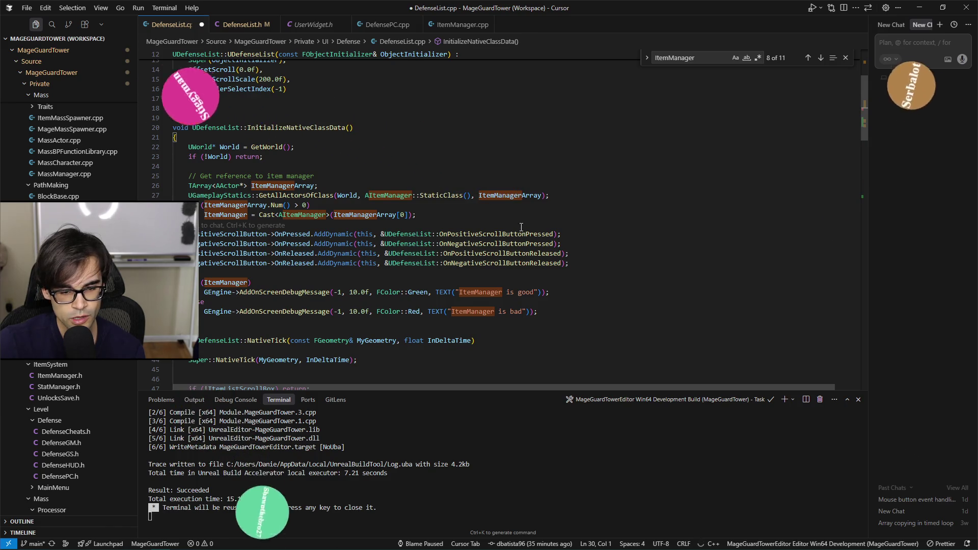
- Add a green 'Initializing Native Class Data' debug message above the UWorld line
{"action": "left_click", "coordinate": [591, 292]}
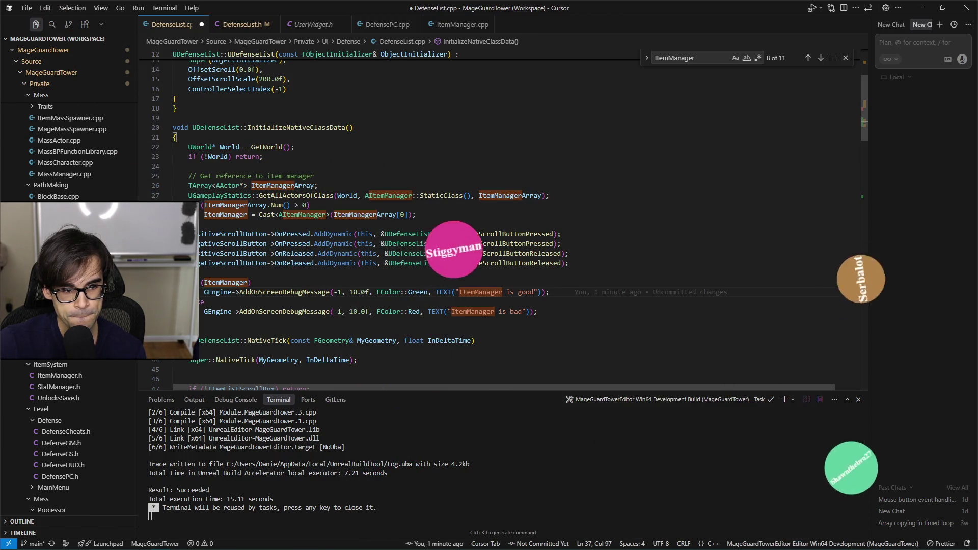
{"action": "left_click", "coordinate": [227, 147]}
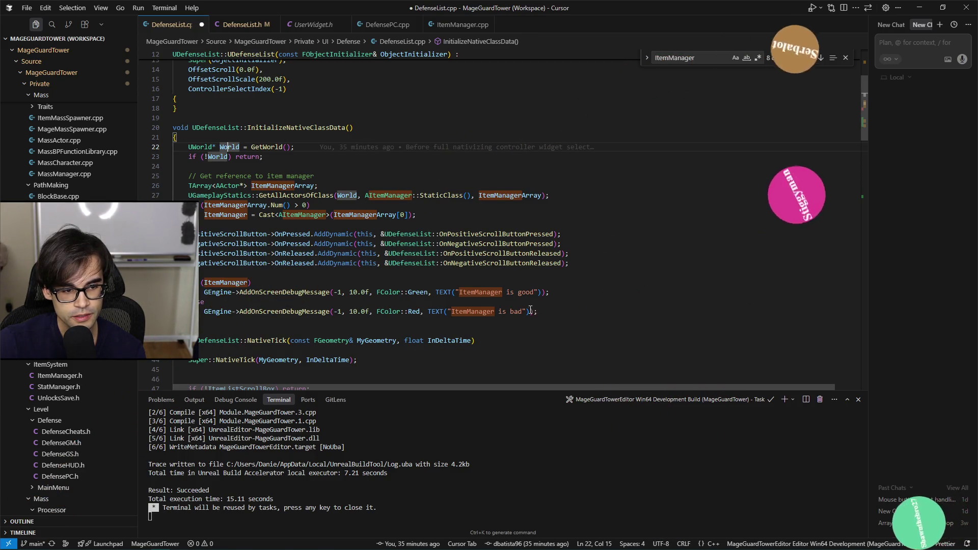
{"action": "left_click", "coordinate": [504, 136]}
{"action": "key", "text": "Return"}
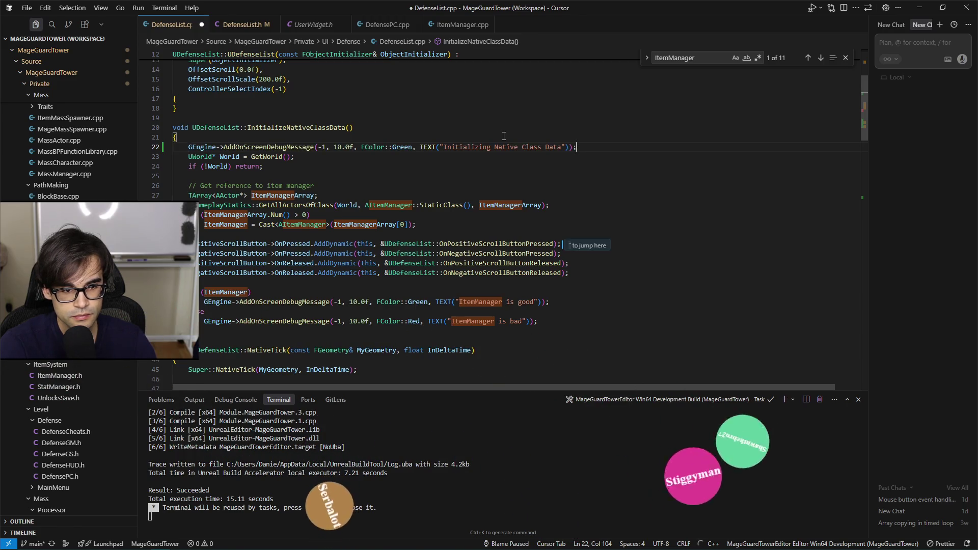
{"action": "key", "text": "alt+Tab"}
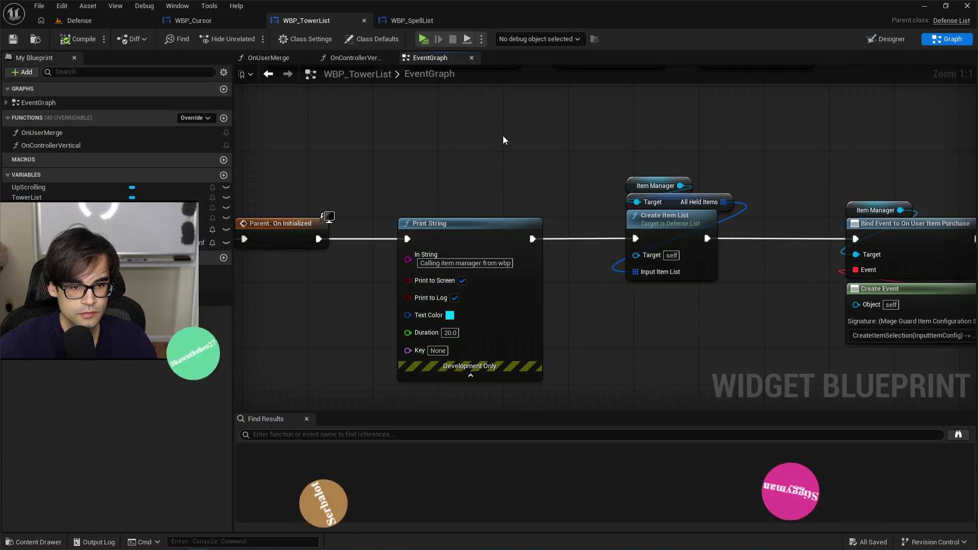
- Live-recompile DefenseList.cpp with Ctrl+Alt+F11 in the Defense level editor, then close the patch log
{"action": "left_click", "coordinate": [106, 15]}
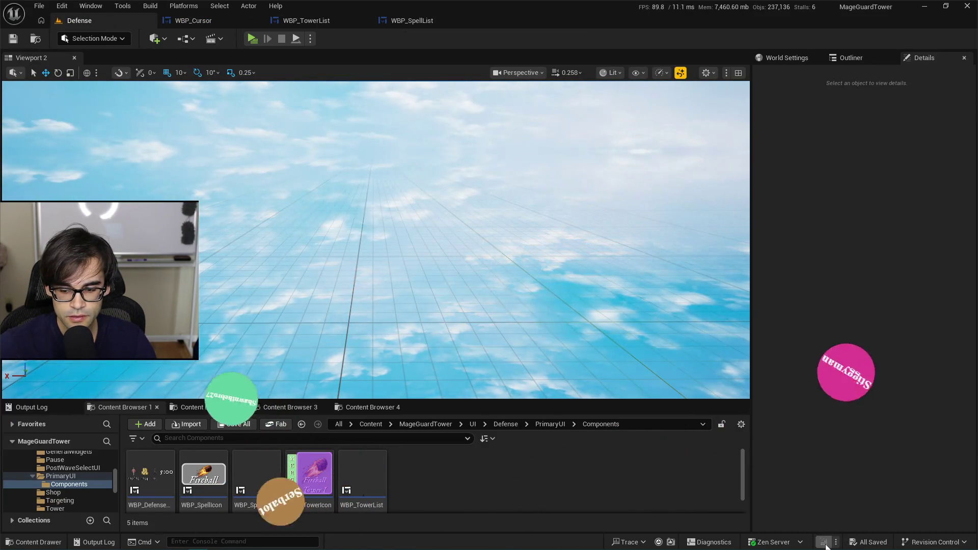
{"action": "key", "text": "ctrl+alt+F11"}
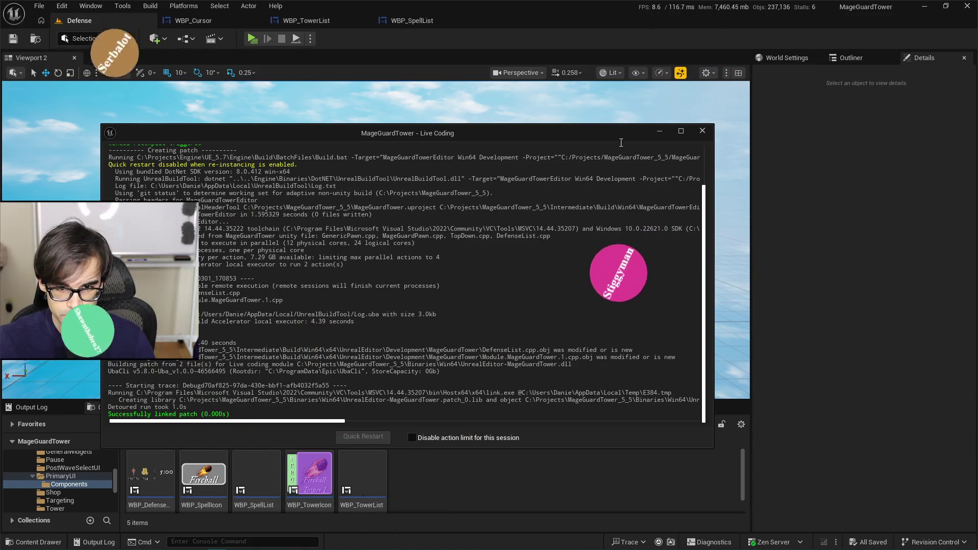
{"action": "left_click_drag", "start_coordinate": [608, 135], "coordinate": [631, 140]}
{"action": "left_click", "coordinate": [726, 137]}
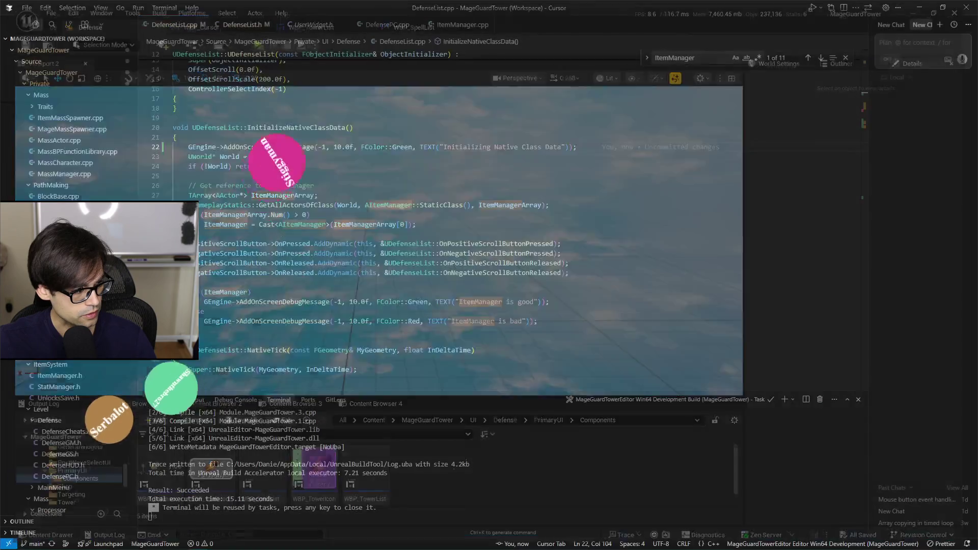
{"action": "key", "text": "alt+Tab"}
{"action": "left_click", "coordinate": [481, 220]}
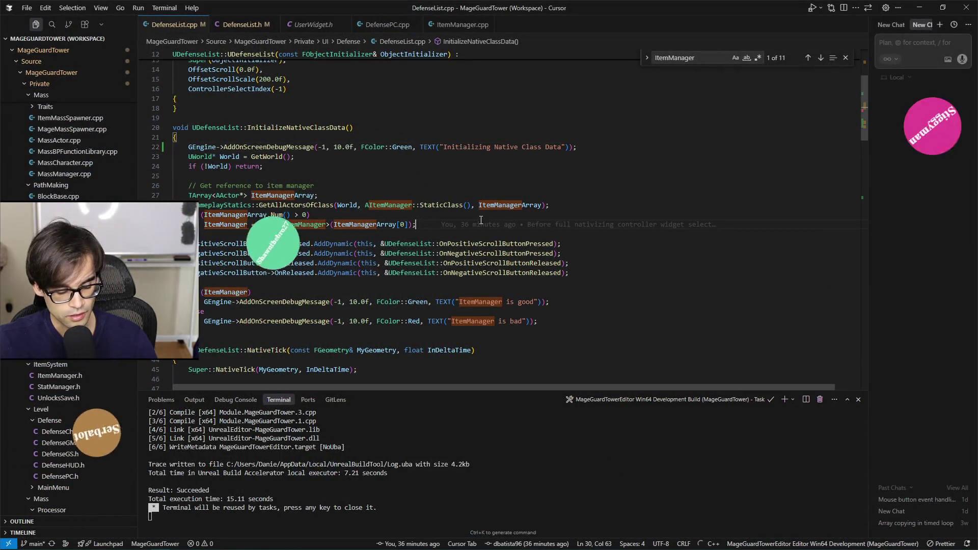
- Run the MageGuardTowerEditor Win64 Development Build while reviewing InitializeNativeClassData
{"action": "key", "text": "ctrl+shift+b"}
{"action": "left_click", "coordinate": [438, 41]}
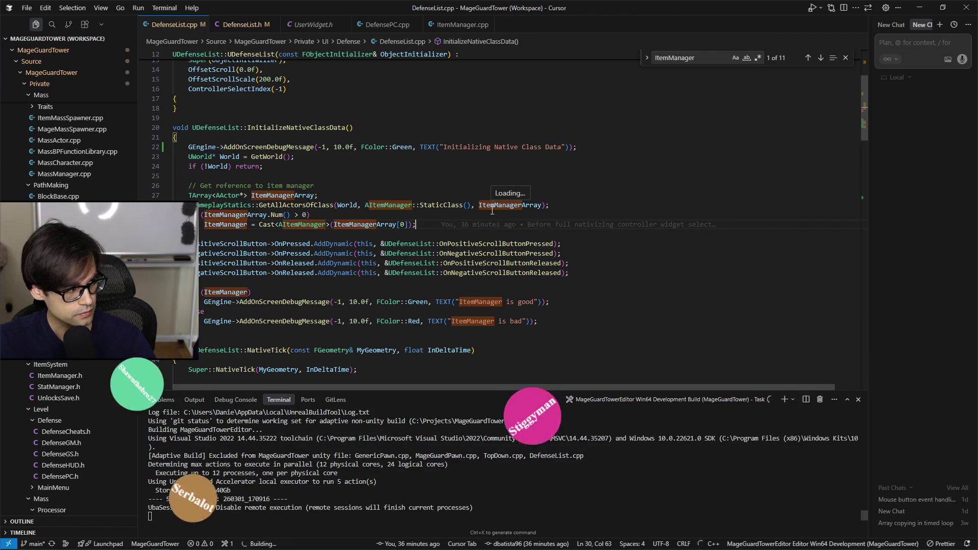
{"action": "left_click", "coordinate": [287, 128]}
{"action": "scroll", "coordinate": [300, 264], "scroll_direction": "up", "scroll_amount": 5}
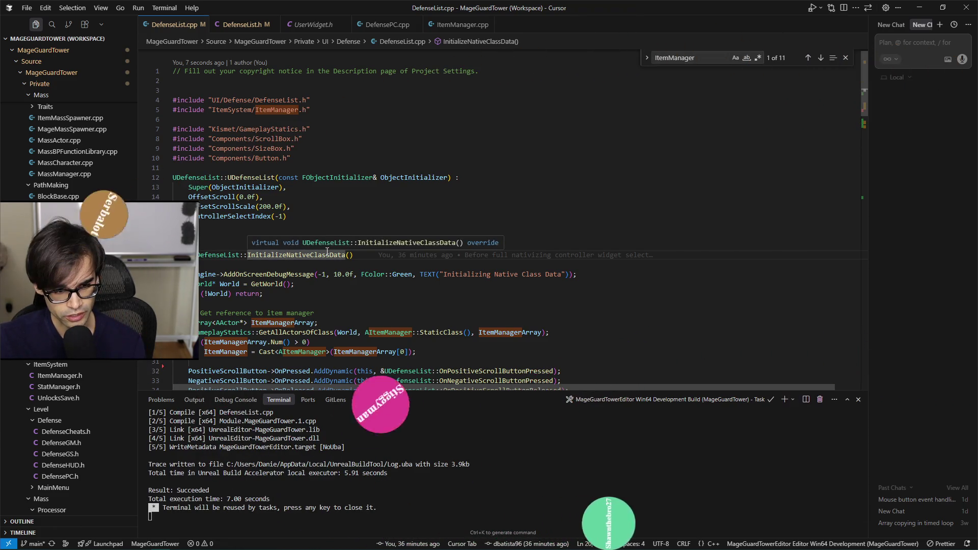
{"action": "scroll", "coordinate": [511, 341], "scroll_direction": "down", "scroll_amount": 7}
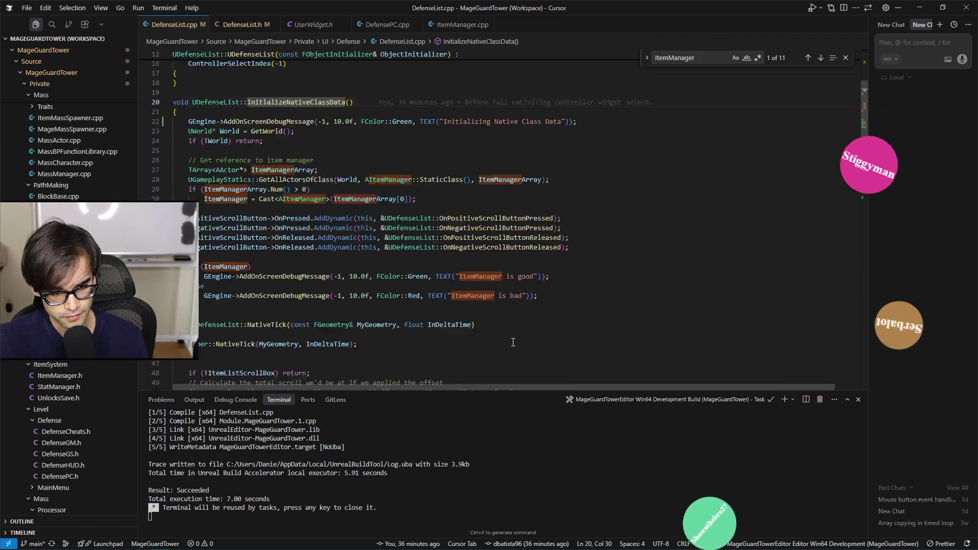
{"action": "scroll", "coordinate": [632, 323], "scroll_direction": "up", "scroll_amount": 2}
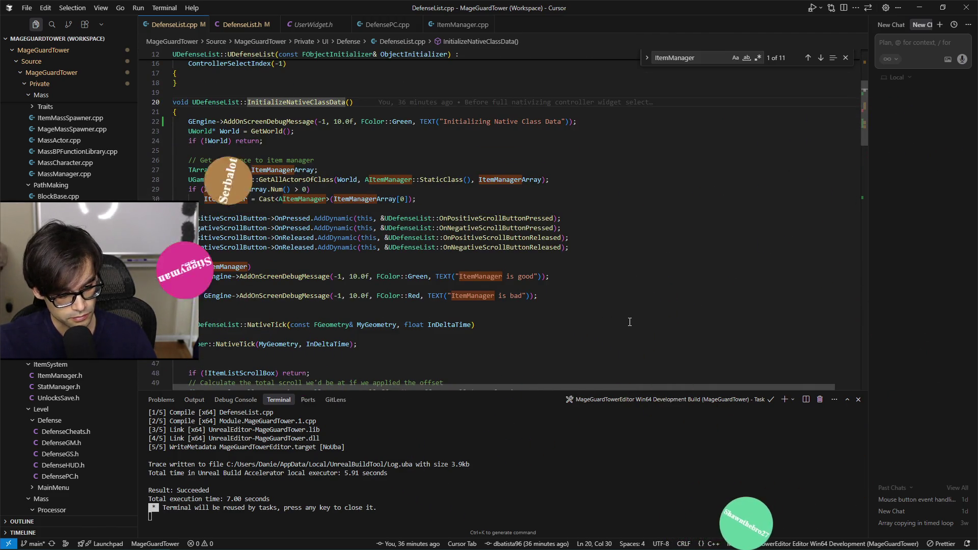
{"action": "key", "text": "alt+Tab"}
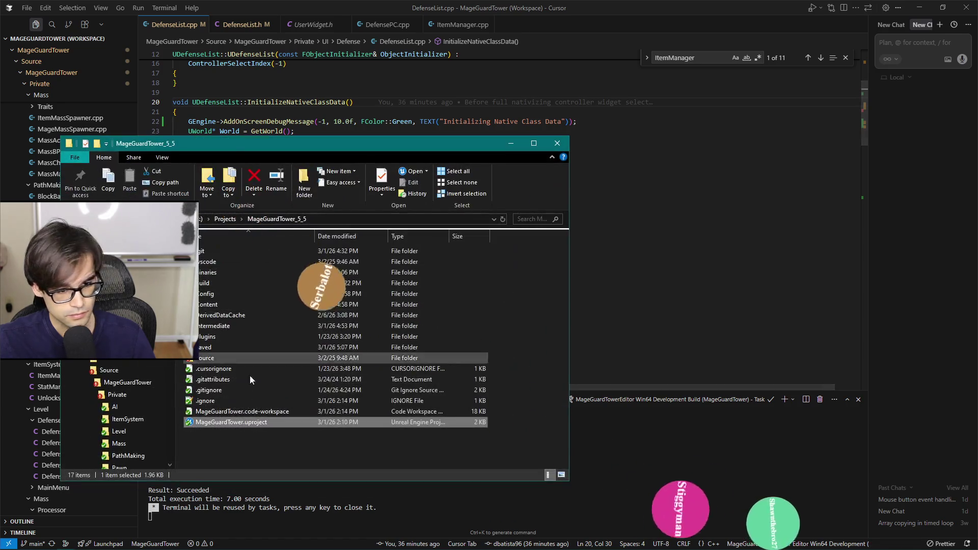
- Launch MageGuardTower.uproject and minimize the project folder window
{"action": "double_click", "coordinate": [247, 422]}
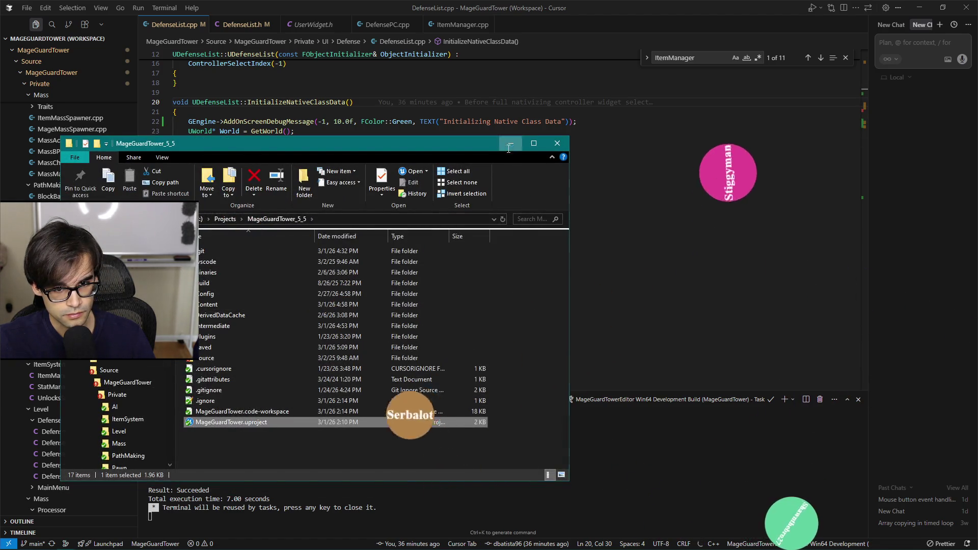
{"action": "left_click", "coordinate": [508, 148]}
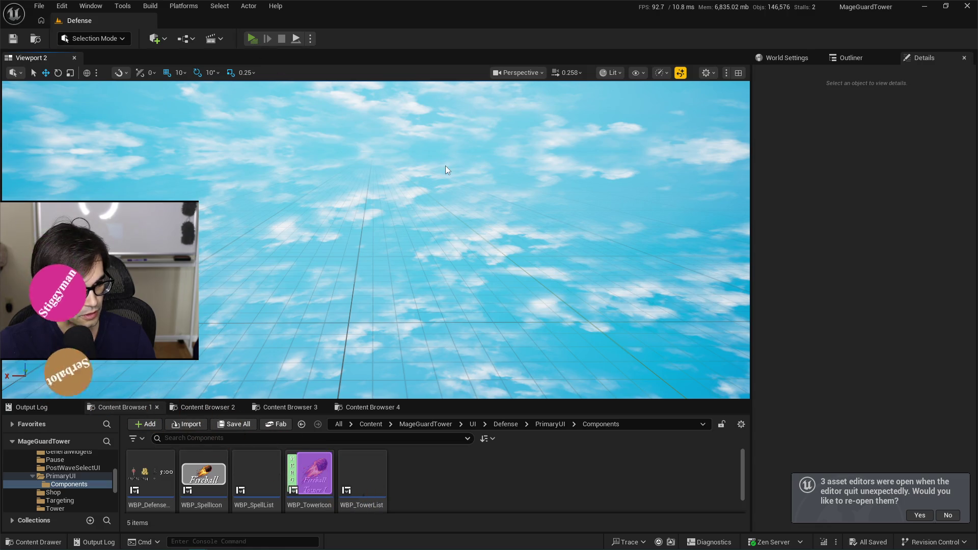
- Play-test in standalone mode, stop, and close the Message Log's ItemManager Accessed None errors
{"action": "key", "text": "alt+p"}
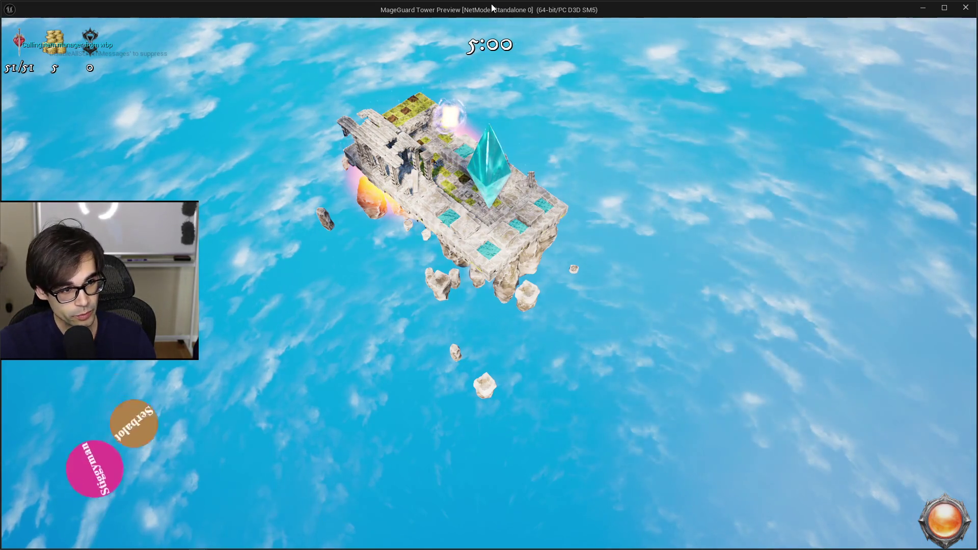
{"action": "key", "text": "Escape"}
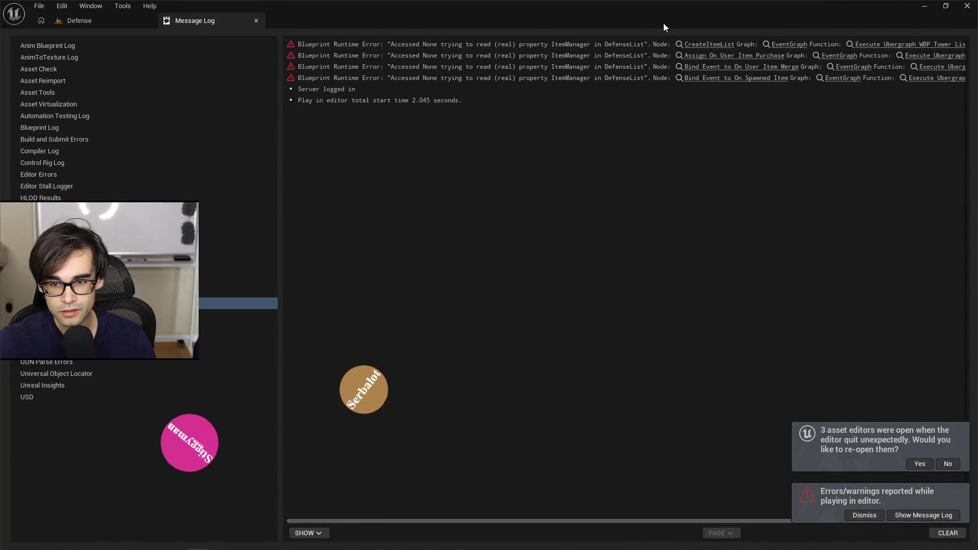
{"action": "left_click", "coordinate": [256, 21]}
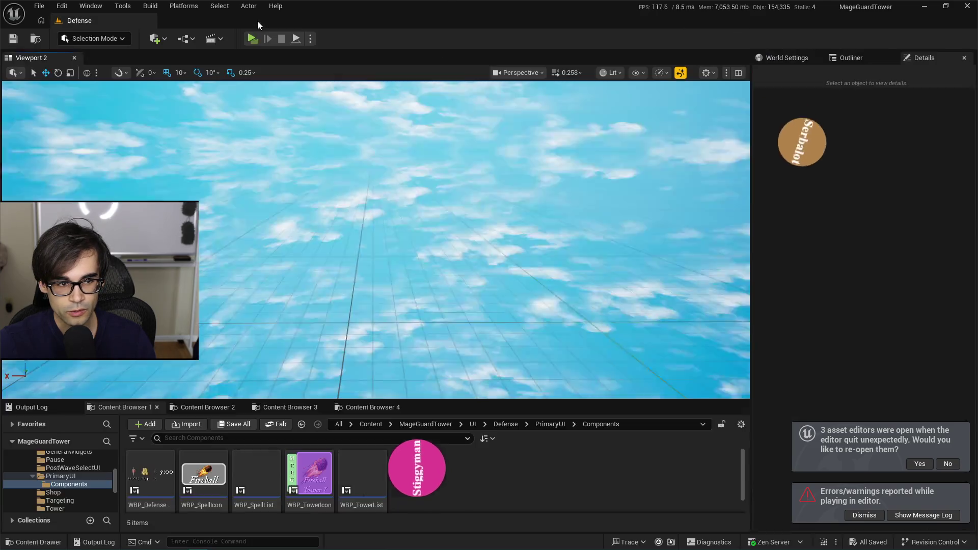
{"action": "key", "text": "alt+Tab"}
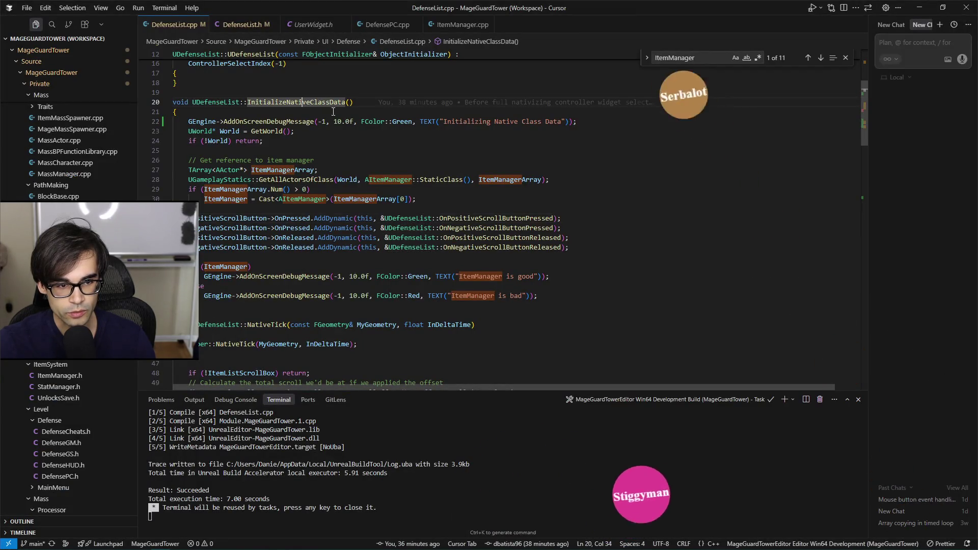
- Look up UUserWidget's Initialize declaration from DefenseList.h and select its name
{"action": "left_click", "coordinate": [242, 27]}
{"action": "scroll", "coordinate": [370, 257], "scroll_direction": "up", "scroll_amount": 5}
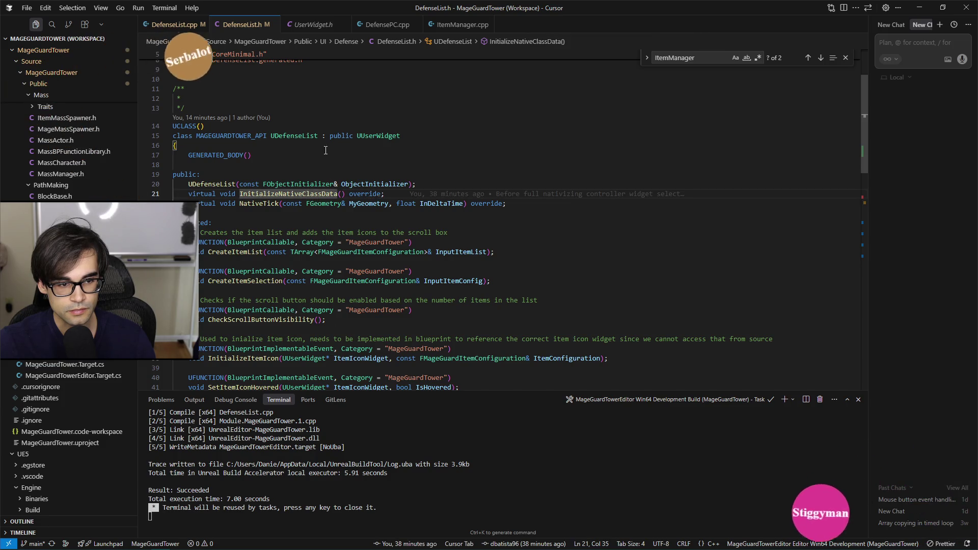
{"action": "left_click", "coordinate": [366, 136], "text": "ctrl"}
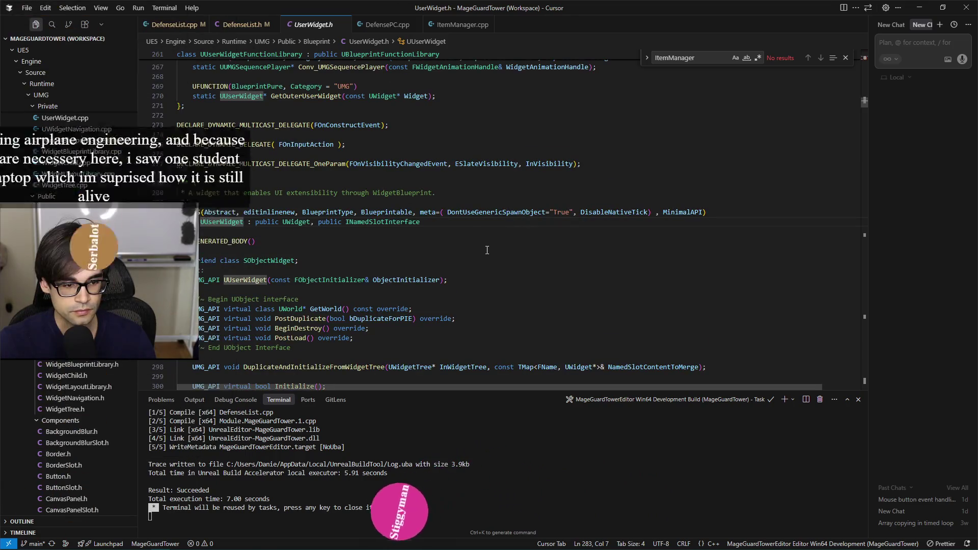
{"action": "scroll", "coordinate": [460, 278], "scroll_direction": "down", "scroll_amount": 1}
{"action": "left_click", "coordinate": [287, 310]}
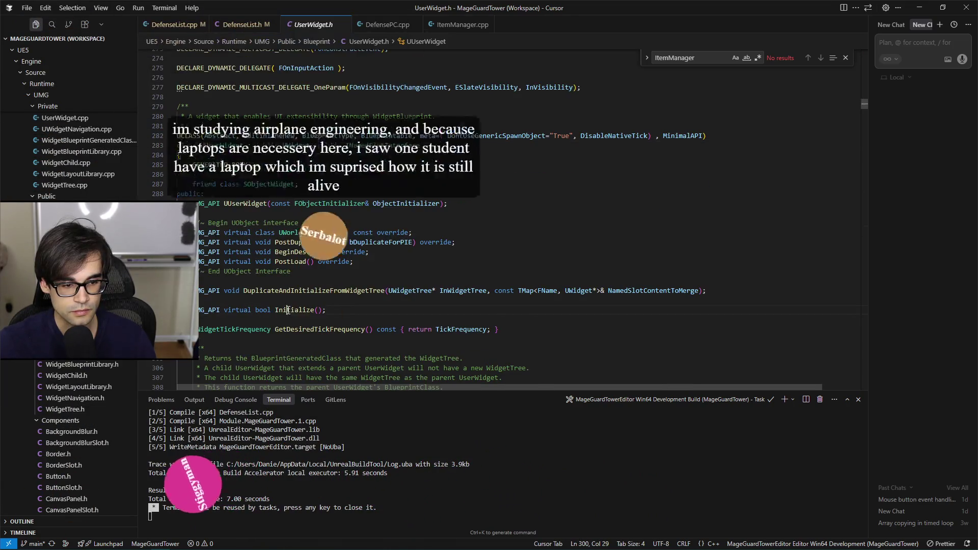
{"action": "key", "text": "ctrl+d"}
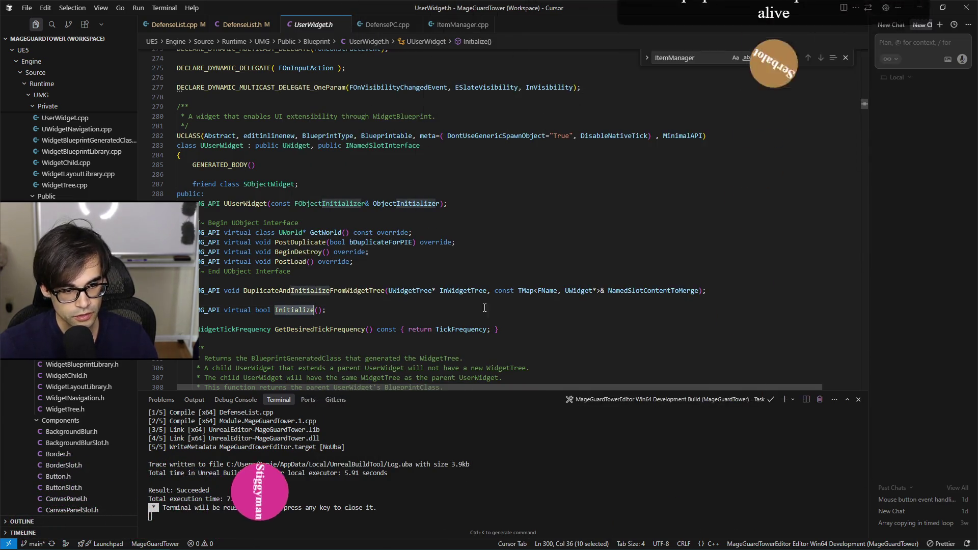
- Rename InitializeNativeClassData to Initialize in DefenseList.h and .cpp, opening with Super::Initialize()
{"action": "left_click", "coordinate": [250, 30]}
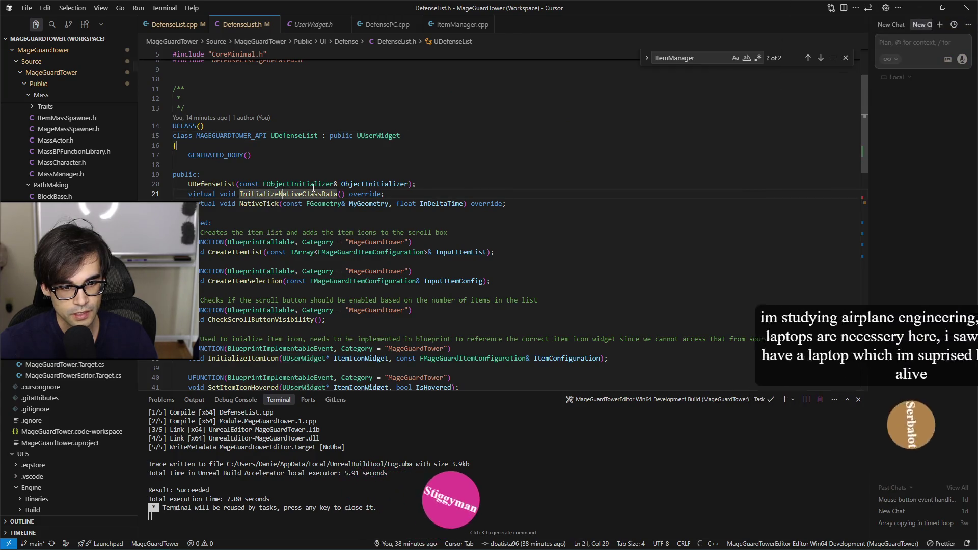
{"action": "key", "text": "ctrl+Left"}
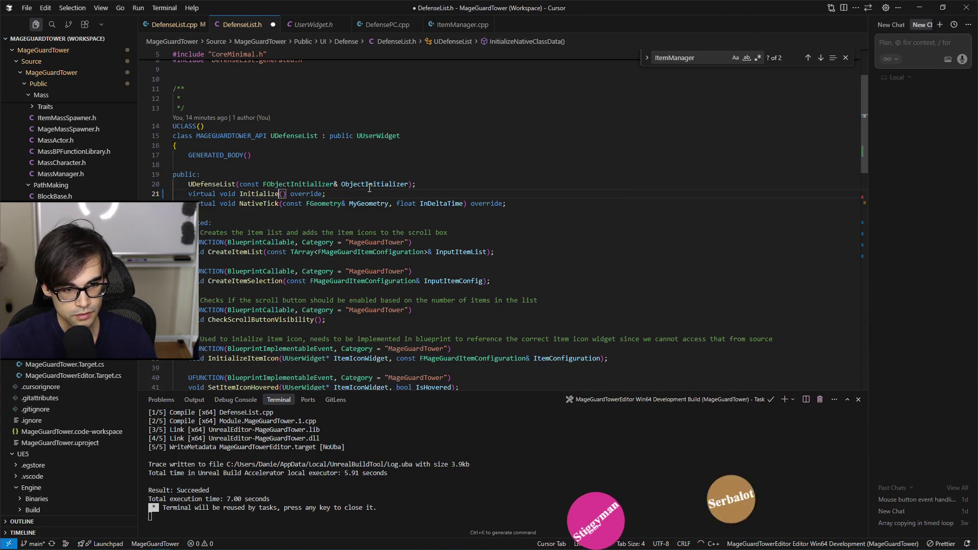
{"action": "left_click", "coordinate": [173, 26]}
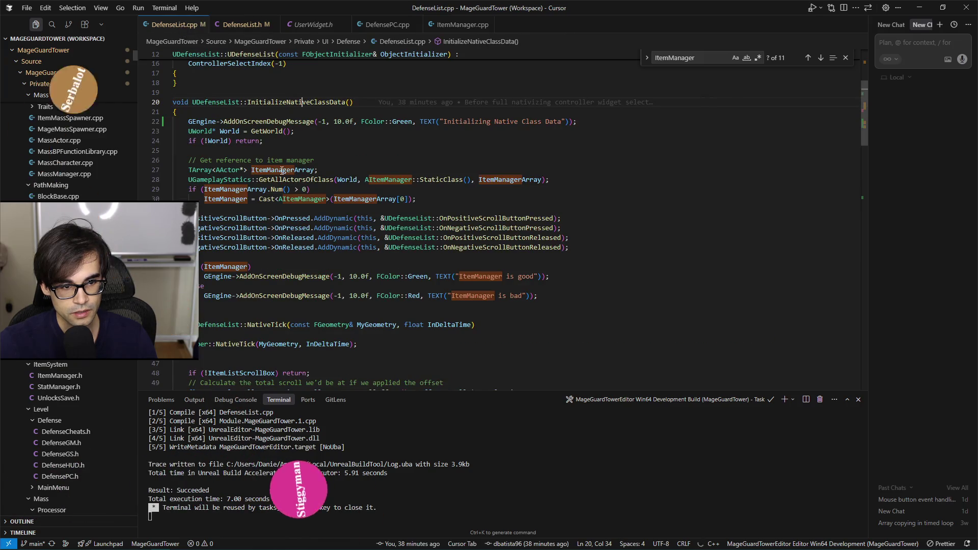
{"action": "key", "text": "Right"}
{"action": "key", "text": "Right"}
{"action": "key", "text": "Right"}
{"action": "key", "text": "ctrl+Delete"}
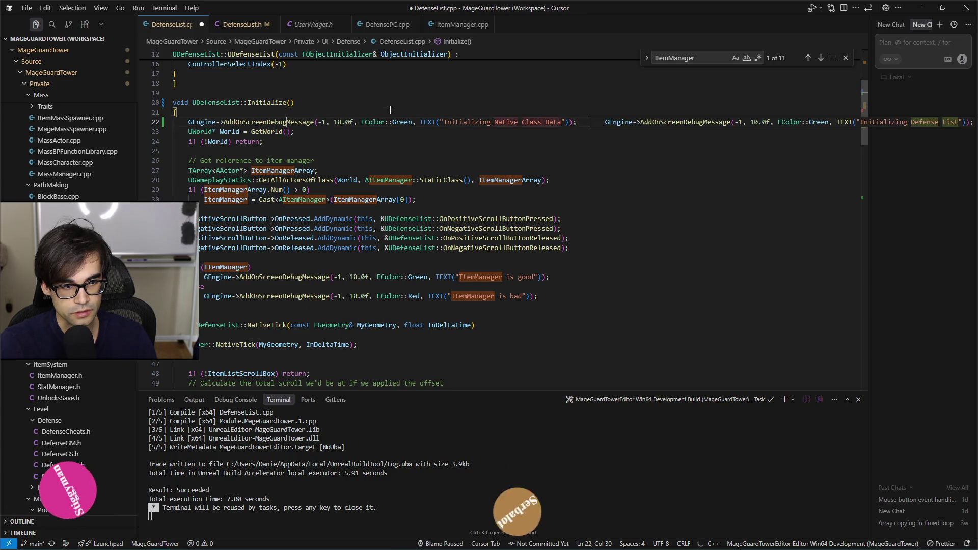
{"action": "key", "text": "ctrl+shift+Return"}
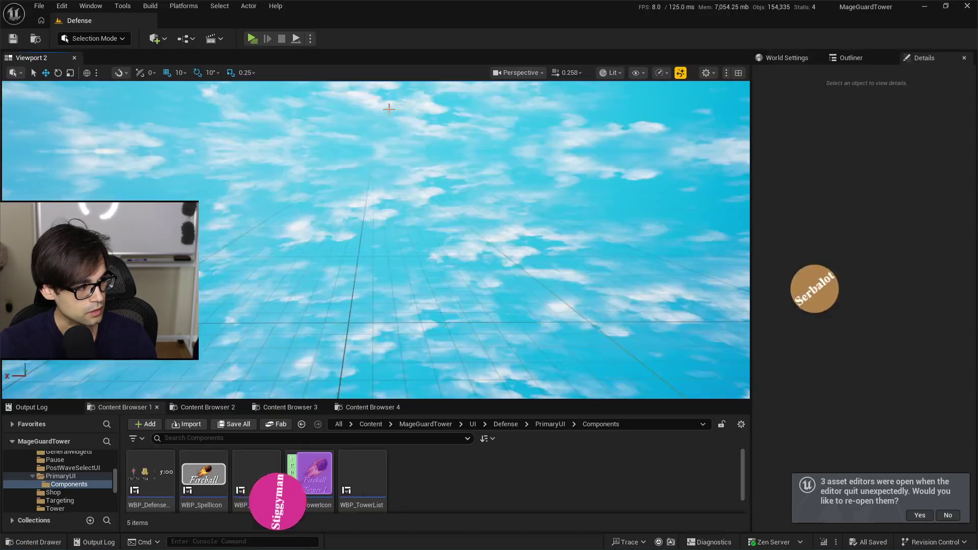
{"action": "key", "text": "alt+Tab"}
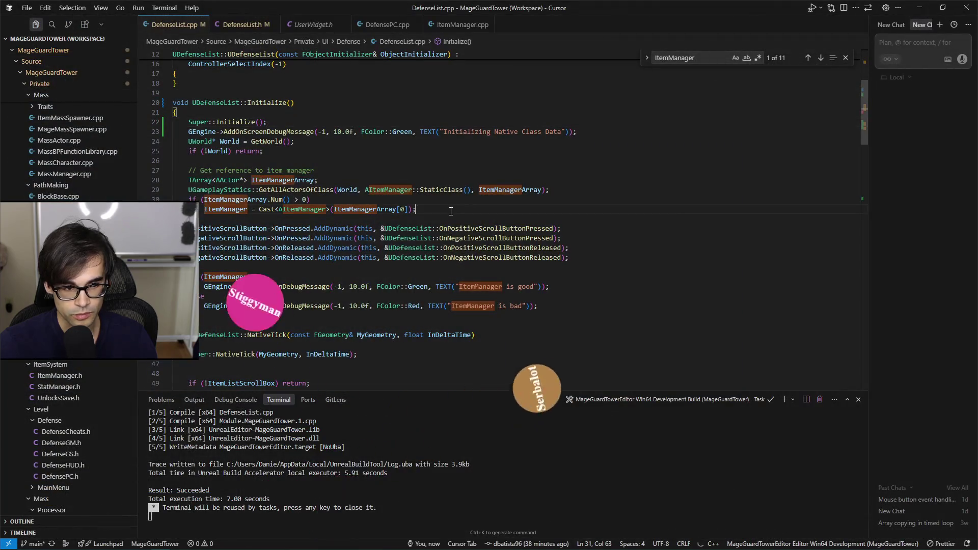
- Rebuild the editor target and go to the C2555 error in DefenseList.h
{"action": "key", "text": "ctrl+shift+b"}
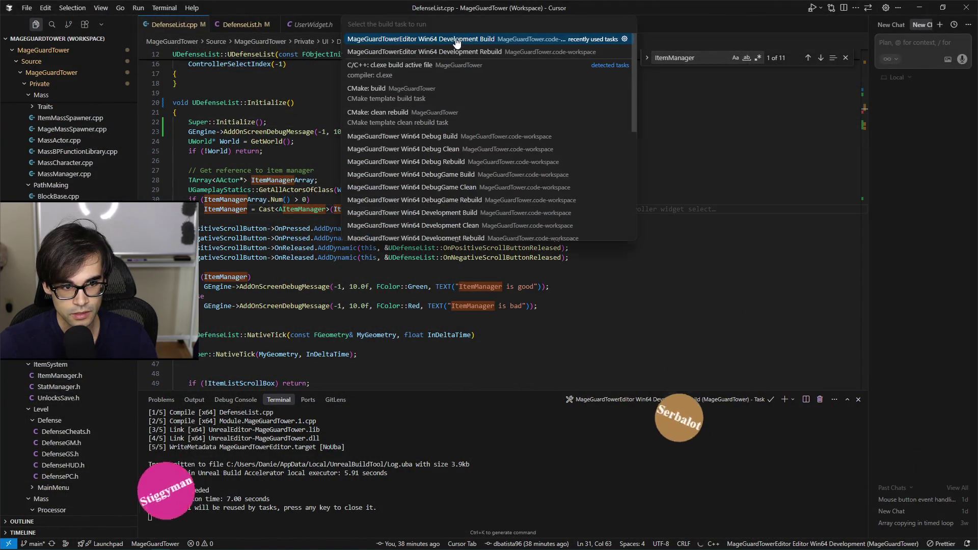
{"action": "left_click", "coordinate": [457, 40]}
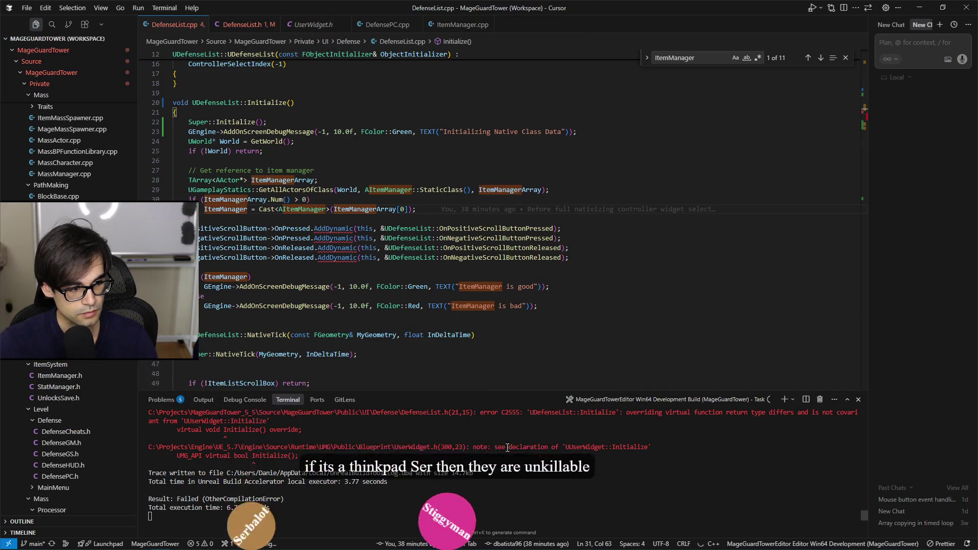
{"action": "scroll", "coordinate": [458, 444], "scroll_direction": "up", "scroll_amount": 3}
{"action": "left_click", "coordinate": [415, 431], "text": "ctrl"}
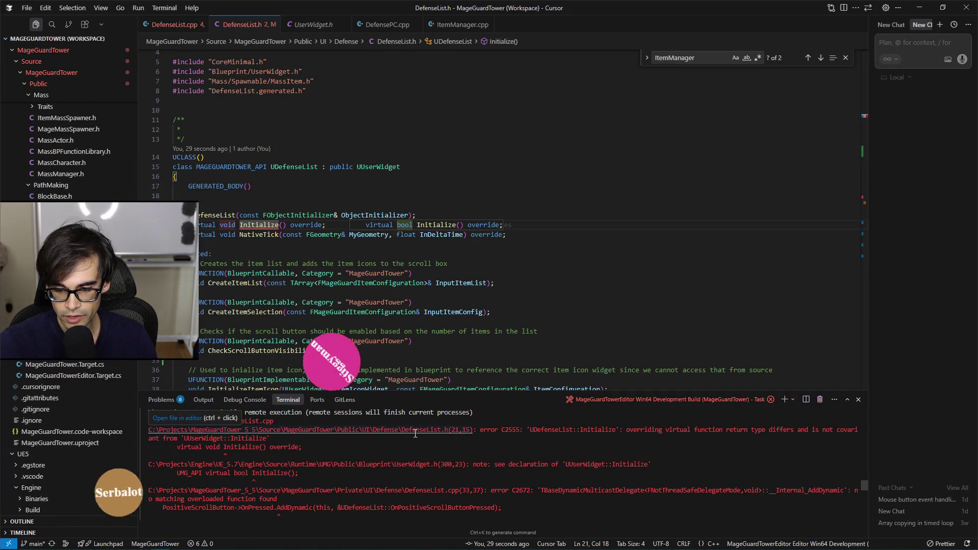
- Make Initialize return bool in DefenseList.h and .cpp, ending it with return true
{"action": "key", "text": "Left"}
{"action": "key", "text": "Left"}
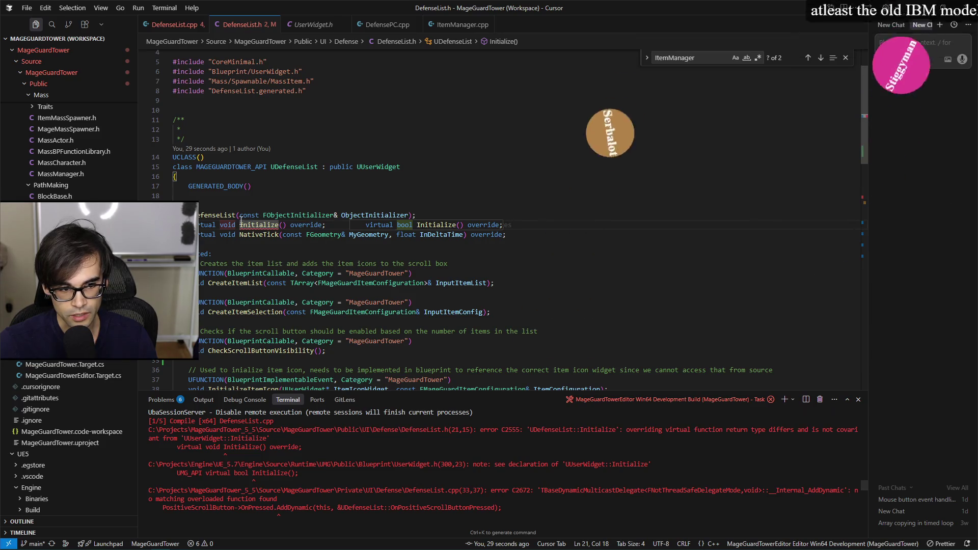
{"action": "key", "text": "Tab"}
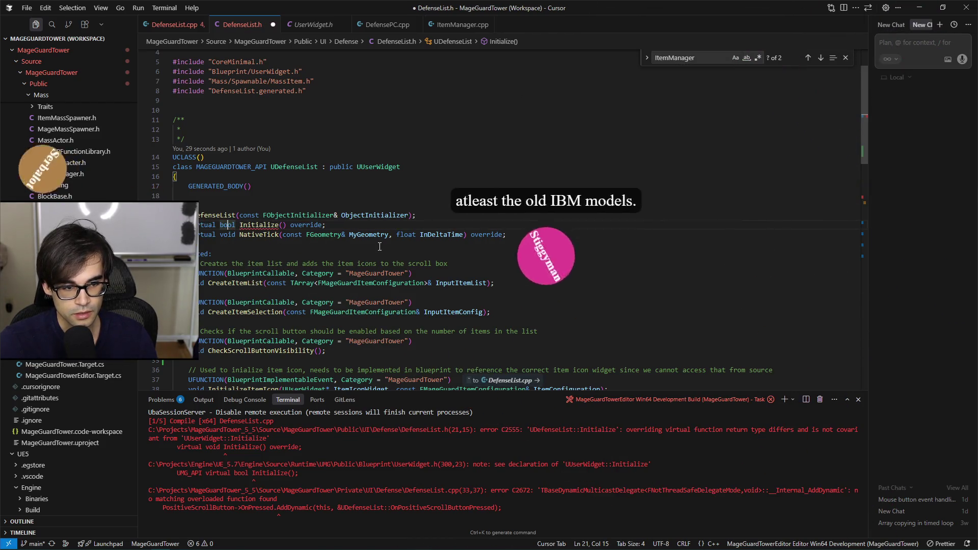
{"action": "left_click", "coordinate": [170, 8]}
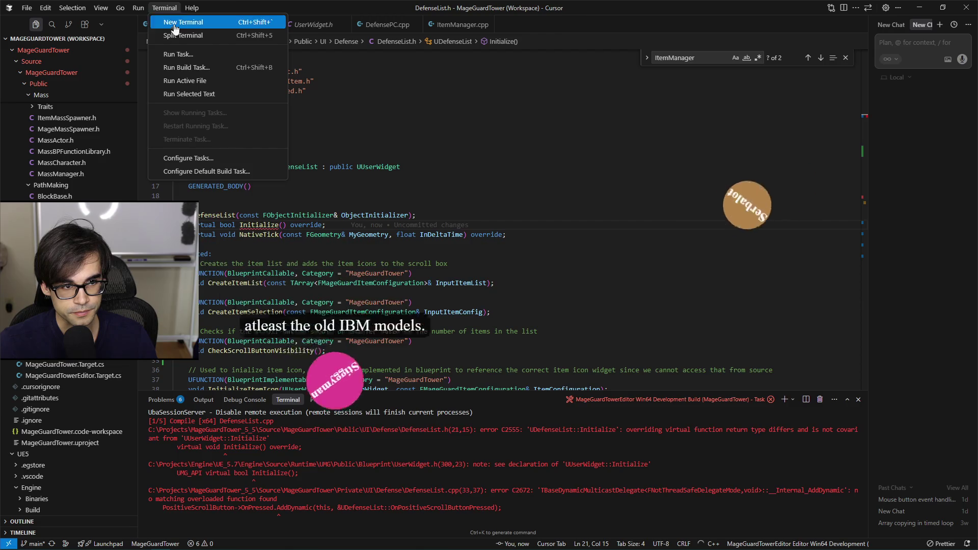
{"action": "left_click", "coordinate": [397, 98]}
{"action": "left_click", "coordinate": [180, 27]}
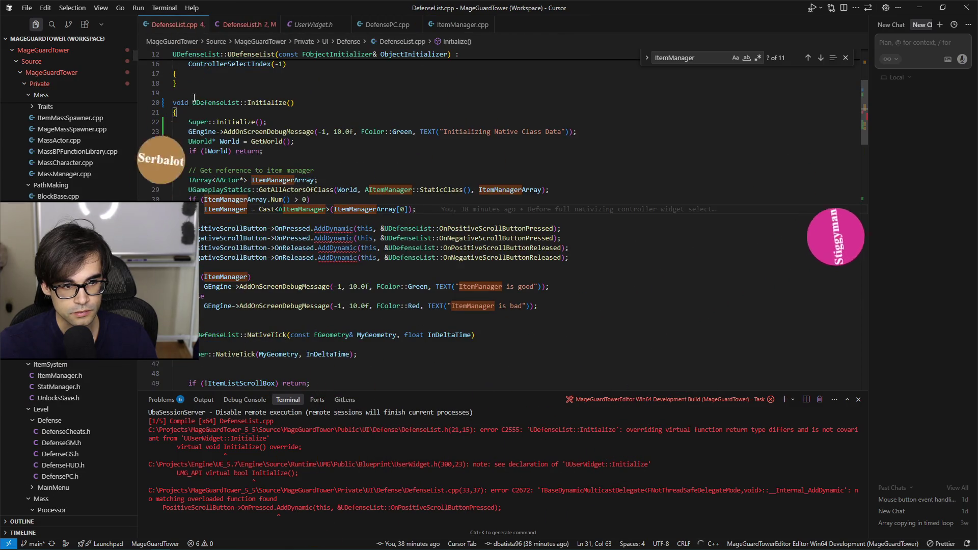
{"action": "key", "text": "Tab"}
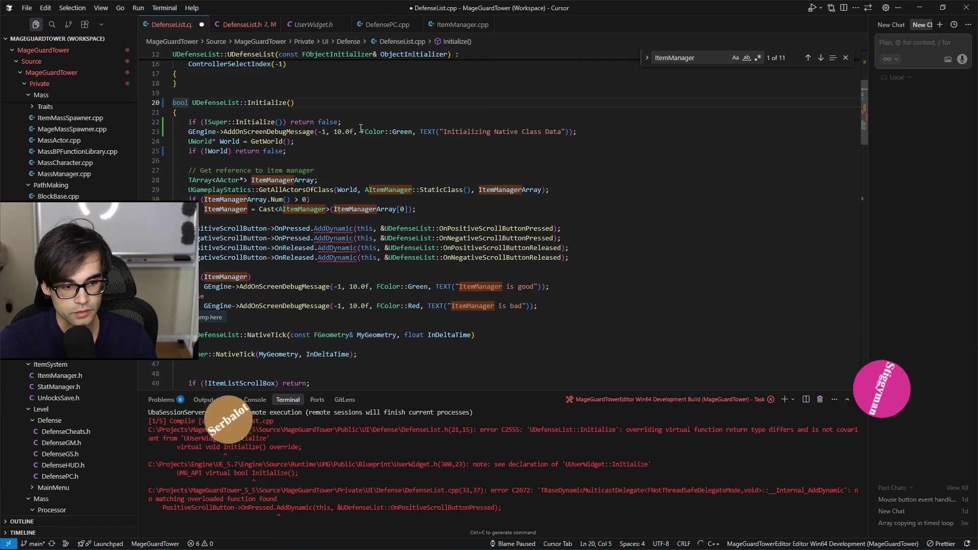
{"action": "key", "text": "Tab"}
{"action": "key", "text": "Tab"}
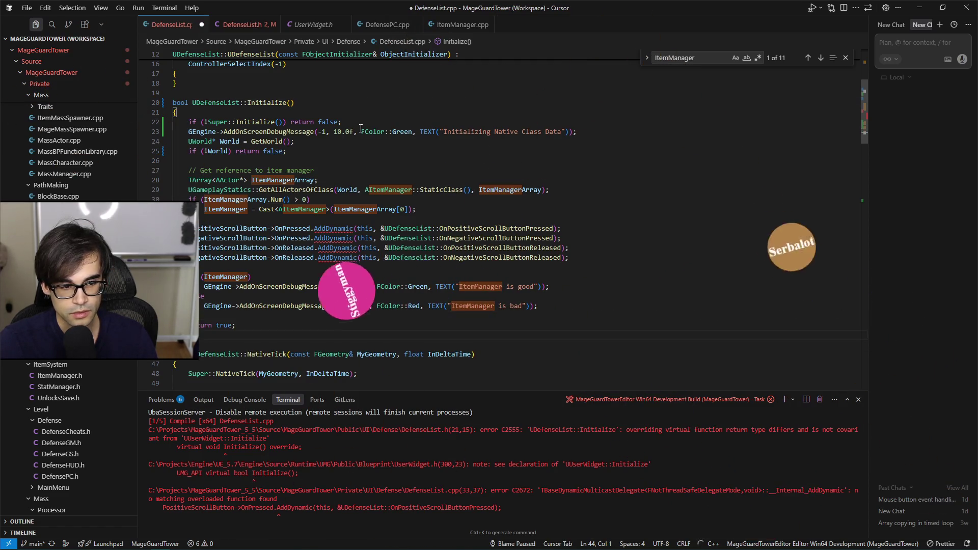
- Rerun the Development Build, which now succeeds in 9.31 seconds
{"action": "key", "text": "ctrl+shift+b"}
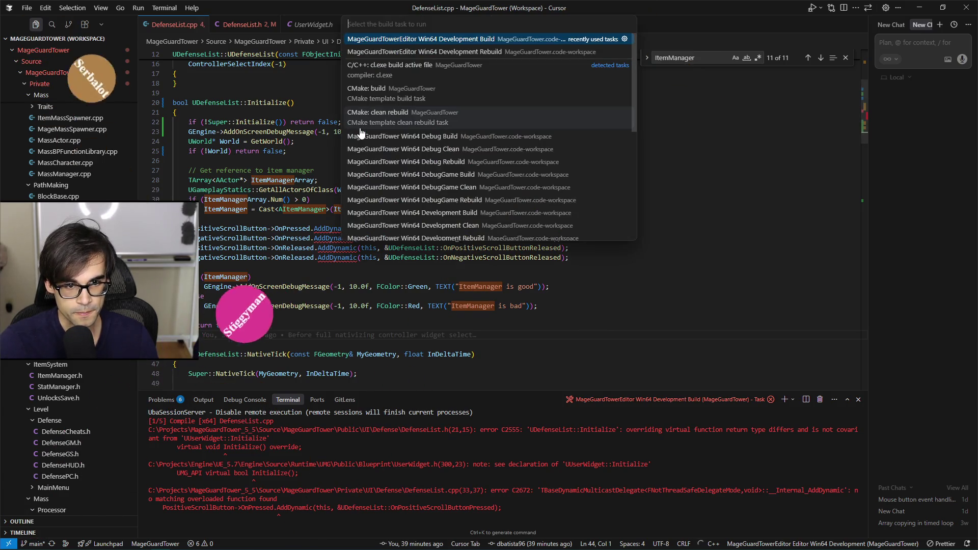
{"action": "key", "text": "Return"}
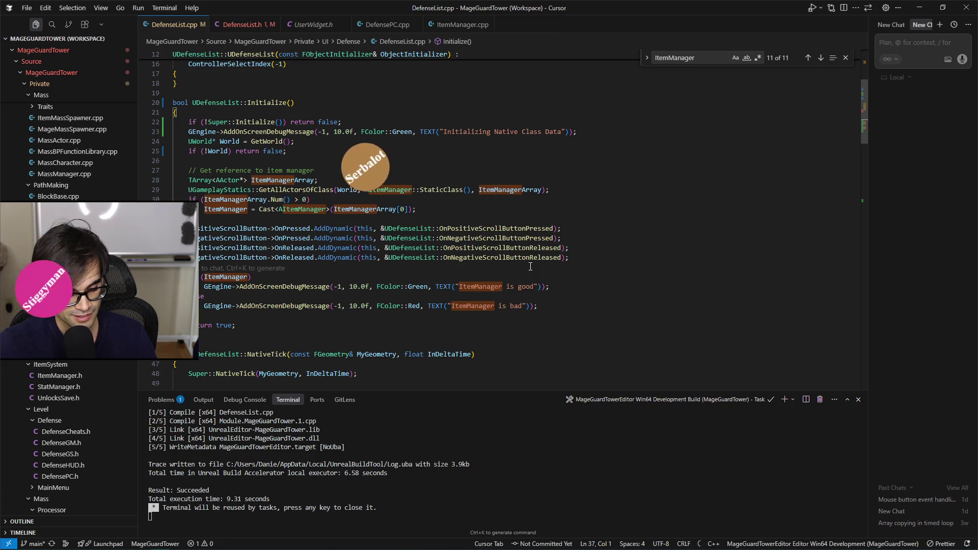
{"action": "key", "text": "alt+Tab"}
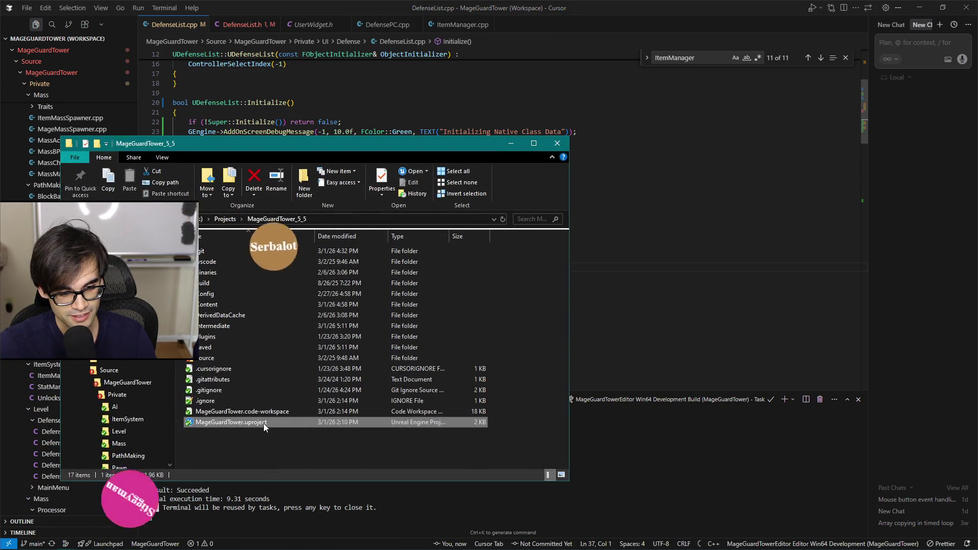
- Reopen the rebuilt project in the Unreal Editor to test, returning to Cursor after the crash
{"action": "left_click", "coordinate": [682, 200]}
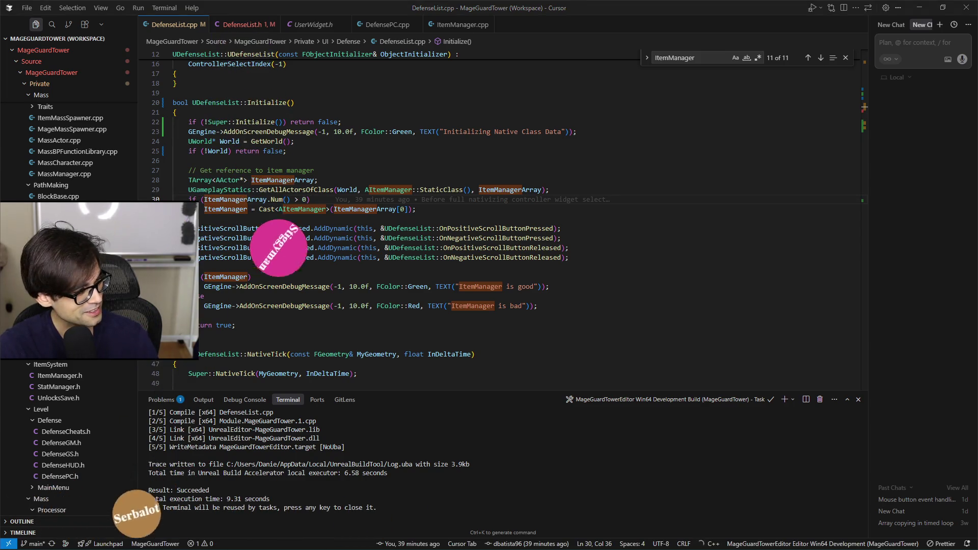
{"action": "key", "text": "alt+Tab"}
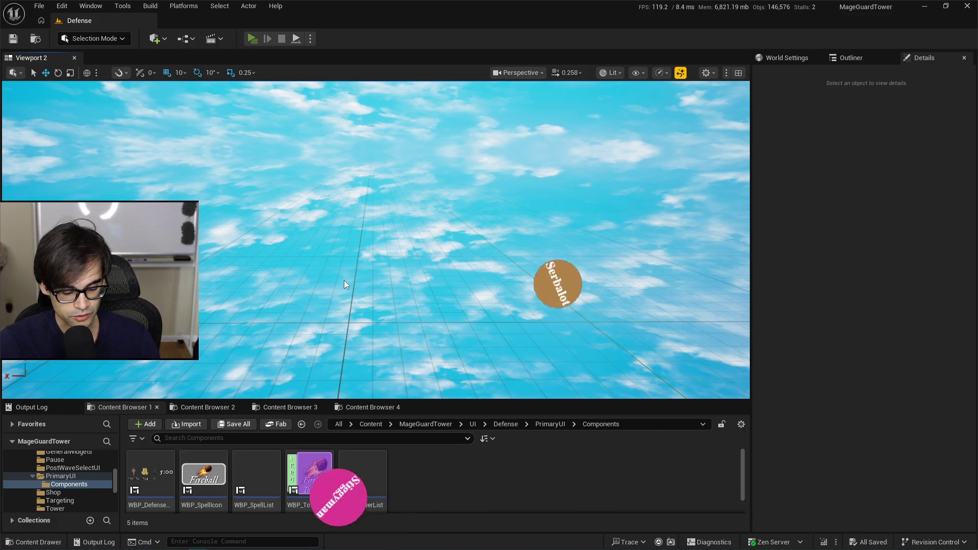
{"action": "key", "text": "alt+Tab"}
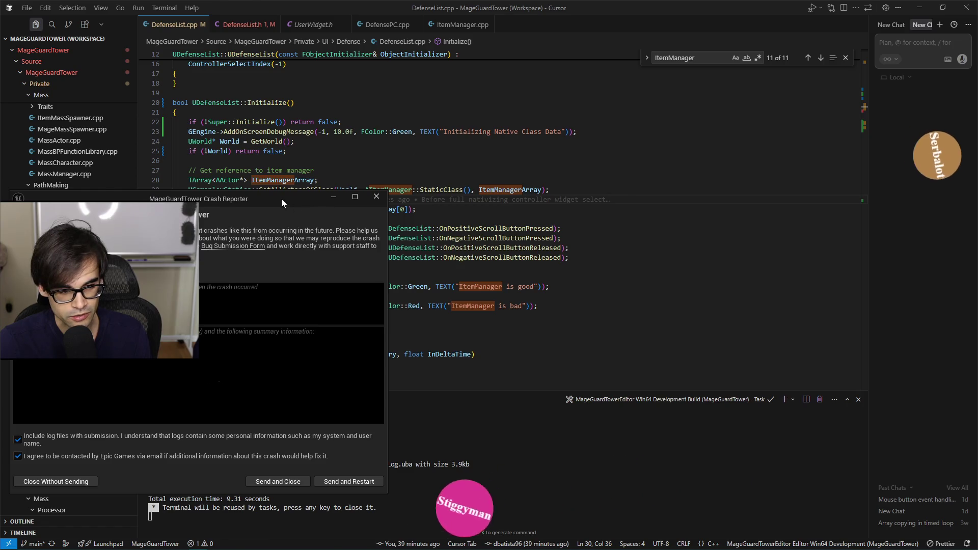
- Close the crash report without sending and rebuild the editor target, succeeding in 5.30 seconds
{"action": "left_click_drag", "start_coordinate": [281, 198], "coordinate": [386, 197]}
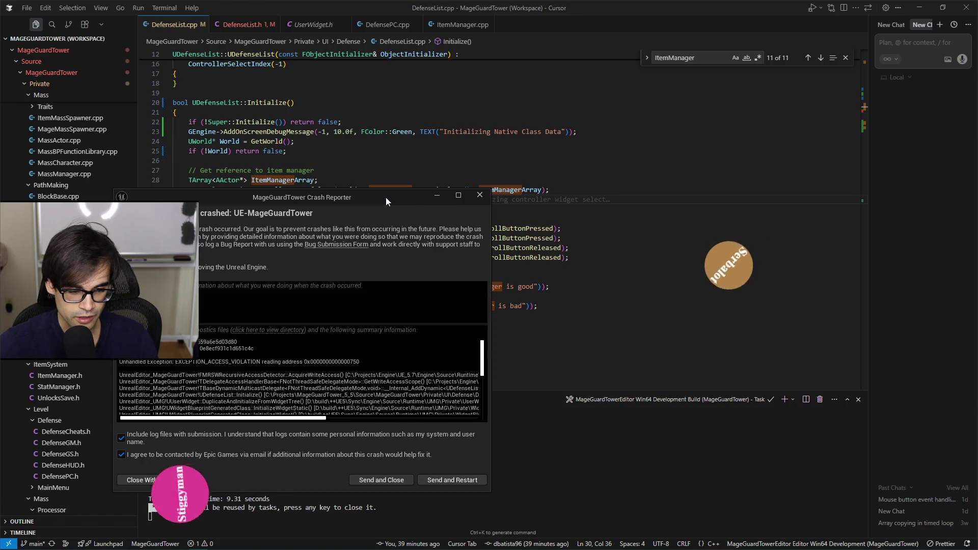
{"action": "left_click", "coordinate": [191, 482]}
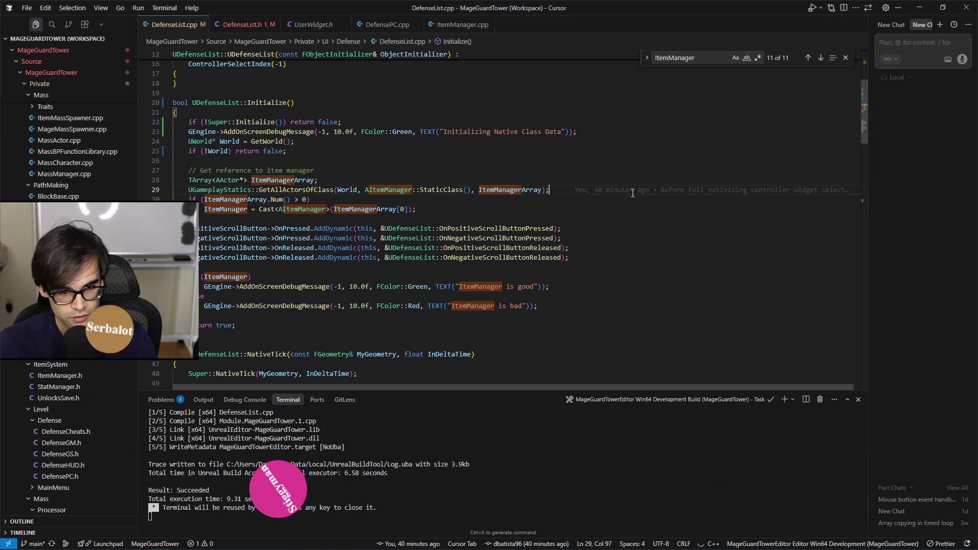
{"action": "key", "text": "ctrl+shift+b"}
{"action": "left_click", "coordinate": [477, 39]}
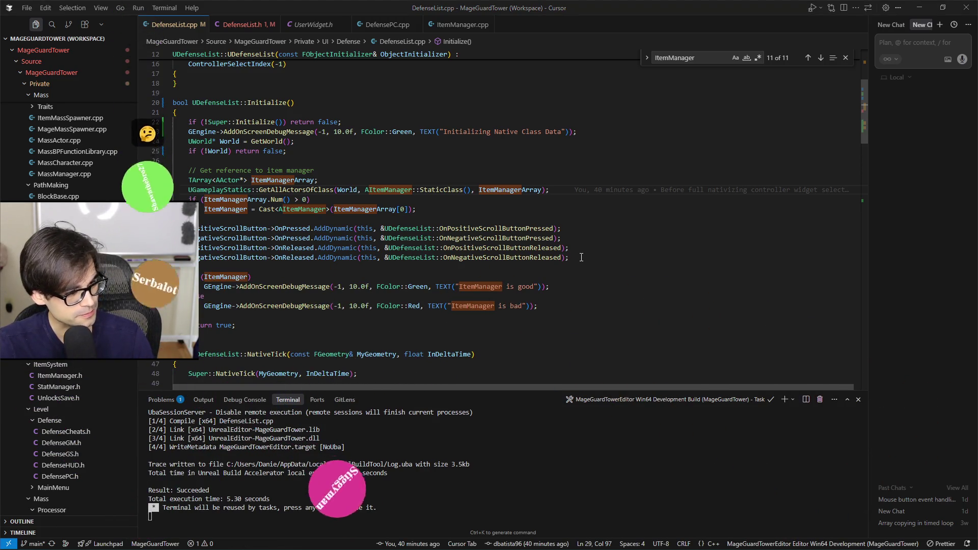
{"action": "key", "text": "alt+Tab"}
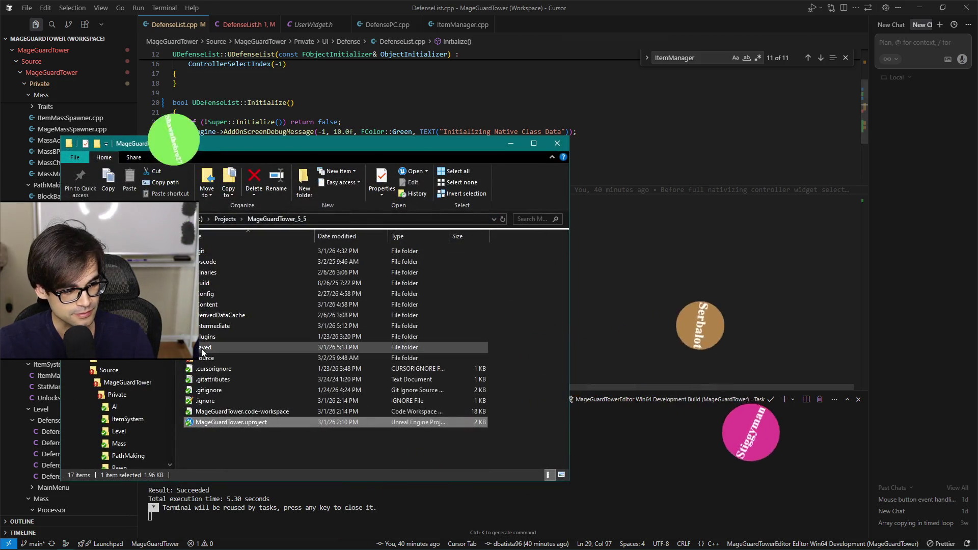
- Launch MageGuardTower.uproject and place the caret around lines 37–38 of DefenseList.cpp
{"action": "double_click", "coordinate": [233, 423]}
{"action": "left_click", "coordinate": [511, 143]}
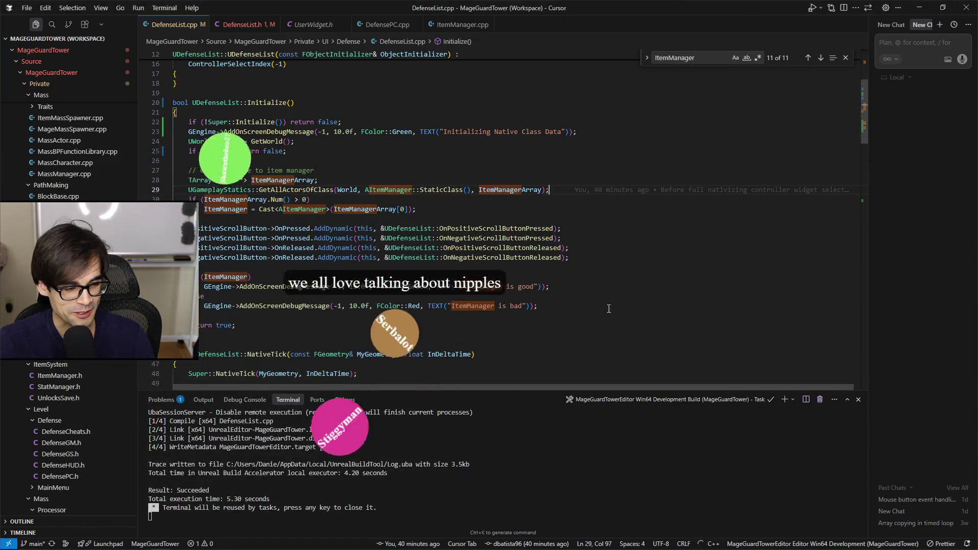
{"action": "left_click", "coordinate": [688, 276]}
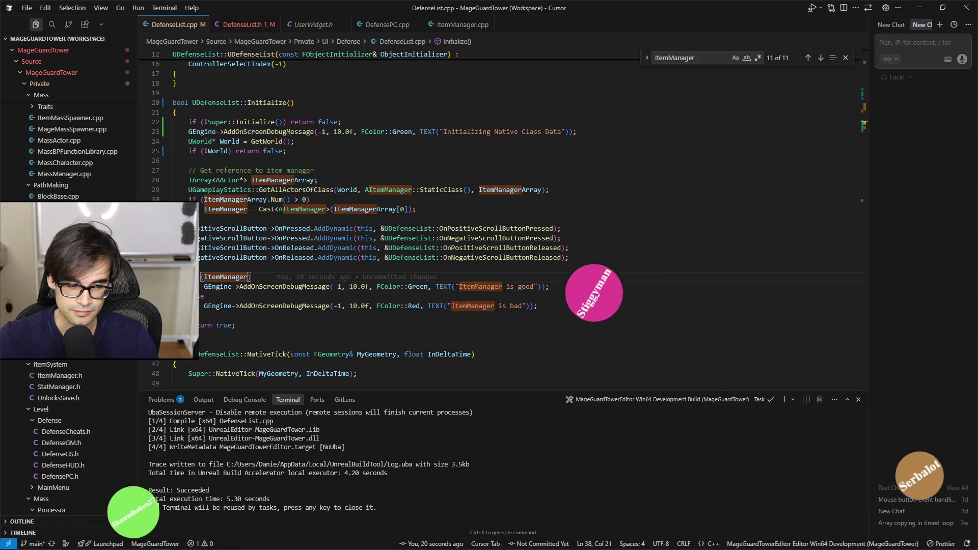
{"action": "left_click", "coordinate": [658, 270]}
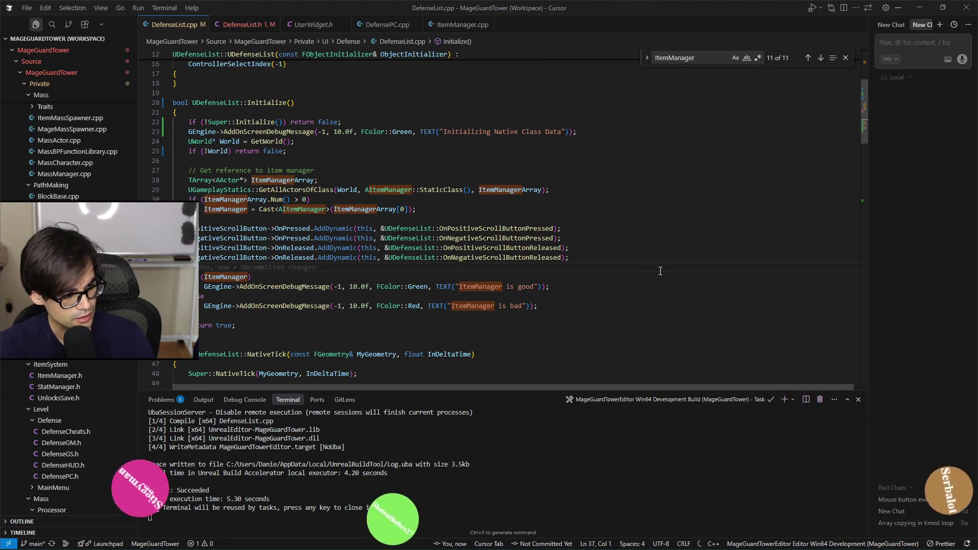
- Clear Unreal's Output Log, then return to Cursor
{"action": "key", "text": "alt+Tab"}
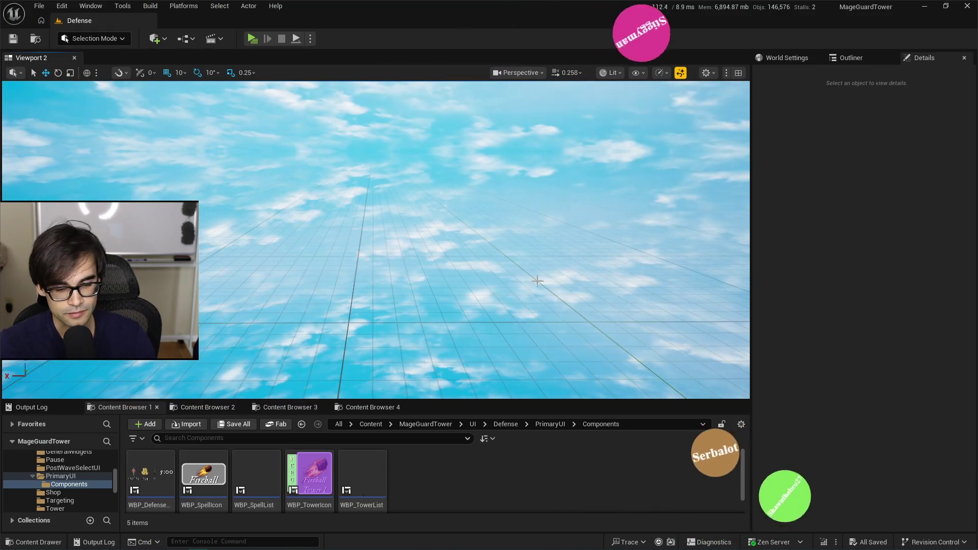
{"action": "left_click", "coordinate": [44, 409]}
{"action": "right_click", "coordinate": [247, 443]}
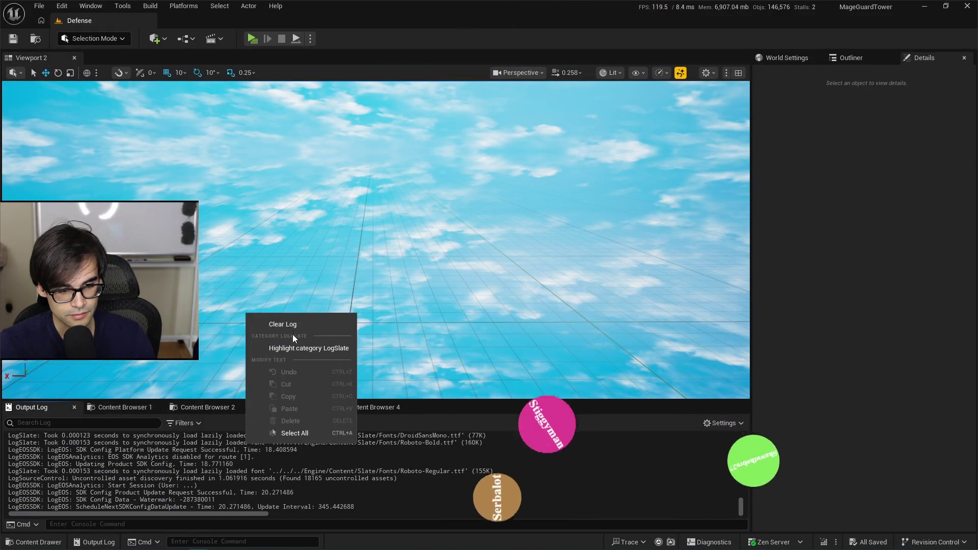
{"action": "left_click", "coordinate": [293, 334]}
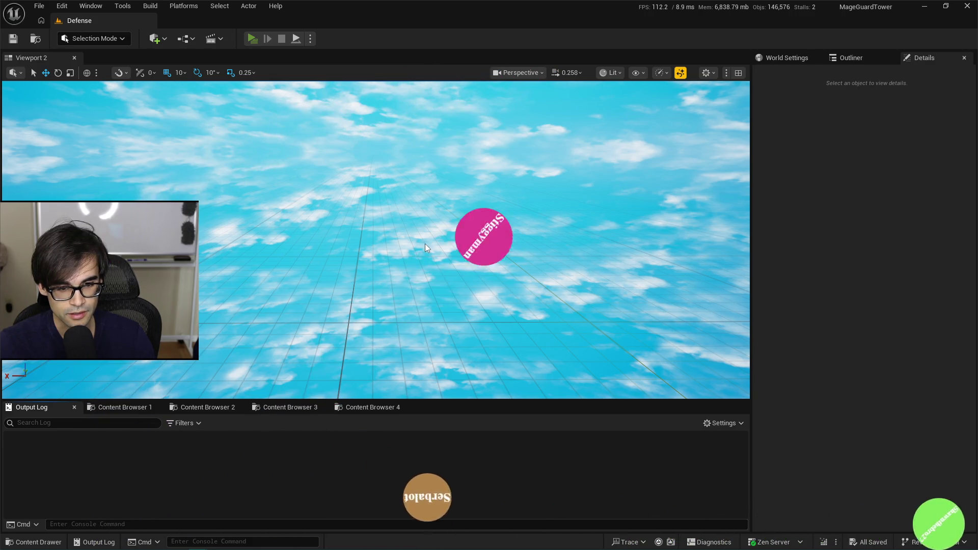
{"action": "key", "text": "alt+Tab"}
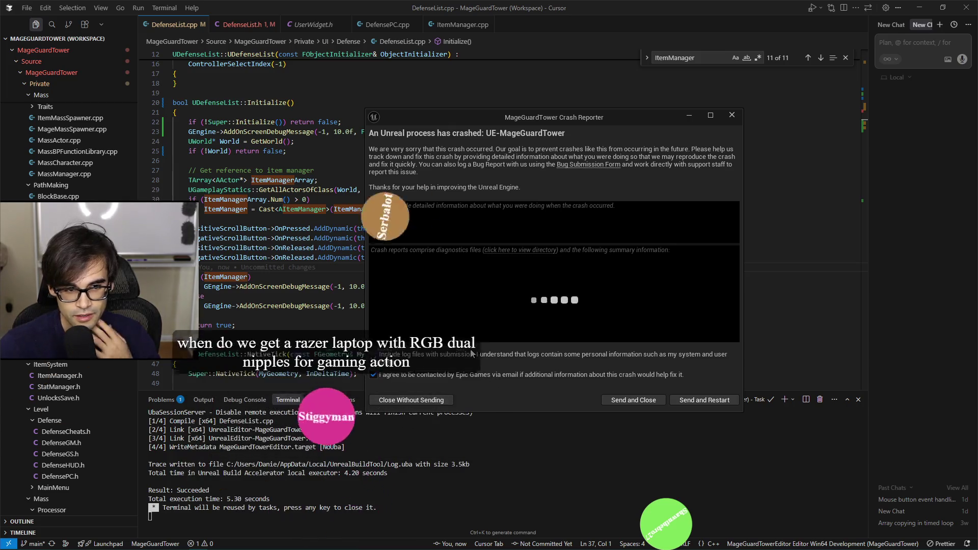
- Review the crash summary and put the caret at the end of line 31, after the ItemManager cast
{"action": "left_click_drag", "start_coordinate": [481, 341], "coordinate": [708, 340]}
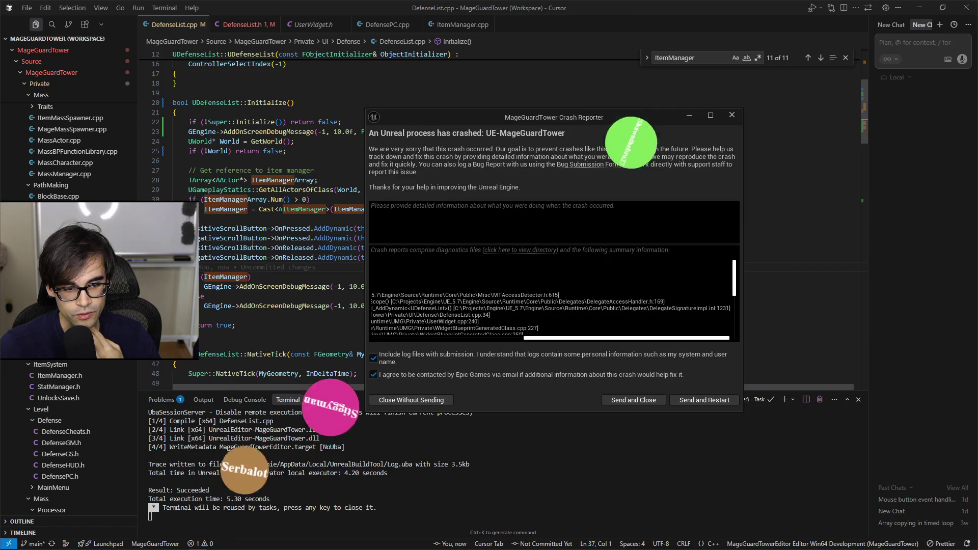
{"action": "left_click", "coordinate": [476, 241]}
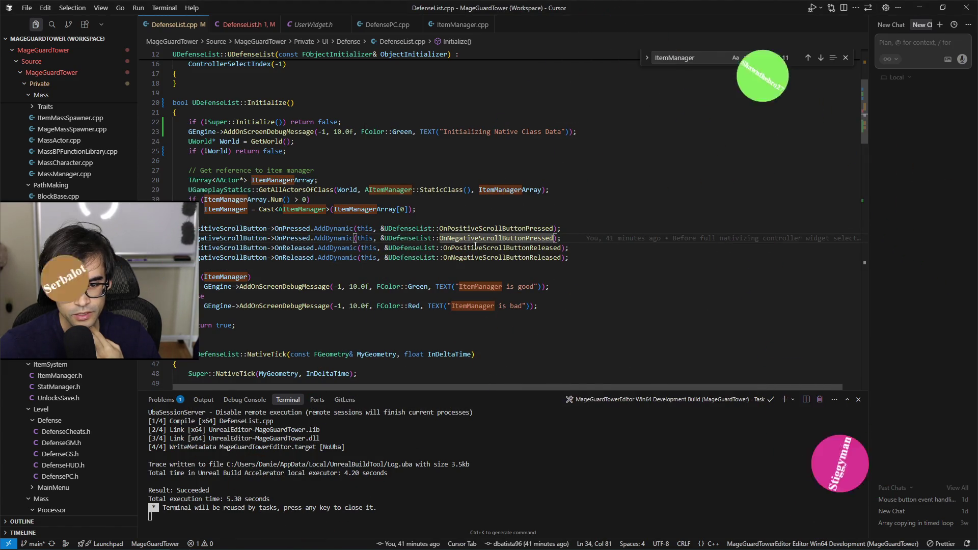
{"action": "left_click", "coordinate": [240, 238]}
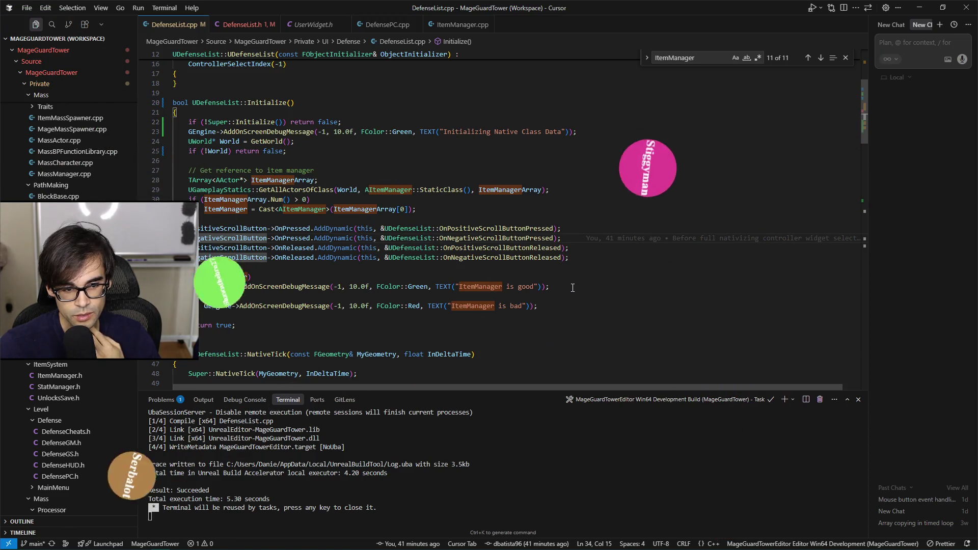
{"action": "left_click", "coordinate": [250, 248]}
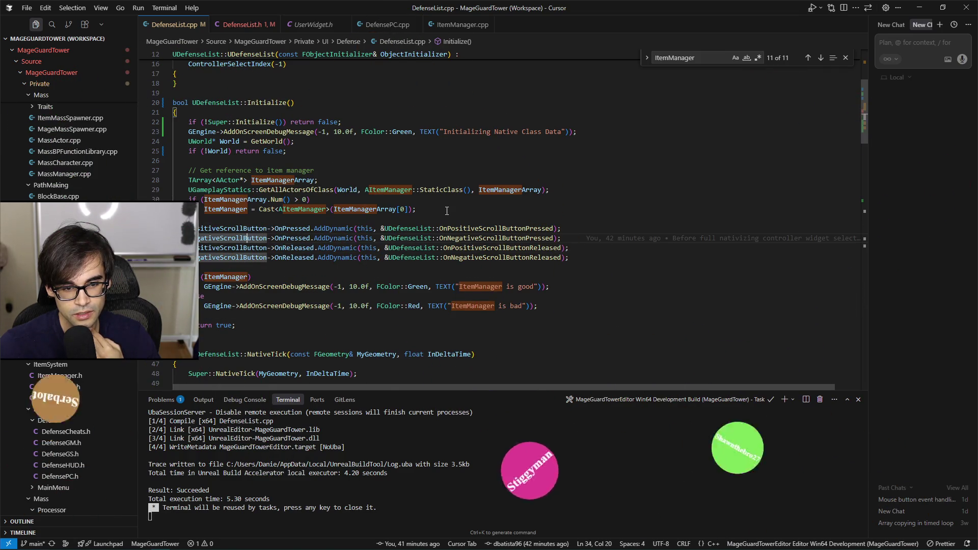
{"action": "left_click", "coordinate": [489, 213]}
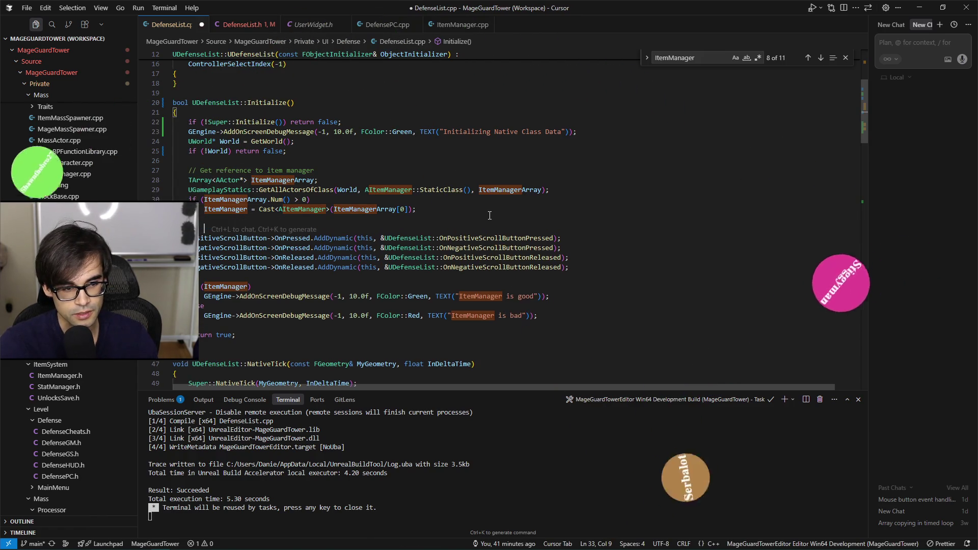
- Insert an if-check returning false when either scroll button is null, and save DefenseList.cpp
{"action": "key", "text": "Down"}
{"action": "key", "text": "Return"}
{"action": "type", "text": "if"}
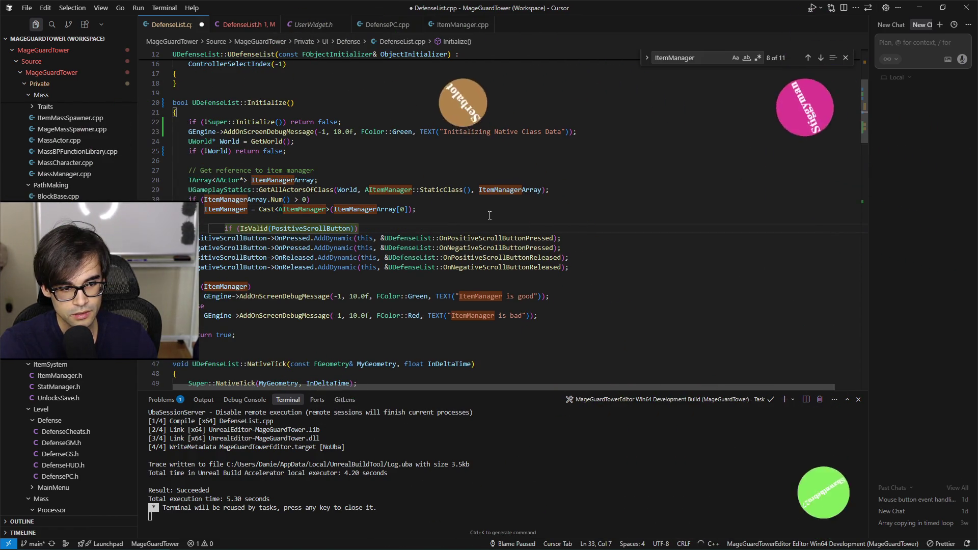
{"action": "key", "text": "Tab"}
{"action": "key", "text": "ctrl+s"}
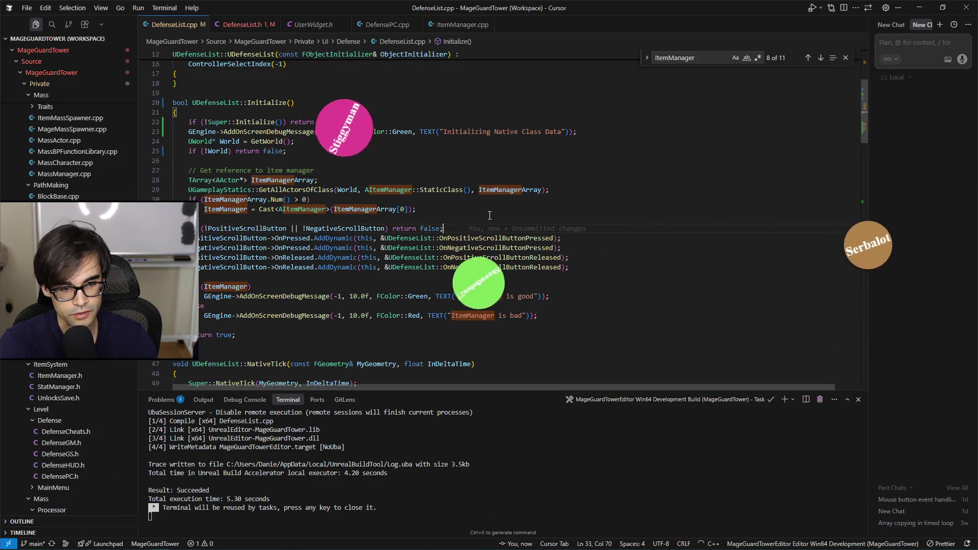
- Dismiss the crash report without sending and run the editor Development Build, which succeeds
{"action": "left_click", "coordinate": [431, 228]}
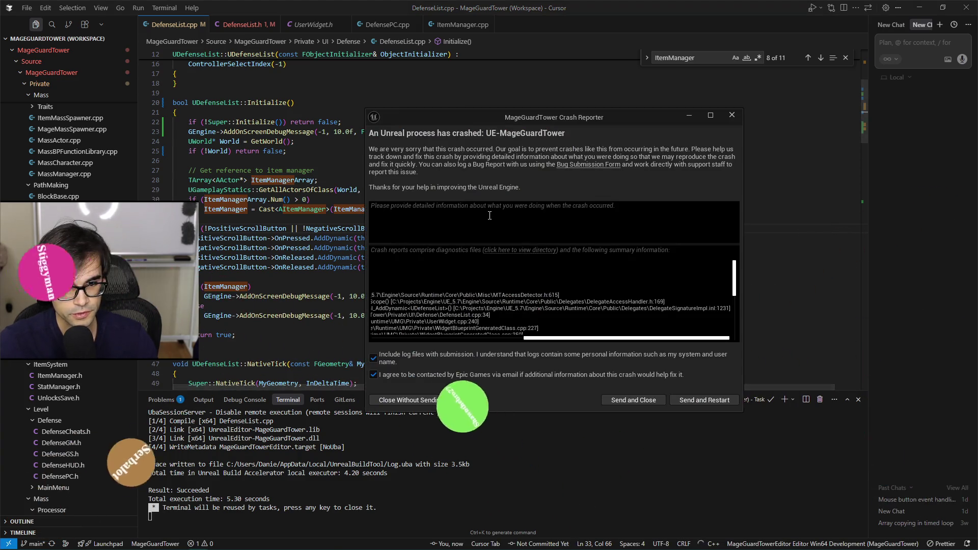
{"action": "left_click", "coordinate": [435, 400]}
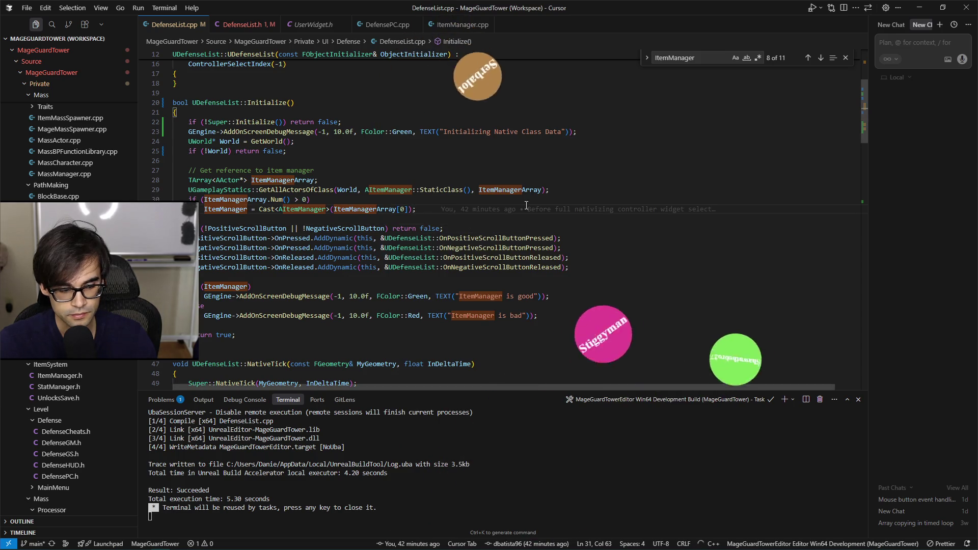
{"action": "key", "text": "ctrl+shift+b"}
{"action": "key", "text": "Return"}
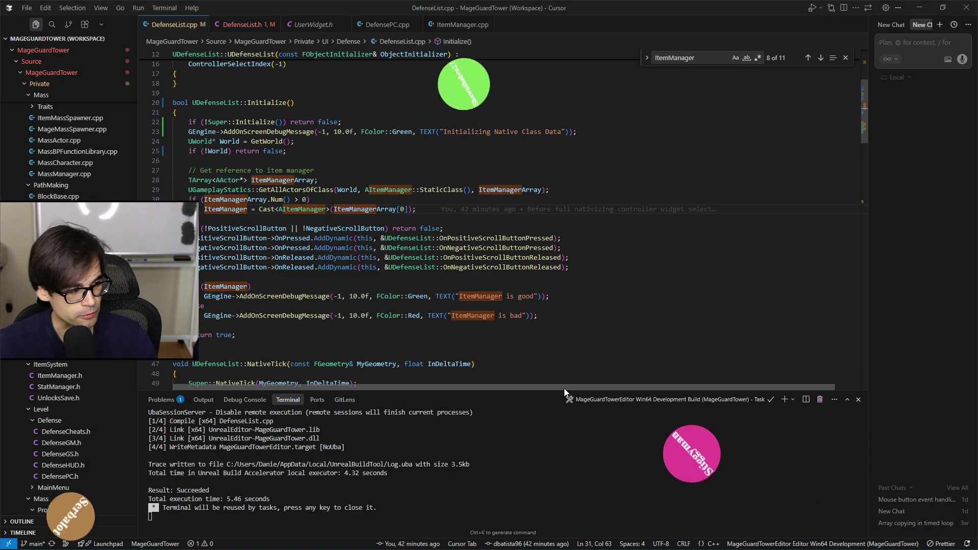
{"action": "key", "text": "alt+Tab"}
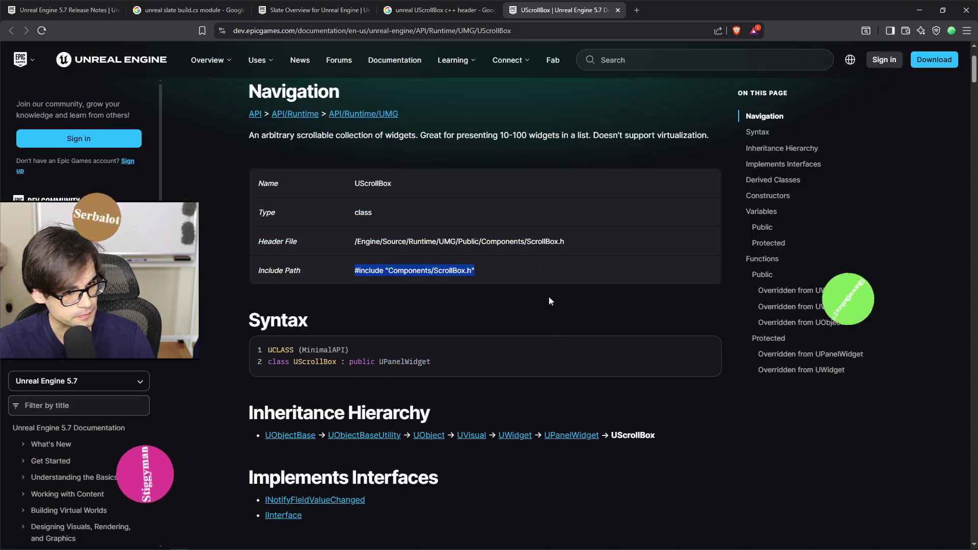
- Search the web for 'mouse cursor ball' in a new tab
{"action": "left_click", "coordinate": [640, 10]}
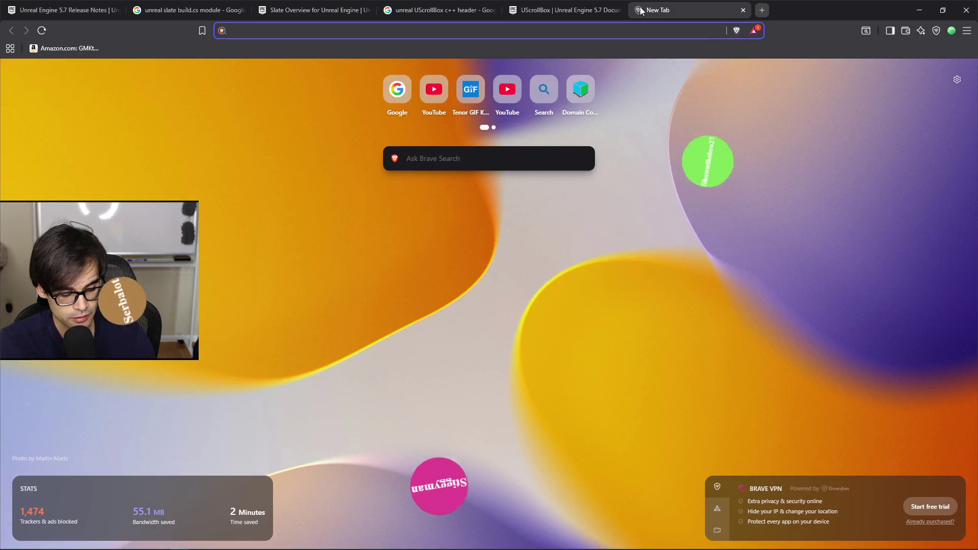
{"action": "type", "text": "mouse bal"}
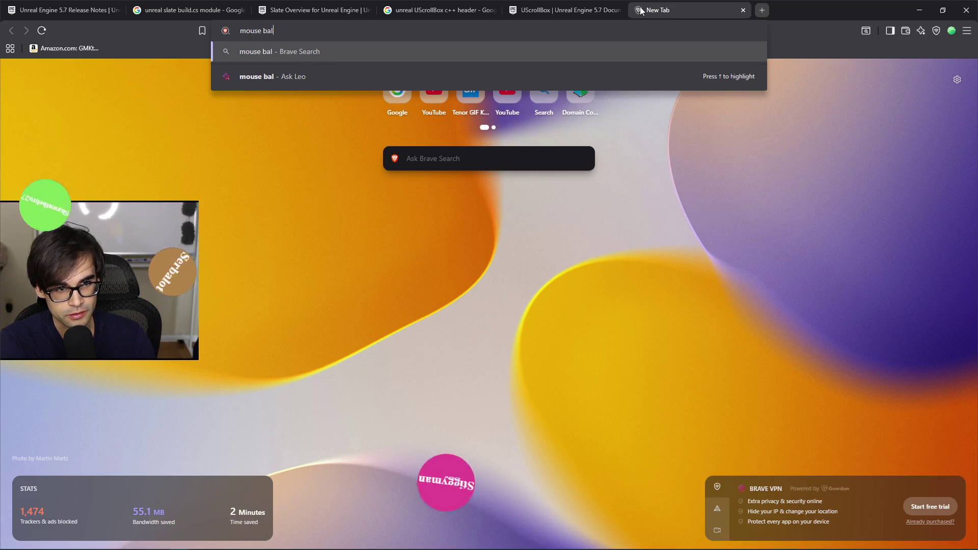
{"action": "key", "text": "BackSpace"}
{"action": "key", "text": "BackSpace"}
{"action": "key", "text": "BackSpace"}
{"action": "type", "text": "cursor ball"}
{"action": "key", "text": "Return"}
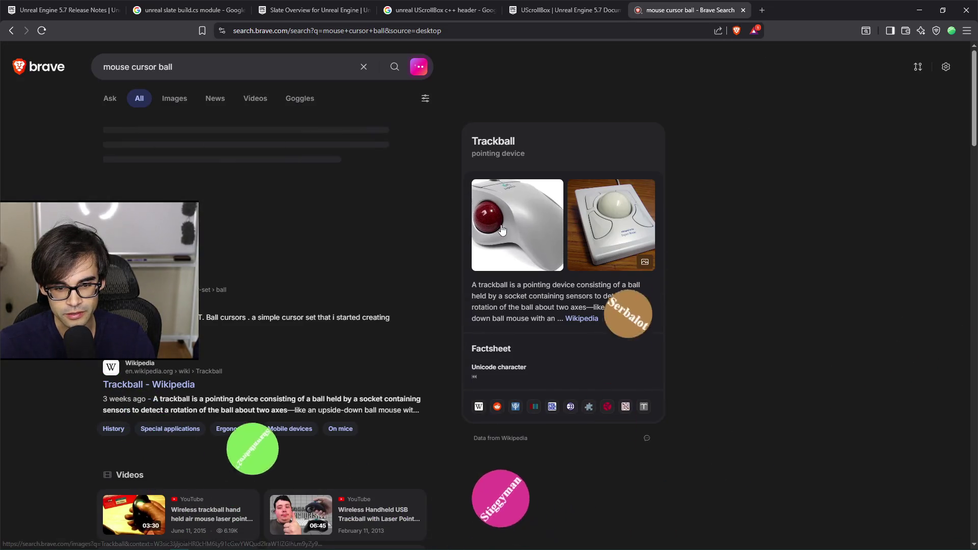
- Refine the search to 'mouse trackball' and open the Logitech M570 Amazon listing
{"action": "left_click_drag", "start_coordinate": [275, 75], "coordinate": [135, 80]}
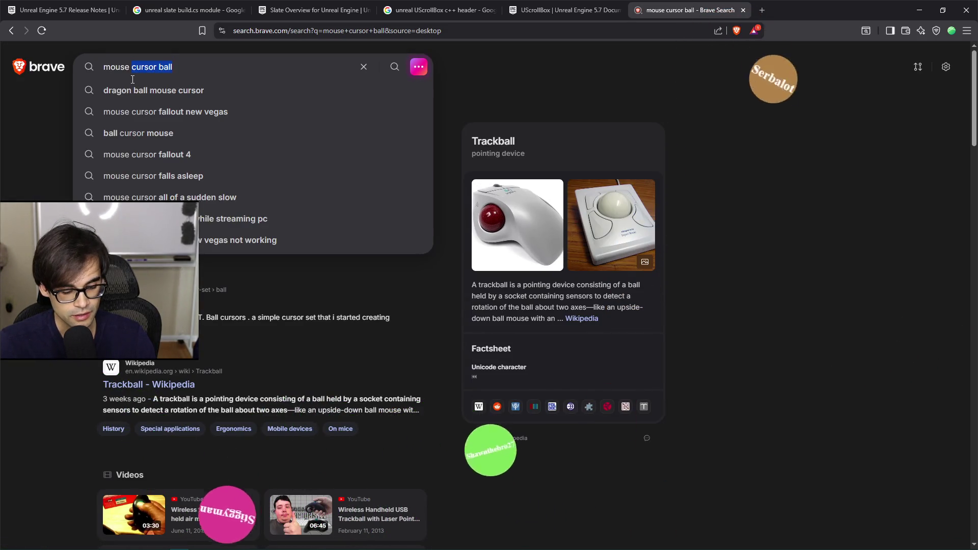
{"action": "type", "text": "trackball"}
{"action": "key", "text": "Return"}
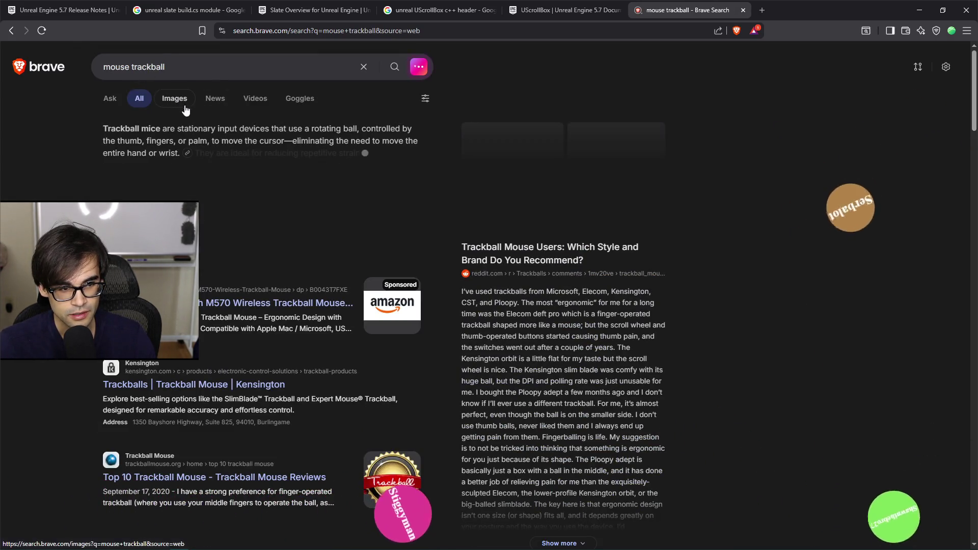
{"action": "left_click", "coordinate": [803, 3]}
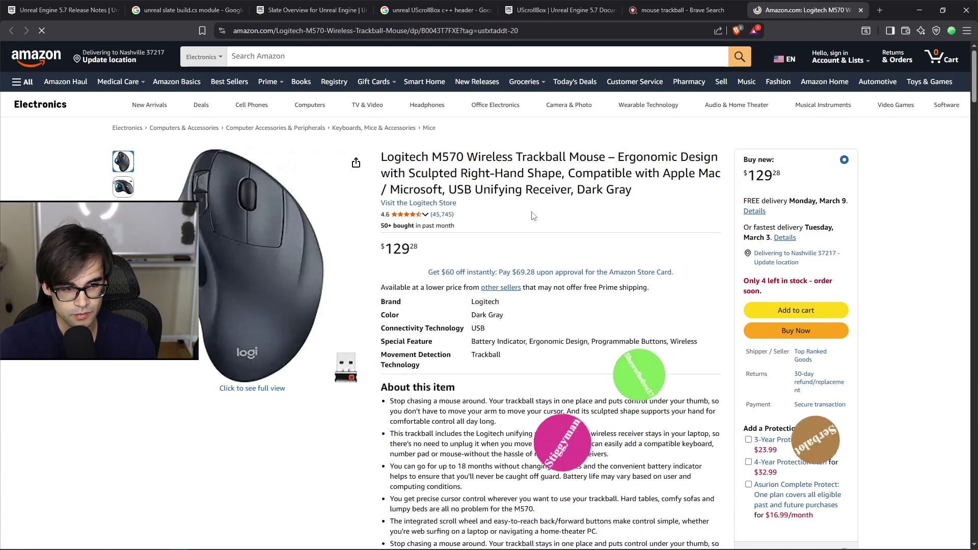
- Browse the Nulea trackball's product images on Amazon, then close the Amazon and search tabs
{"action": "scroll", "coordinate": [503, 196], "scroll_direction": "down", "scroll_amount": 7}
{"action": "scroll", "coordinate": [533, 277], "scroll_direction": "down", "scroll_amount": 7}
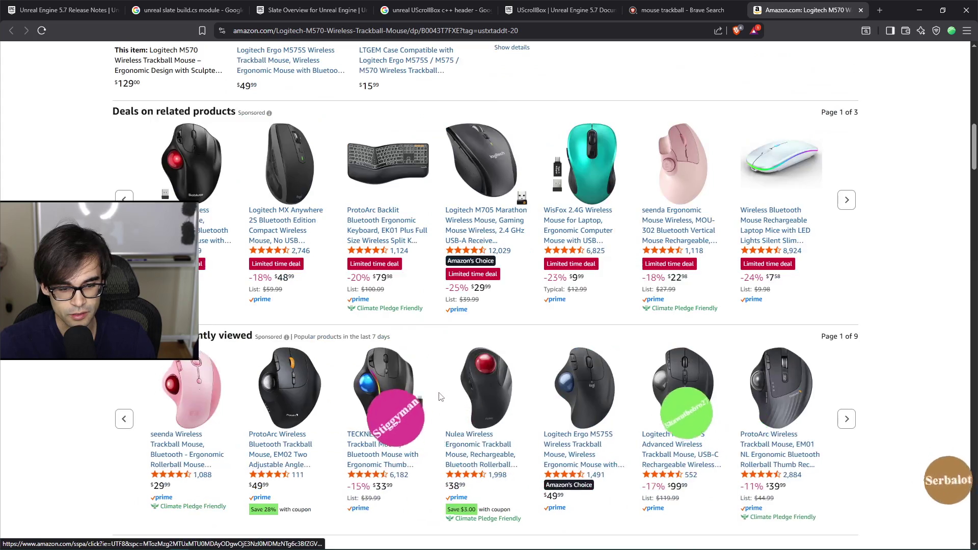
{"action": "left_click", "coordinate": [485, 399]}
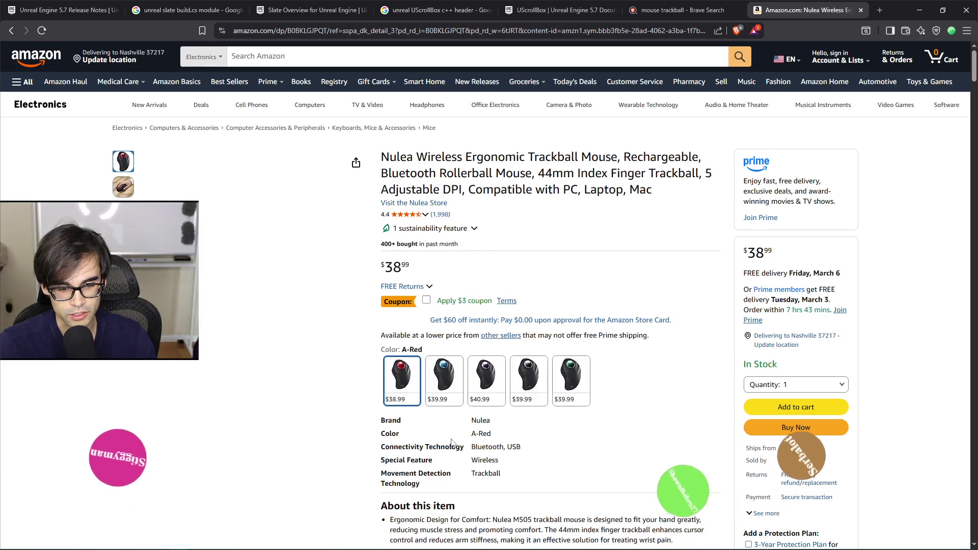
{"action": "mouse_move", "coordinate": [257, 218]}
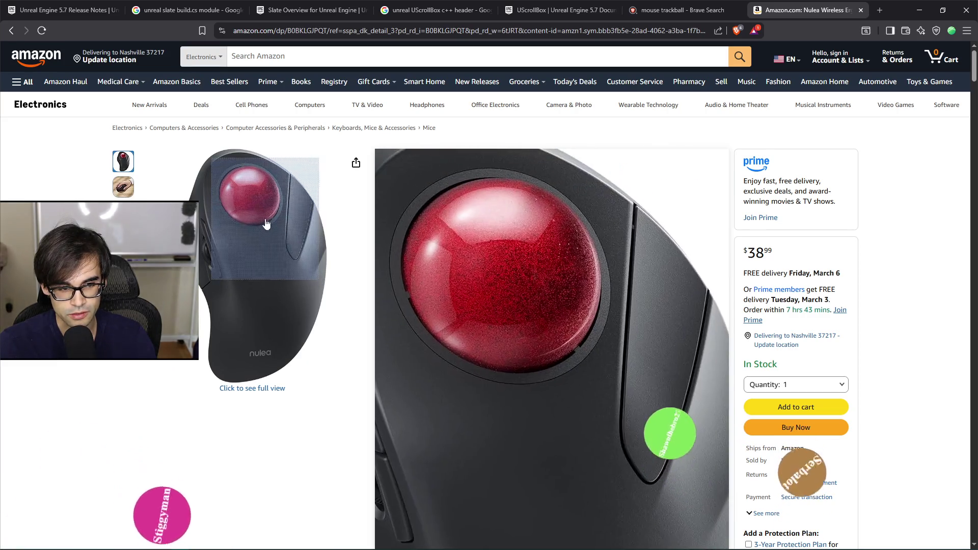
{"action": "mouse_move", "coordinate": [129, 187]}
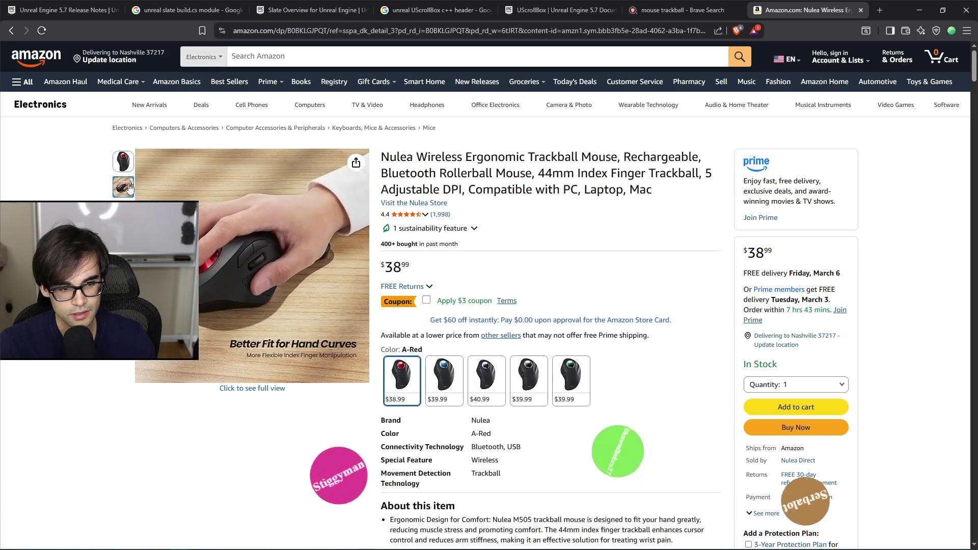
{"action": "mouse_move", "coordinate": [129, 213]}
{"action": "mouse_move", "coordinate": [124, 238]}
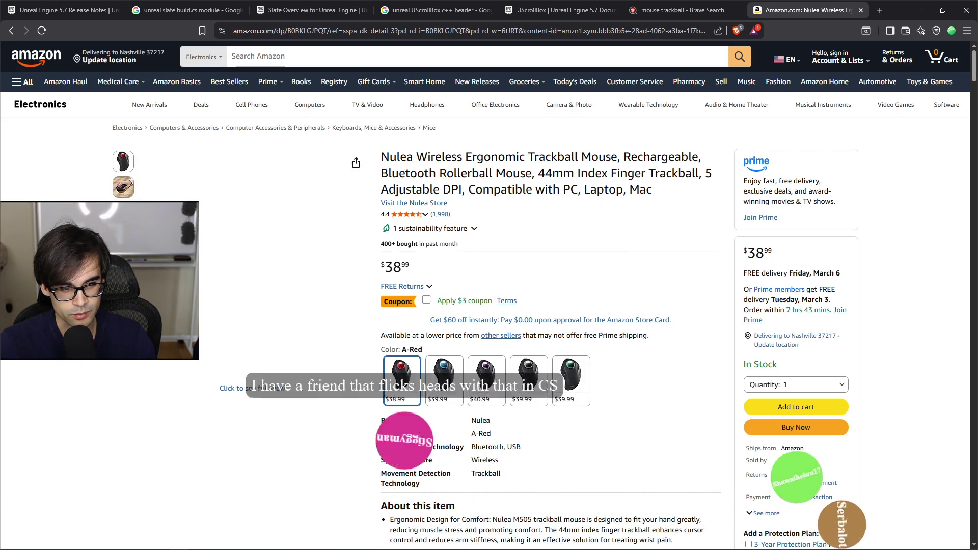
{"action": "mouse_move", "coordinate": [129, 159]}
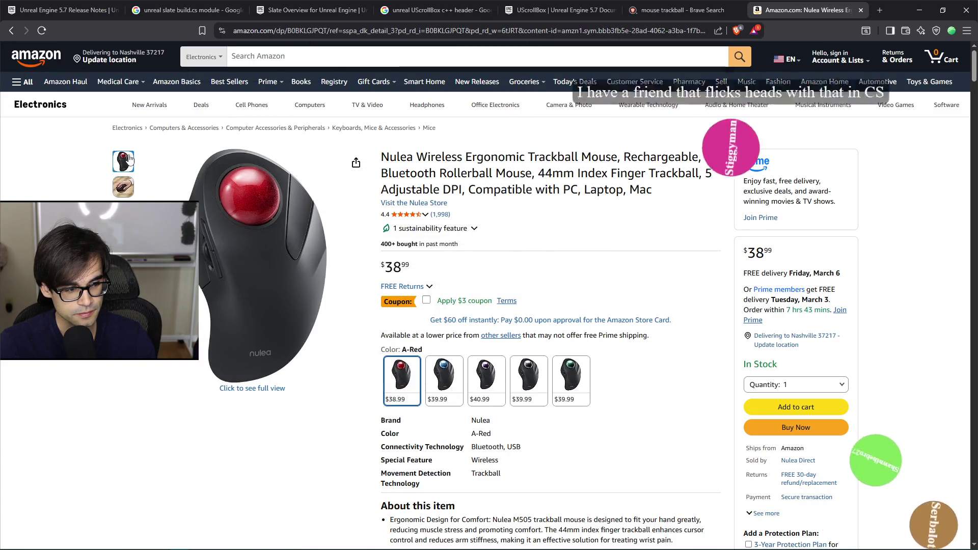
{"action": "mouse_move", "coordinate": [232, 210]}
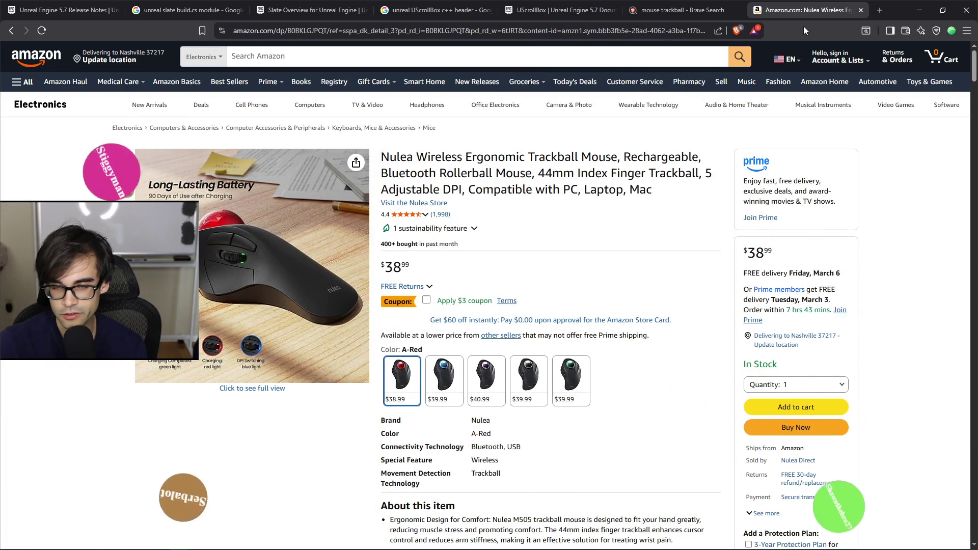
{"action": "left_click", "coordinate": [865, 10]}
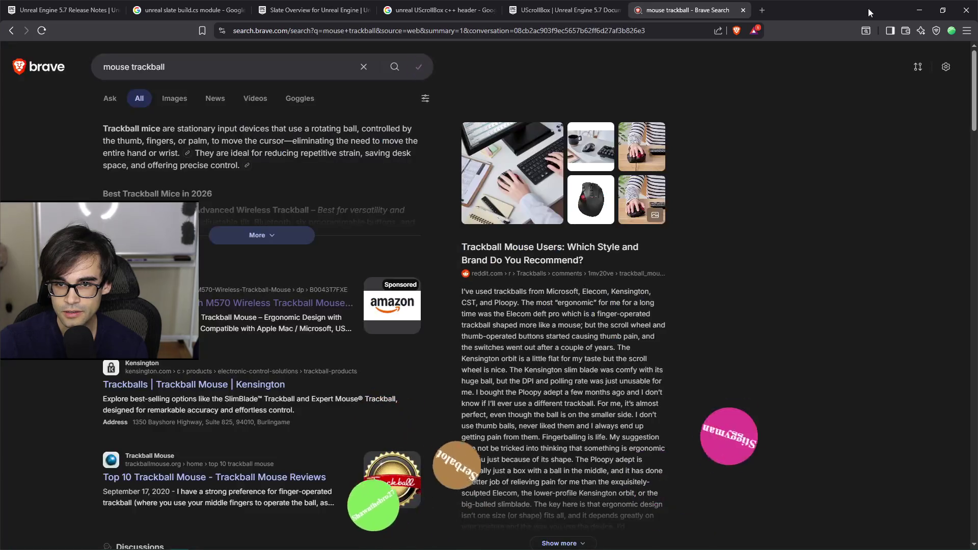
{"action": "left_click", "coordinate": [743, 10]}
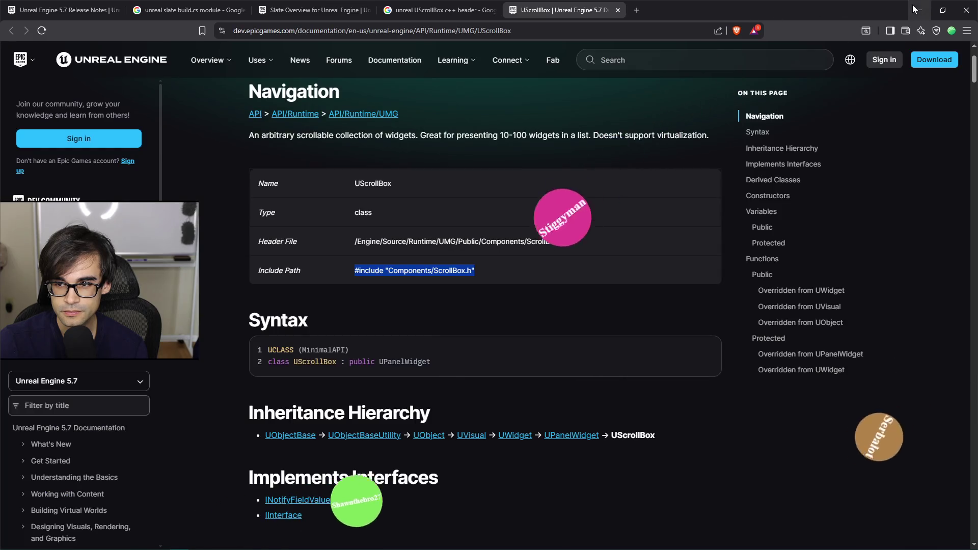
- Minimize the Overlay and MageGuardTower_5_5 folder windows from the taskbar
{"action": "key", "text": "alt+Tab"}
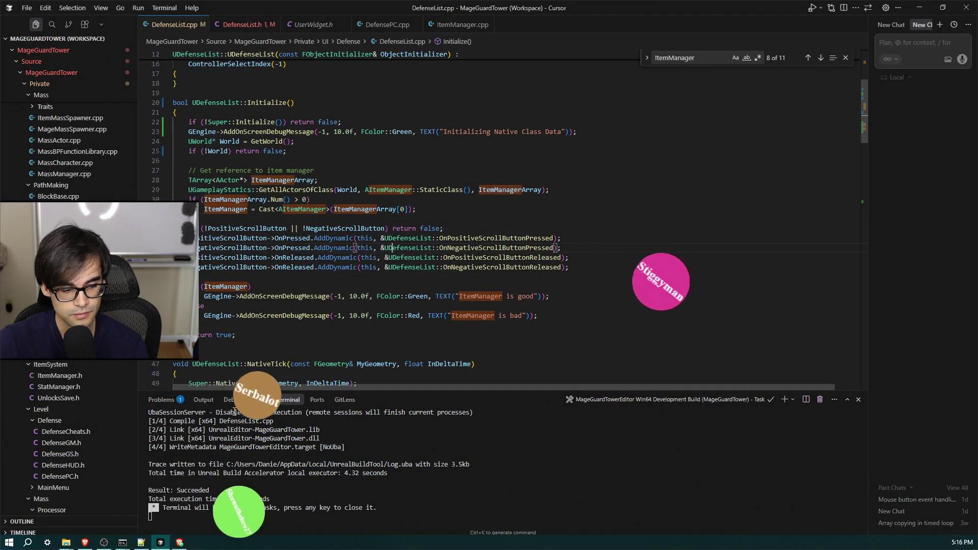
{"action": "mouse_move", "coordinate": [65, 543]}
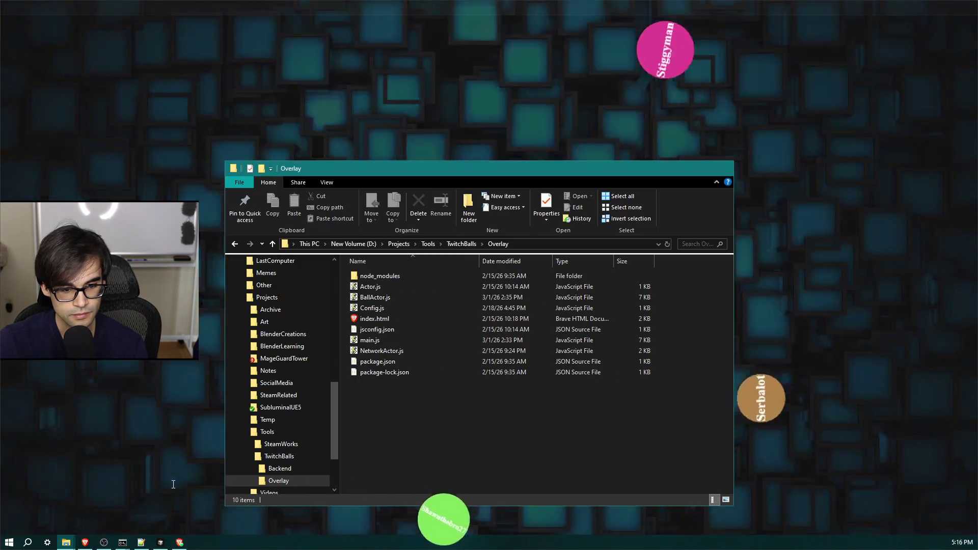
{"action": "left_click", "coordinate": [173, 484]}
{"action": "left_click", "coordinate": [74, 545]}
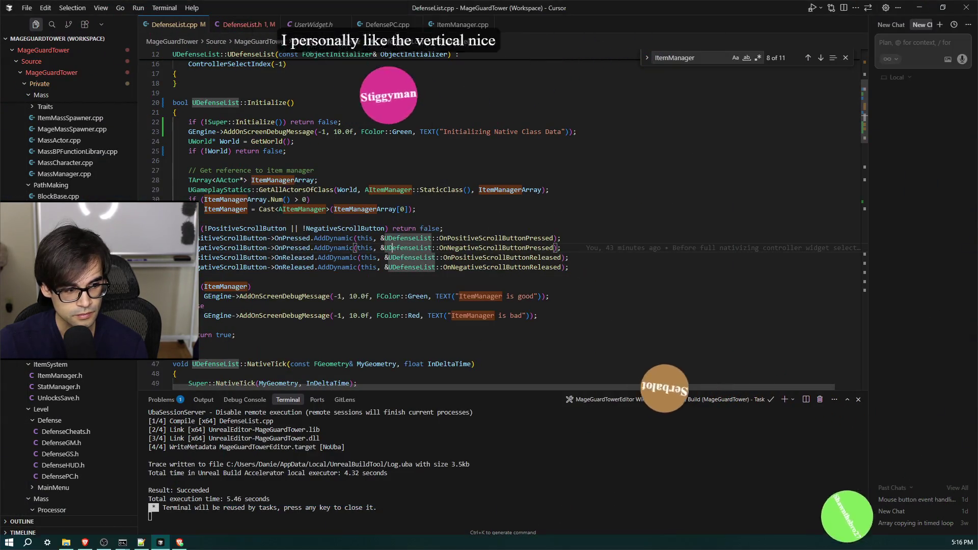
{"action": "left_click", "coordinate": [74, 545]}
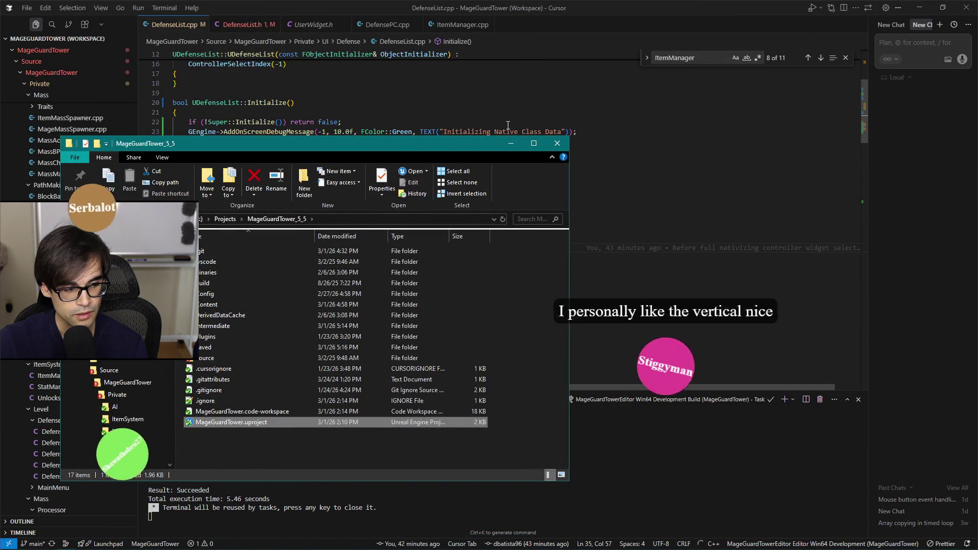
{"action": "left_click", "coordinate": [510, 145]}
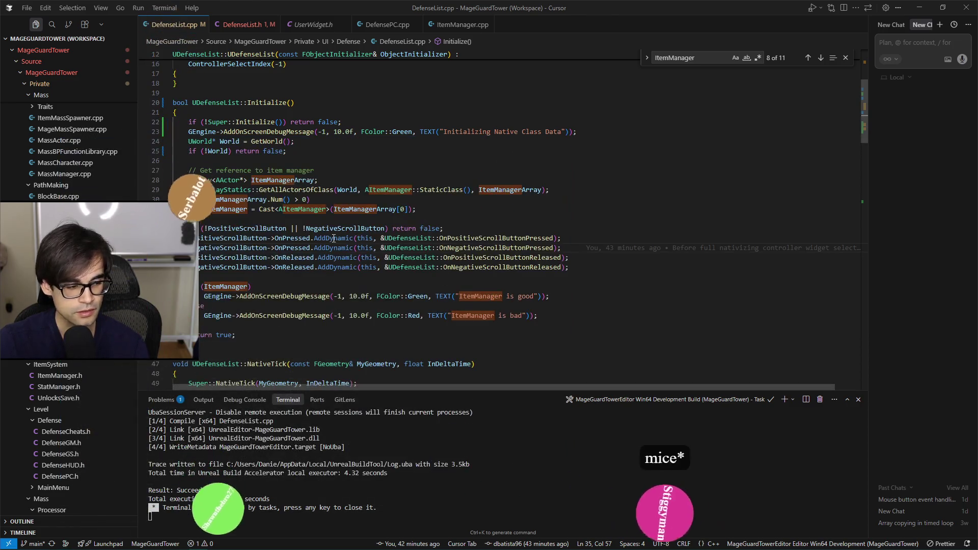
- Check on the loading Unreal editor, then return to the UScrollBox documentation in Brave
{"action": "key", "text": "alt+Tab"}
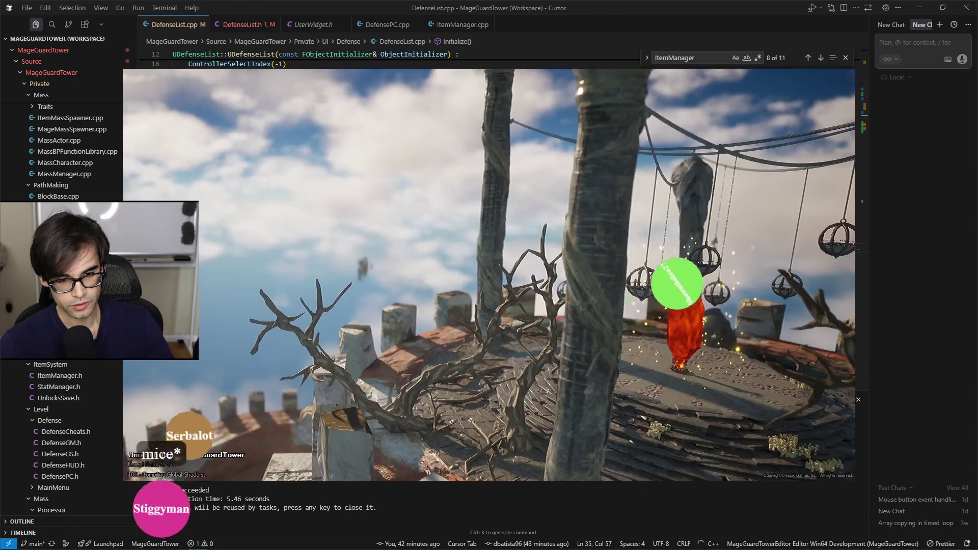
{"action": "key", "text": "super+Tab"}
{"action": "key", "text": "Escape"}
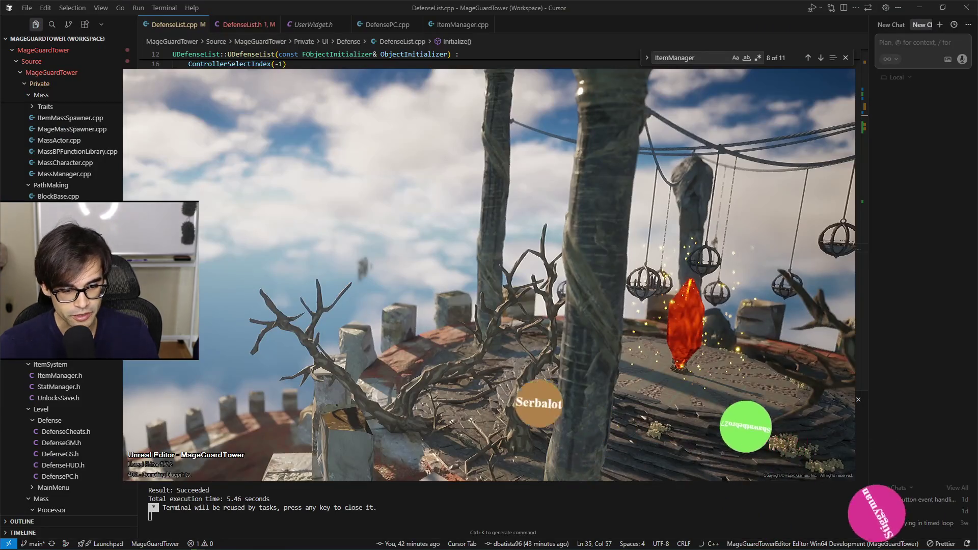
{"action": "left_click", "coordinate": [168, 545]}
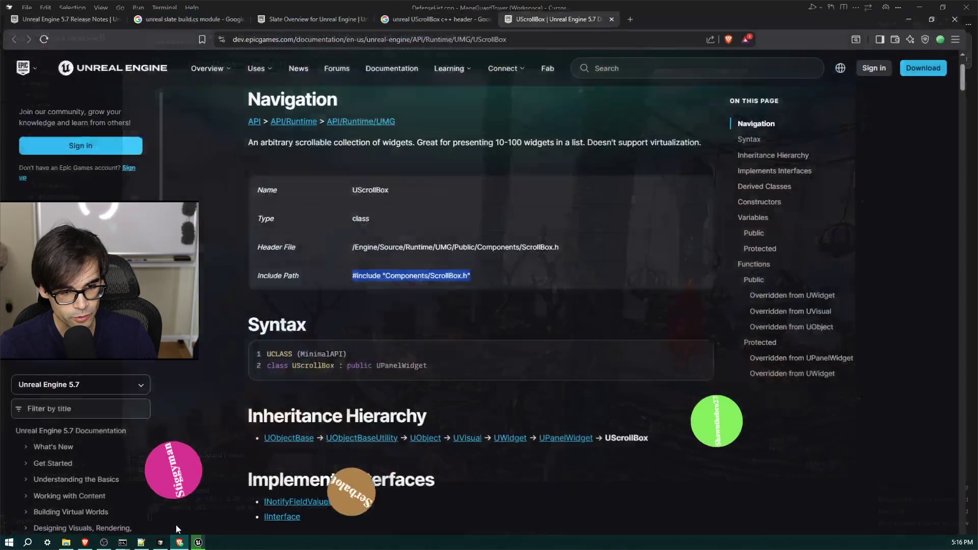
- Search 'vertical mouse' in a new tab and open the Logitech MX Vertical Amazon listing
{"action": "key", "text": "ctrl+t"}
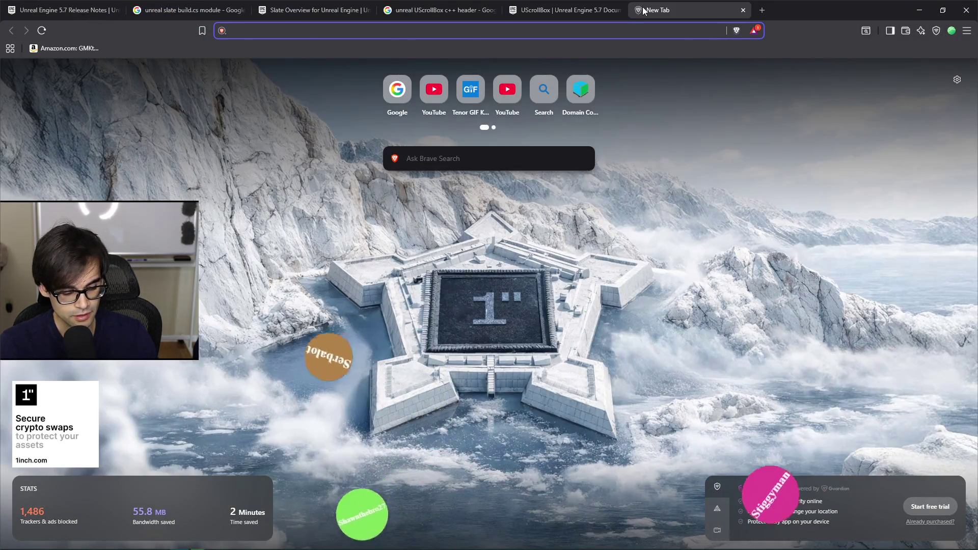
{"action": "type", "text": "vertical mous"}
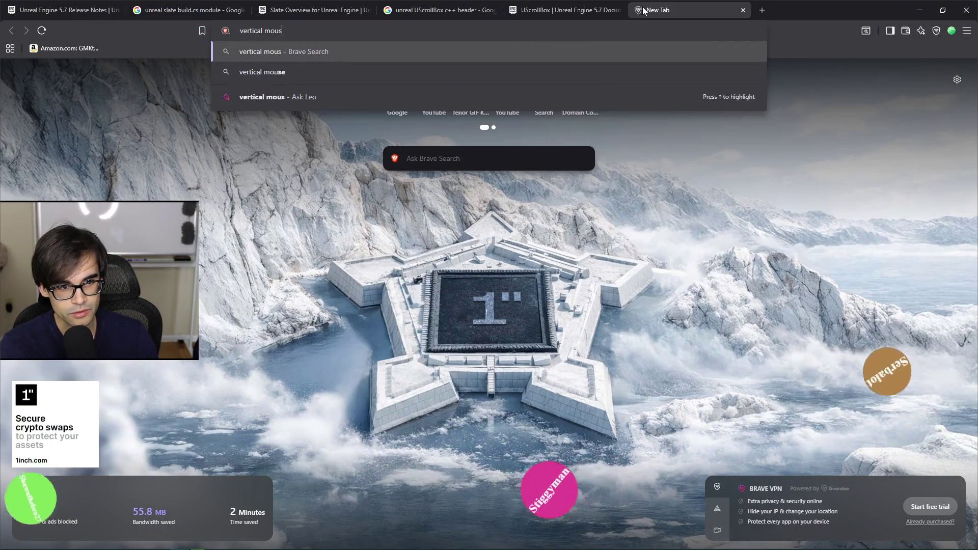
{"action": "type", "text": "e"}
{"action": "key", "text": "Return"}
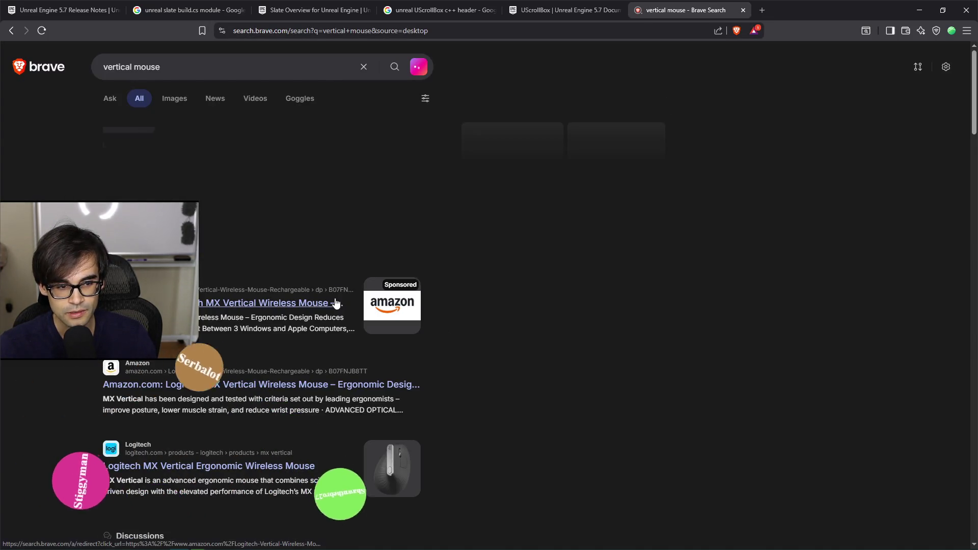
{"action": "left_click", "coordinate": [336, 303]}
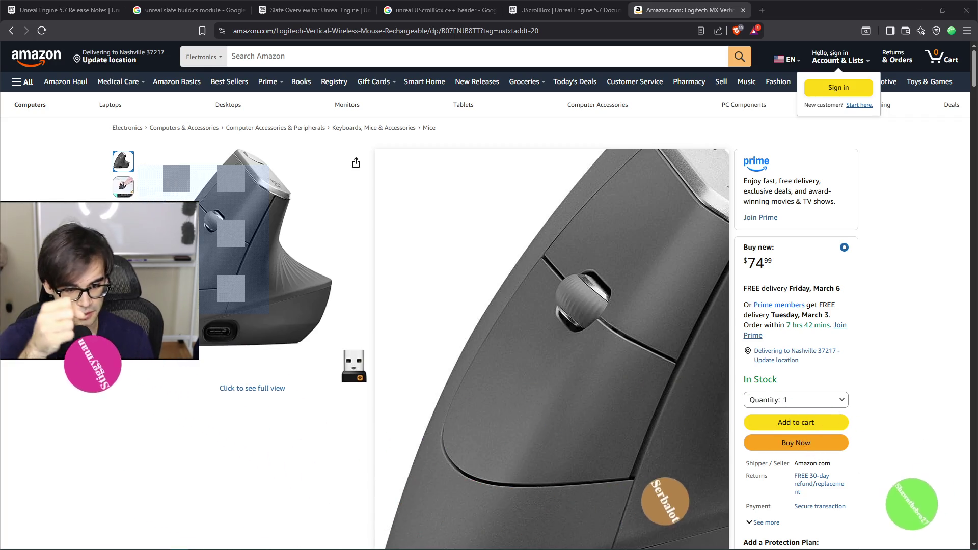
{"action": "key", "text": "alt+Tab"}
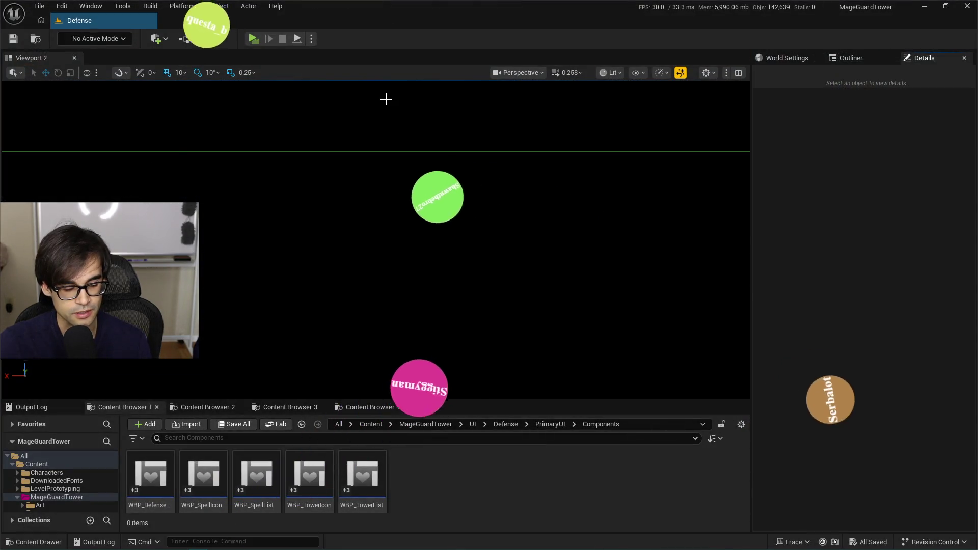
{"action": "key", "text": "alt+Tab"}
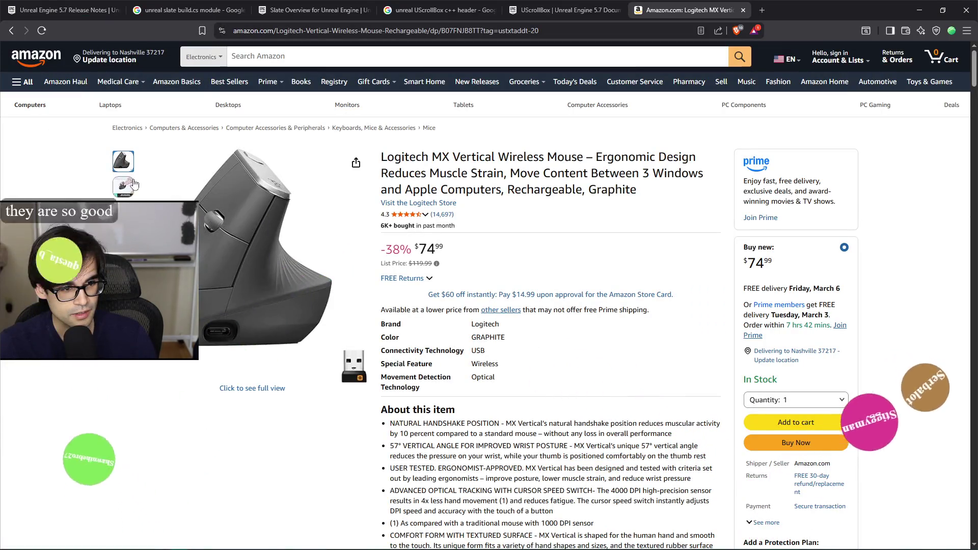
- Browse the MX Vertical images and scroll down to the Compare Ergonomic Mice table, then close the tab
{"action": "mouse_move", "coordinate": [264, 234]}
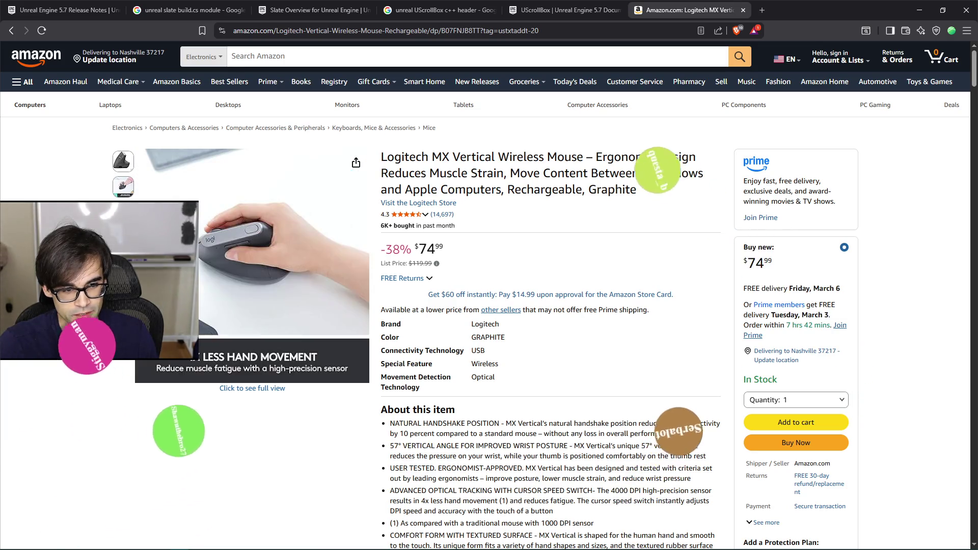
{"action": "mouse_move", "coordinate": [121, 172]}
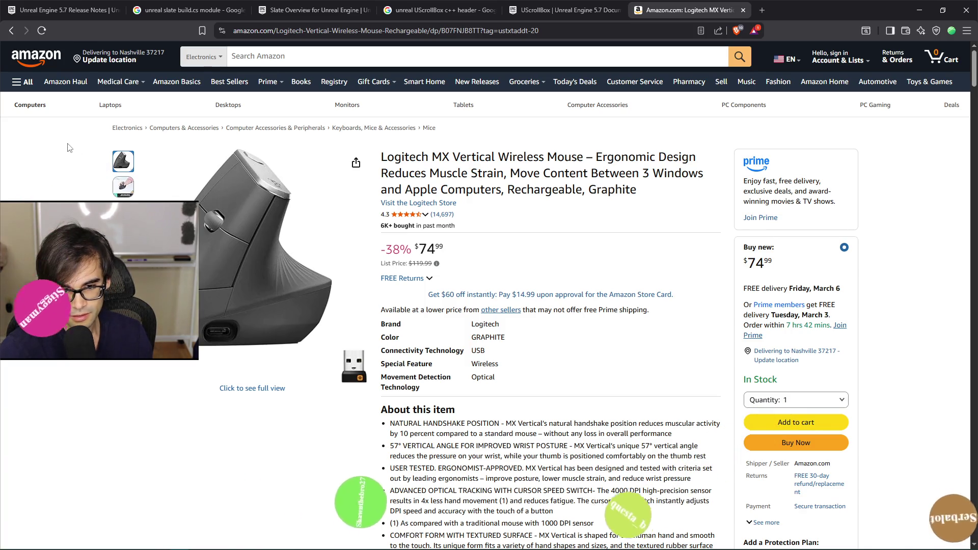
{"action": "mouse_move", "coordinate": [124, 189]}
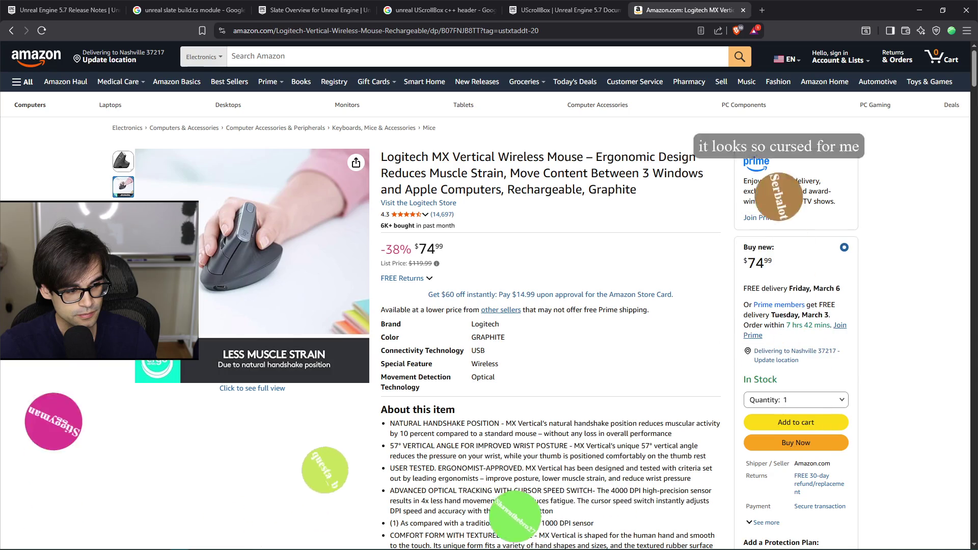
{"action": "scroll", "coordinate": [74, 377], "scroll_direction": "down", "scroll_amount": 5}
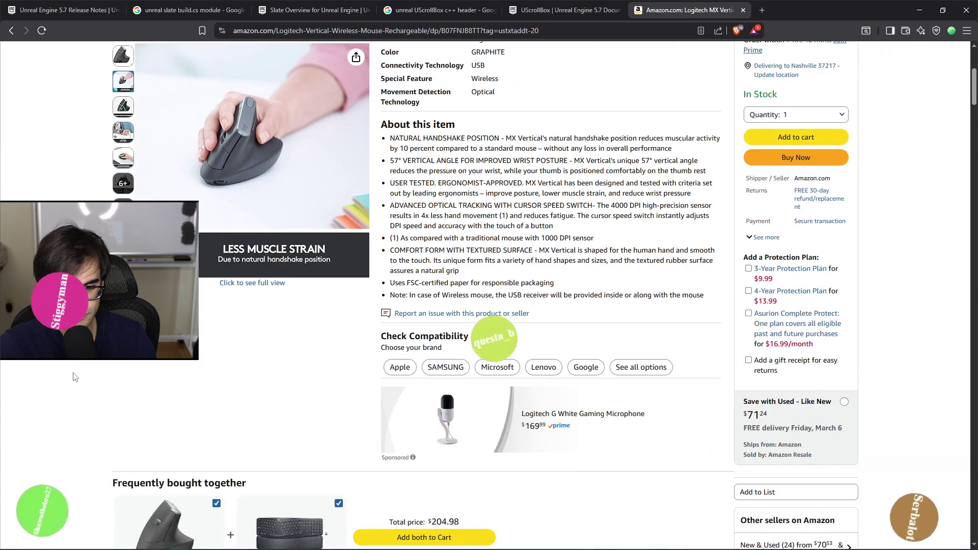
{"action": "scroll", "coordinate": [74, 376], "scroll_direction": "down", "scroll_amount": 5}
{"action": "scroll", "coordinate": [74, 377], "scroll_direction": "down", "scroll_amount": 5}
{"action": "scroll", "coordinate": [74, 377], "scroll_direction": "down", "scroll_amount": 5}
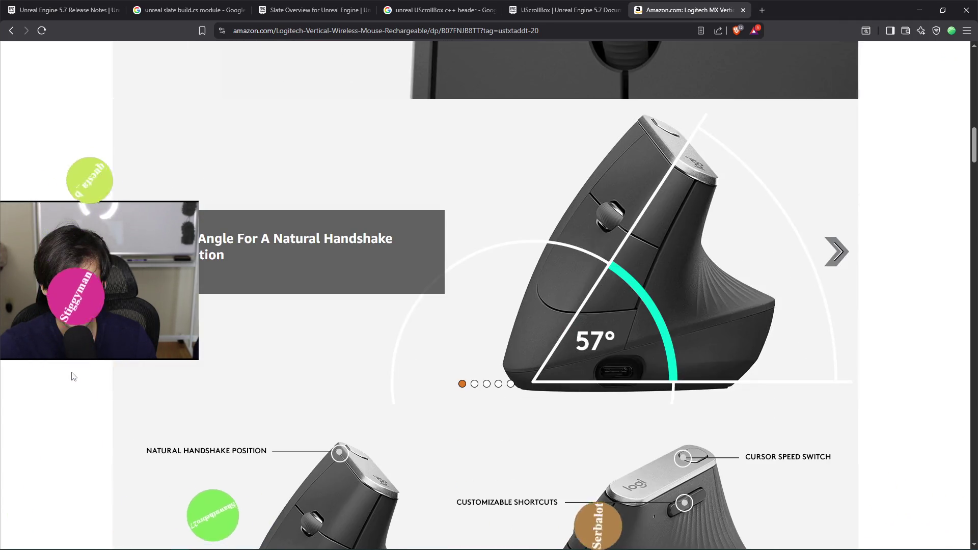
{"action": "scroll", "coordinate": [74, 377], "scroll_direction": "down", "scroll_amount": 5}
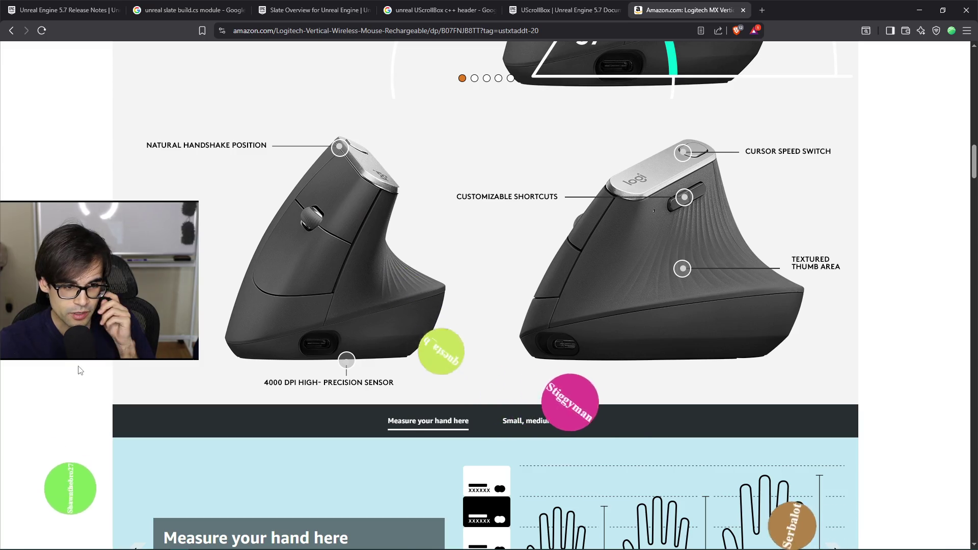
{"action": "scroll", "coordinate": [79, 371], "scroll_direction": "down", "scroll_amount": 5}
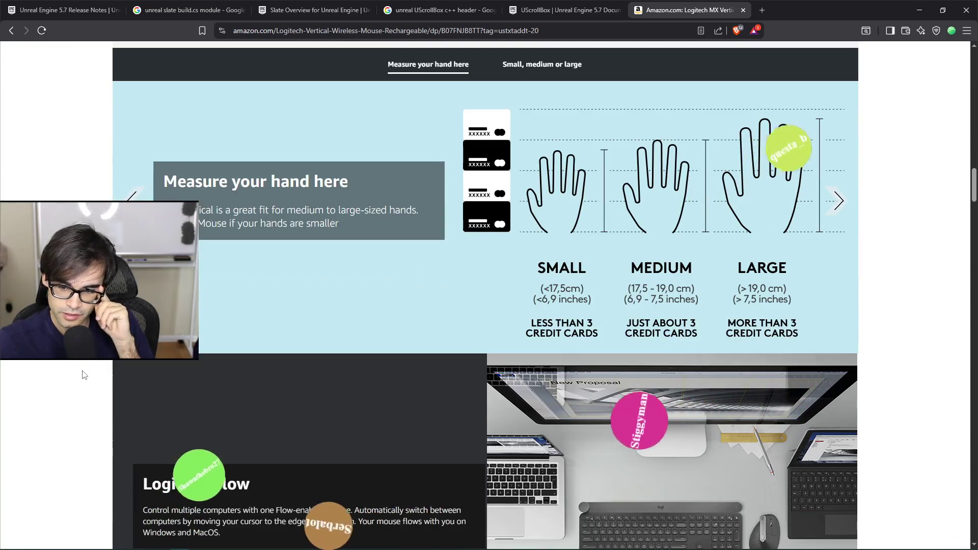
{"action": "scroll", "coordinate": [84, 375], "scroll_direction": "down", "scroll_amount": 3}
{"action": "scroll", "coordinate": [84, 375], "scroll_direction": "down", "scroll_amount": 10}
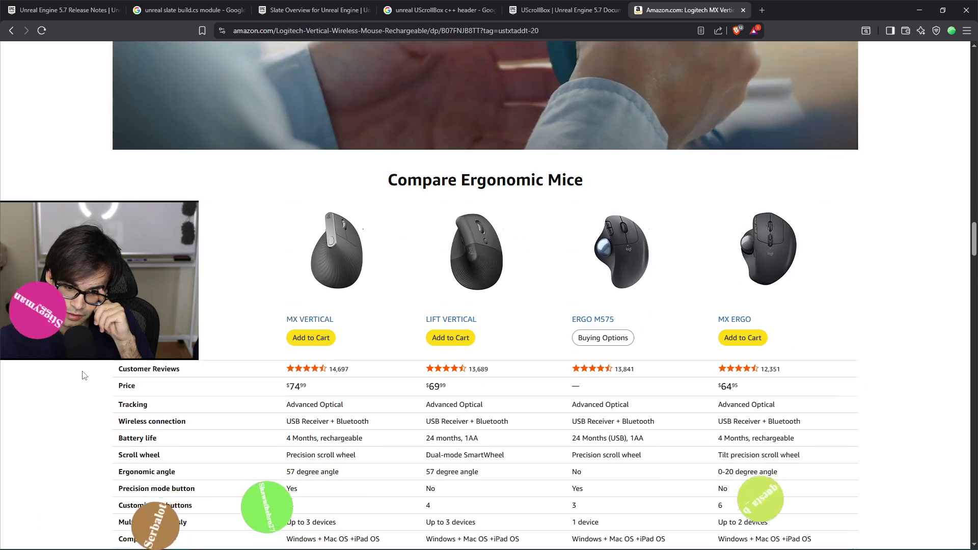
{"action": "scroll", "coordinate": [84, 374], "scroll_direction": "down", "scroll_amount": 2}
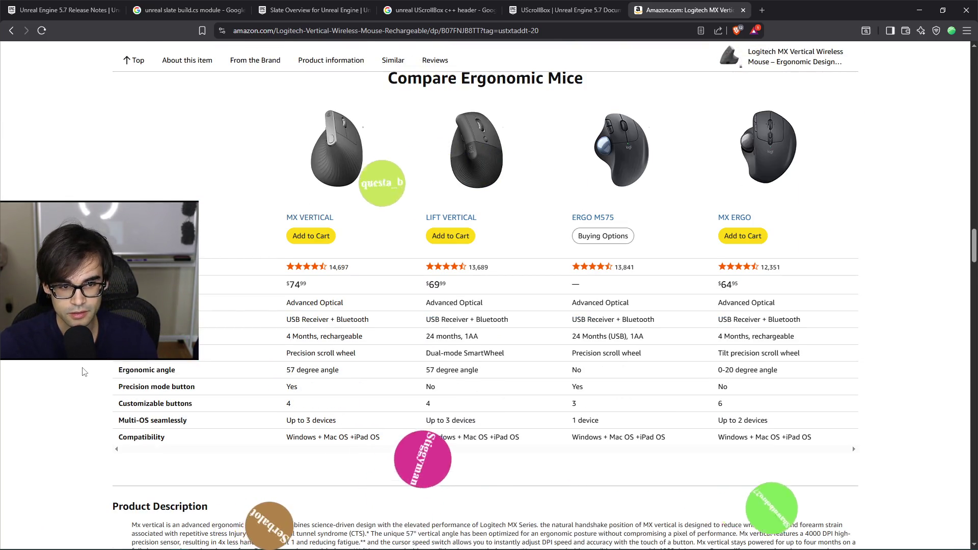
{"action": "scroll", "coordinate": [84, 372], "scroll_direction": "up", "scroll_amount": 1}
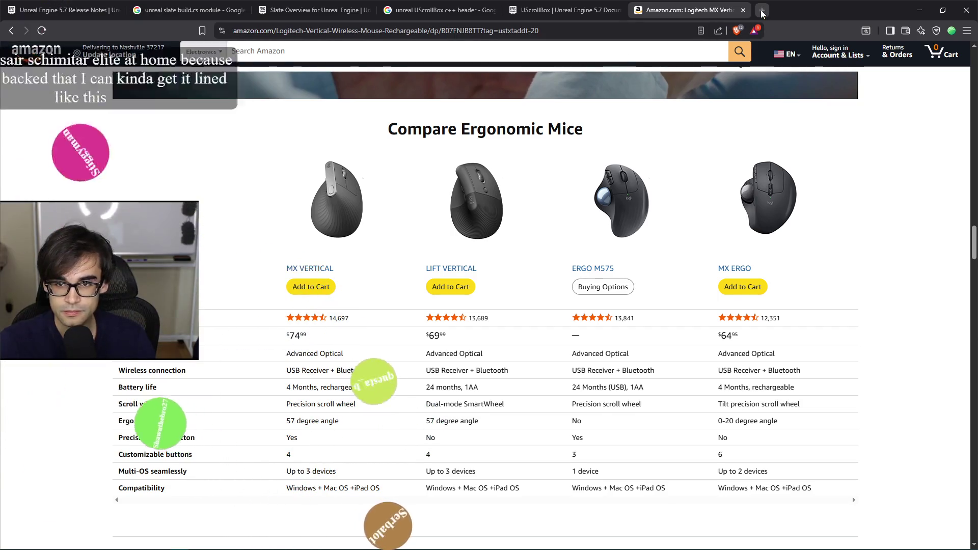
{"action": "left_click", "coordinate": [744, 10]}
- Play the Defense level in a new window, then stop it with Esc to surface the ItemManager errors
{"action": "left_click", "coordinate": [920, 9]}
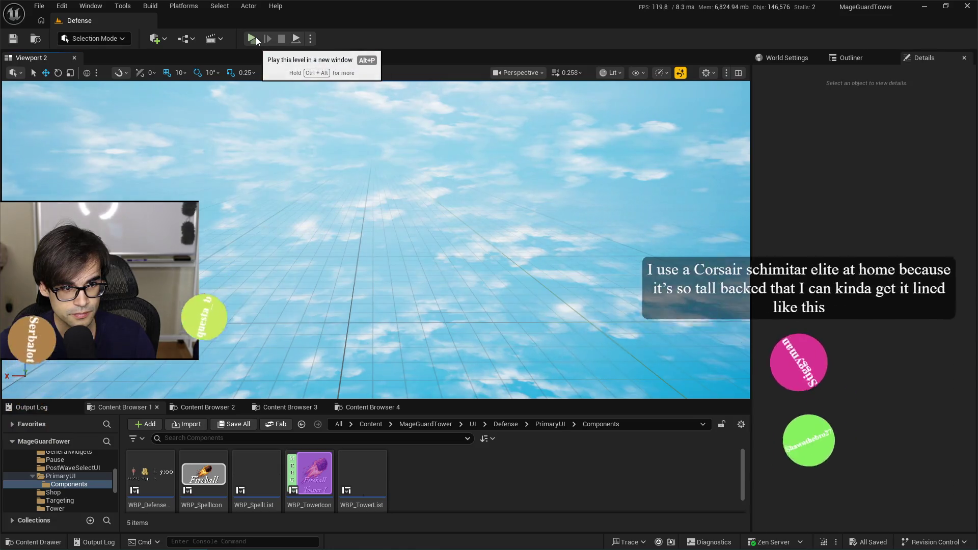
{"action": "left_click", "coordinate": [255, 36]}
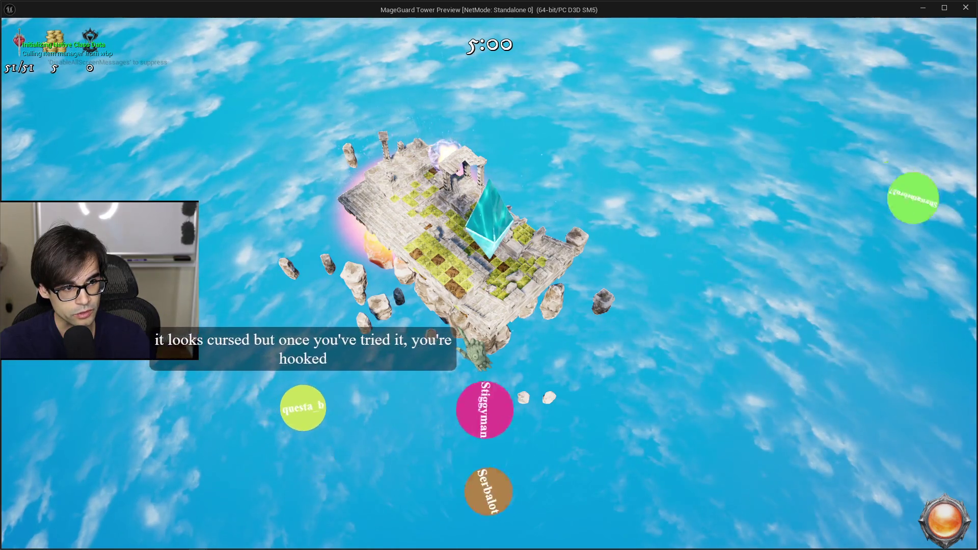
{"action": "key", "text": "Escape"}
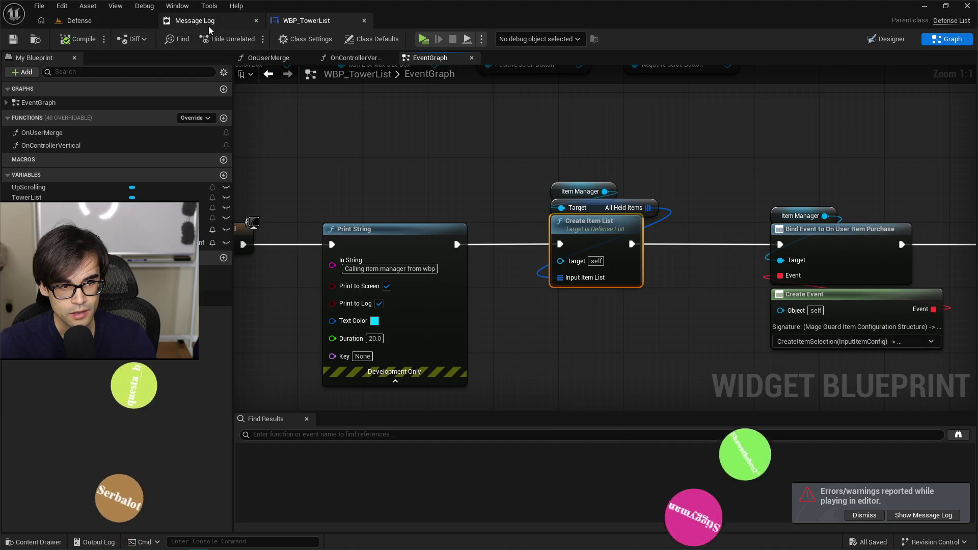
- Select the Down Scrolling and Up Scrolling SET nodes and inspect the UpScrolling variable's details
{"action": "scroll", "coordinate": [528, 280], "scroll_direction": "down", "scroll_amount": 1}
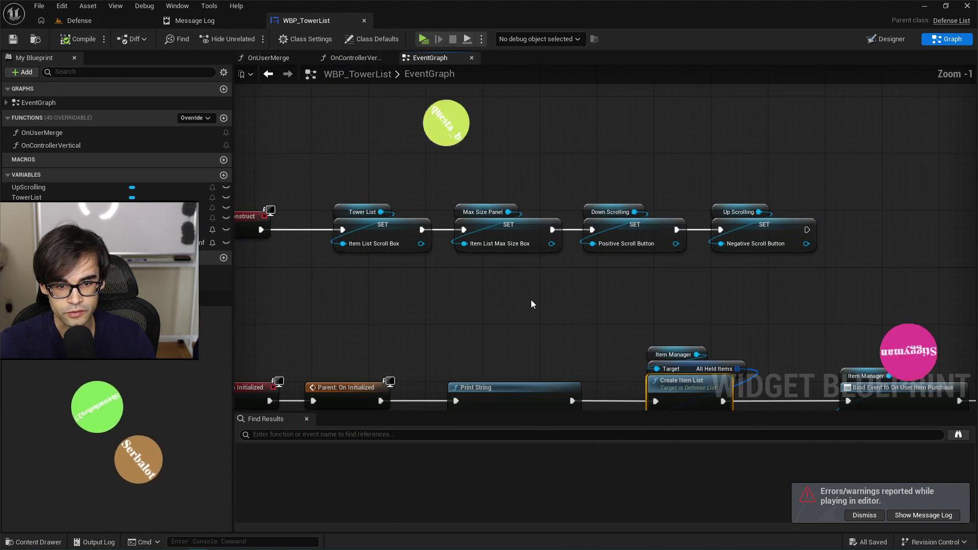
{"action": "left_click_drag", "start_coordinate": [591, 202], "coordinate": [765, 224]}
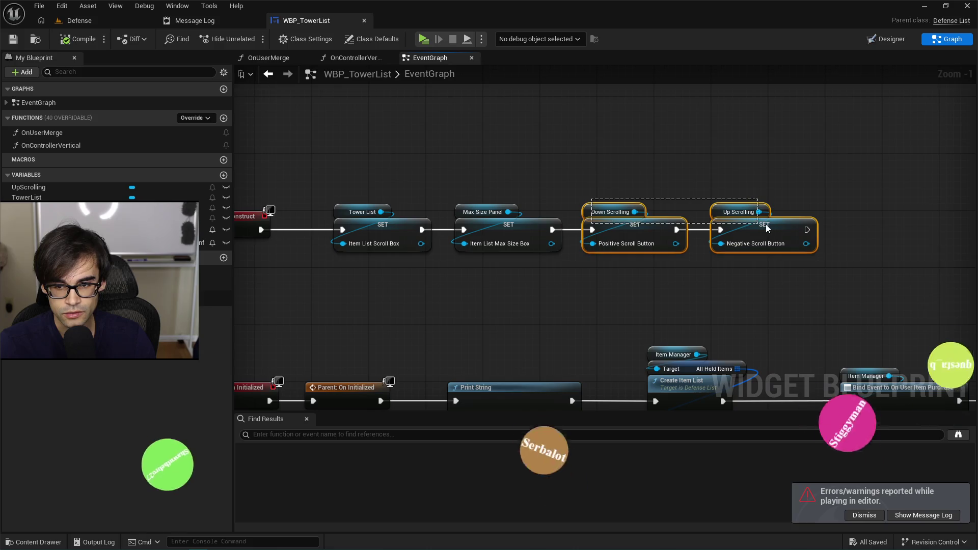
{"action": "key", "text": "alt+Tab"}
{"action": "key", "text": "alt+Tab"}
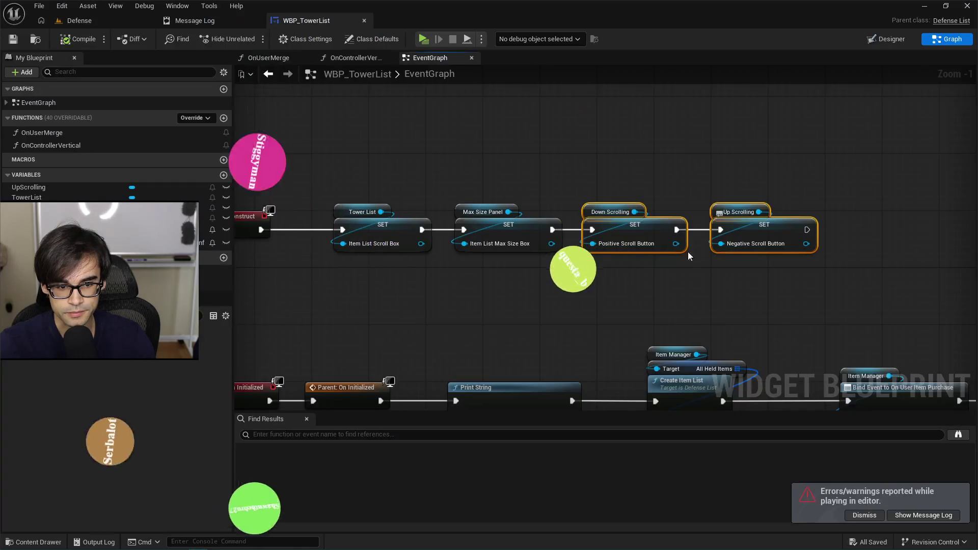
{"action": "left_click", "coordinate": [29, 187]}
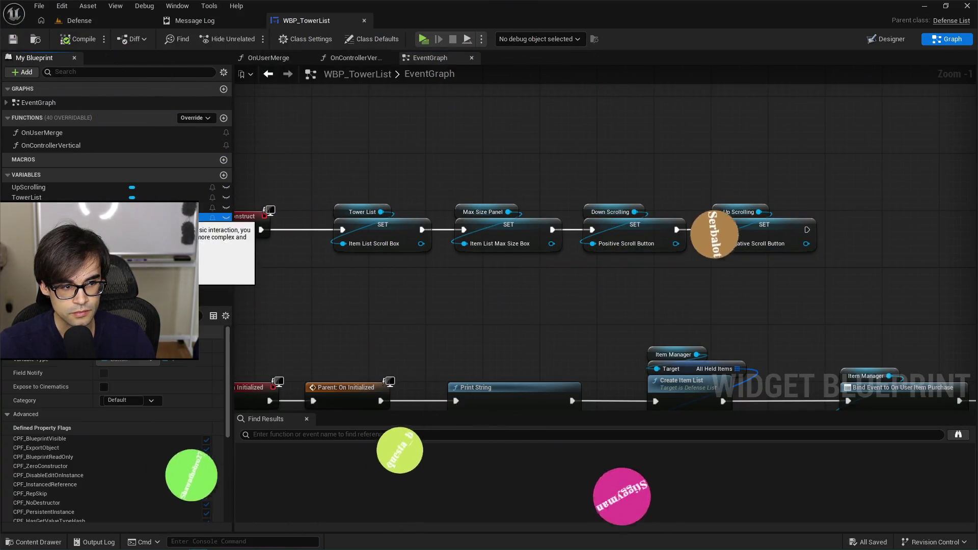
{"action": "scroll", "coordinate": [631, 220], "scroll_direction": "up", "scroll_amount": 1}
{"action": "scroll", "coordinate": [630, 220], "scroll_direction": "down", "scroll_amount": 1}
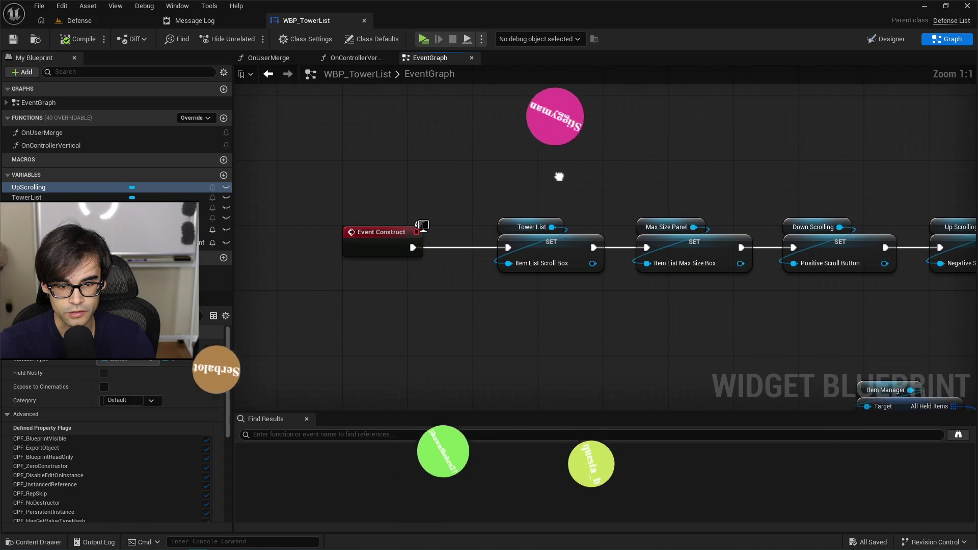
{"action": "scroll", "coordinate": [536, 209], "scroll_direction": "up", "scroll_amount": 1}
{"action": "scroll", "coordinate": [536, 209], "scroll_direction": "down", "scroll_amount": 4}
{"action": "scroll", "coordinate": [504, 241], "scroll_direction": "up", "scroll_amount": 1}
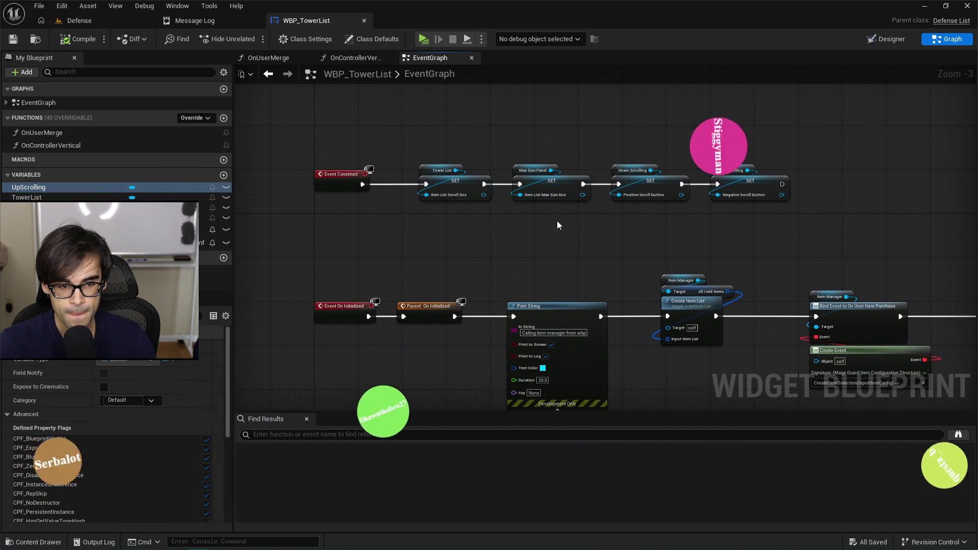
- Add a Print String after the Up Scrolling SET saying 'Finished construct' and compile WBP_TowerList
{"action": "left_click_drag", "start_coordinate": [557, 221], "coordinate": [499, 260]}
{"action": "left_click_drag", "start_coordinate": [723, 223], "coordinate": [760, 202]}
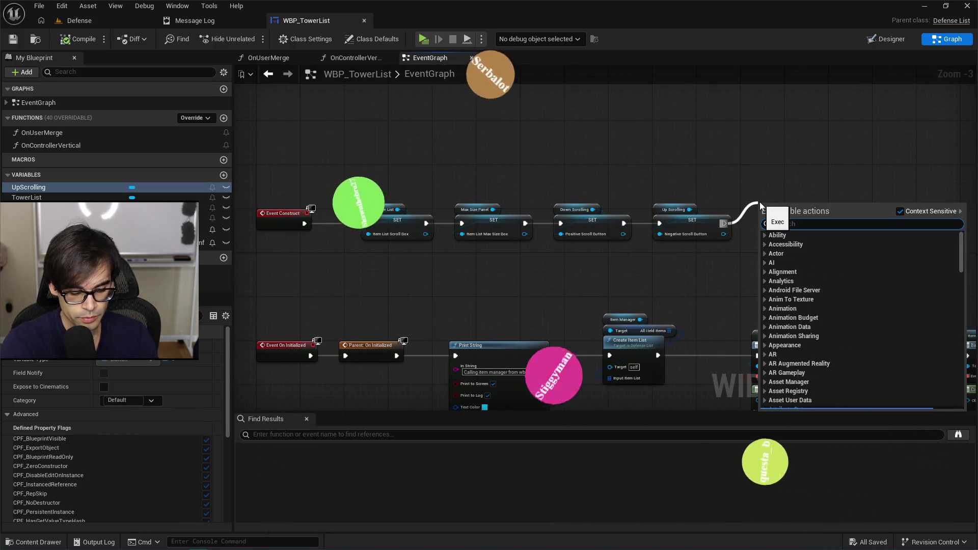
{"action": "type", "text": "str"}
{"action": "left_click", "coordinate": [799, 246]}
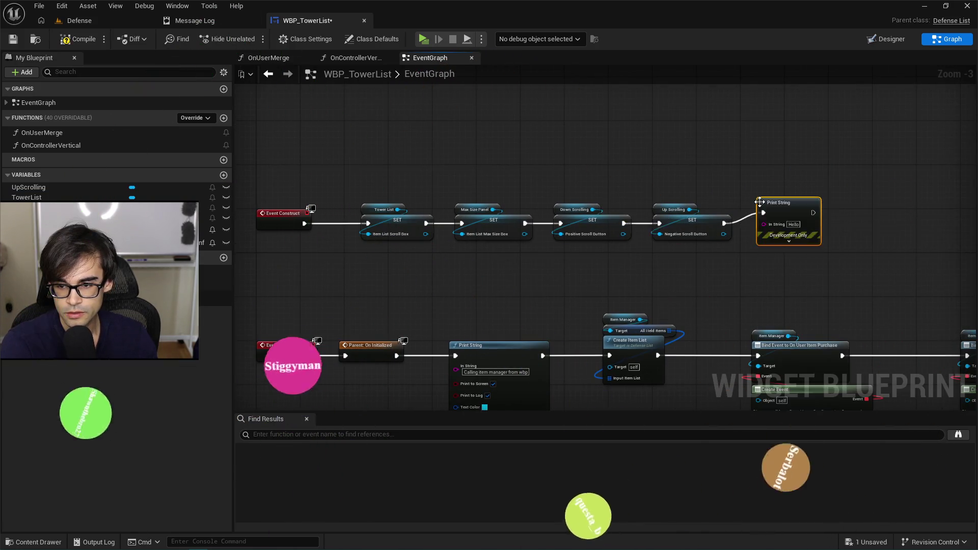
{"action": "type", "text": "First"}
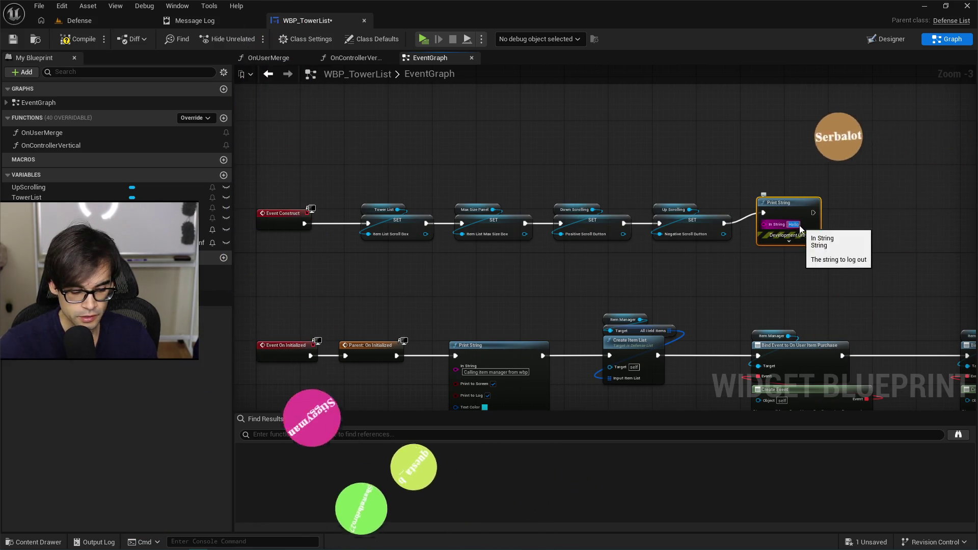
{"action": "type", "text": "ish"}
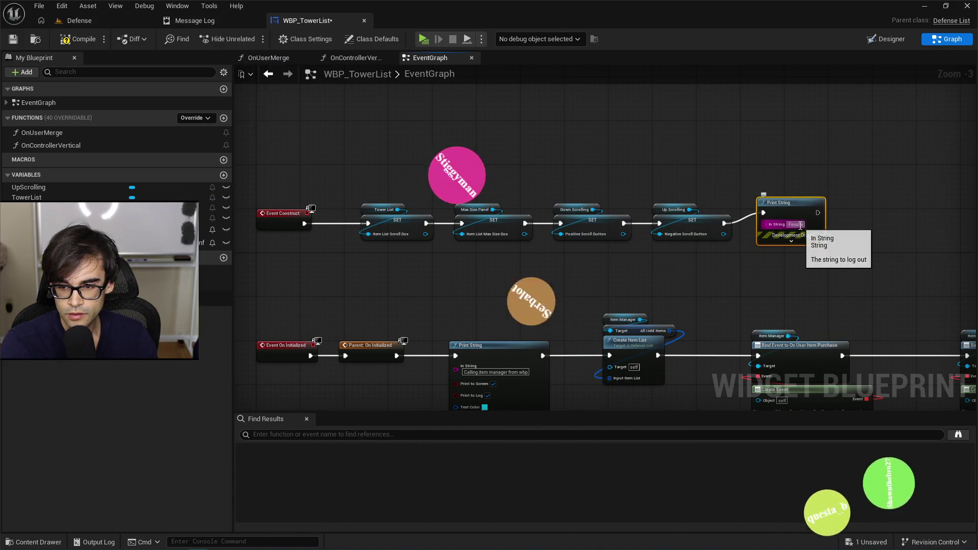
{"action": "type", "text": "ed construct"}
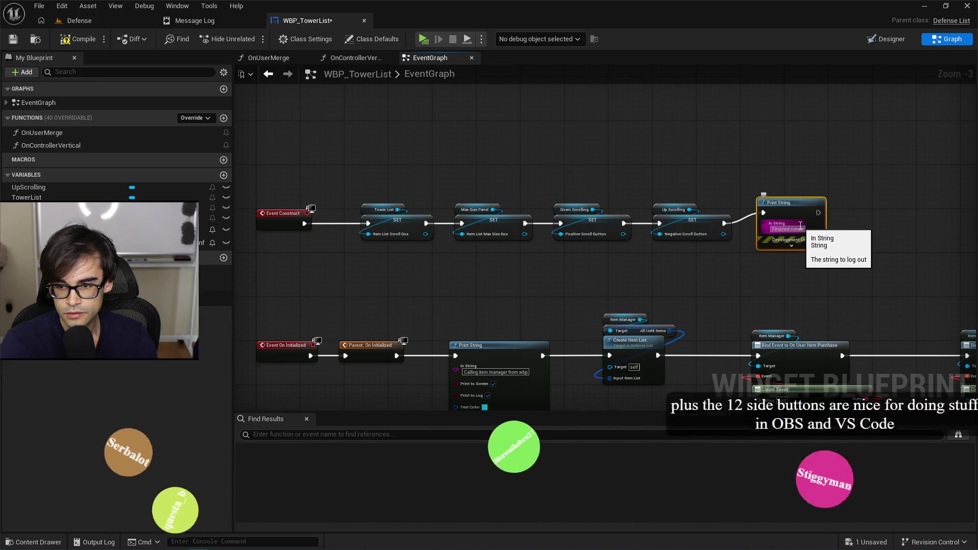
{"action": "key", "text": "Return"}
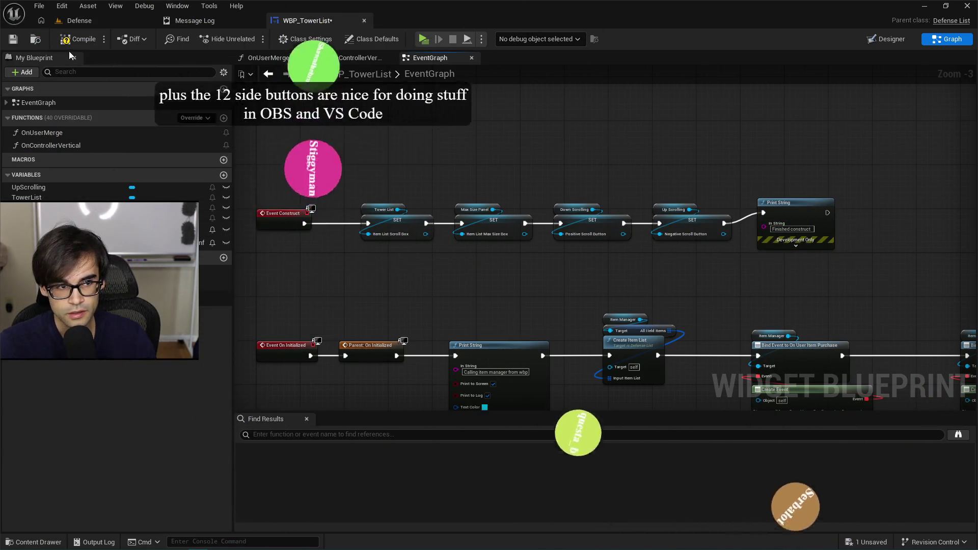
{"action": "left_click", "coordinate": [76, 38]}
{"action": "left_click", "coordinate": [73, 21]}
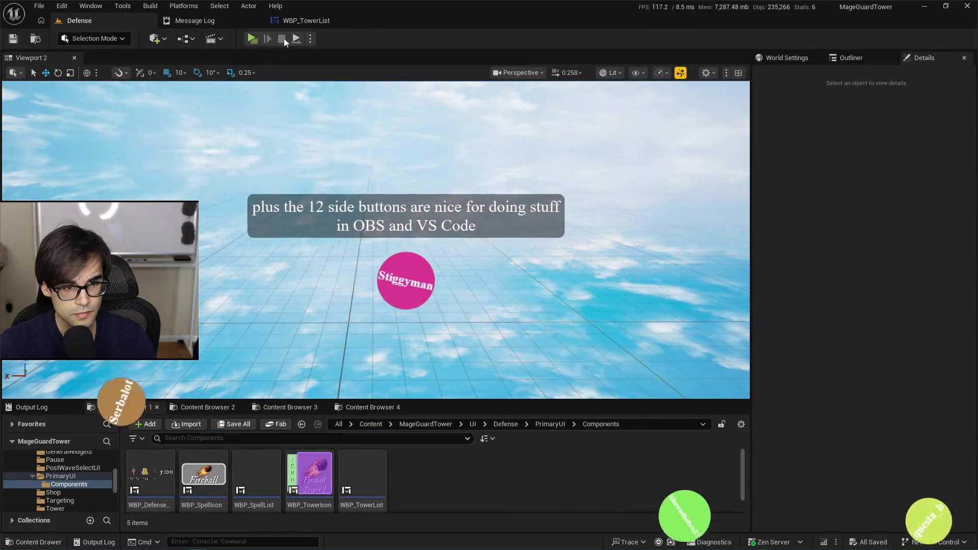
- Play the Defense level in the Selected Viewport, then stop it to view ItemManager errors
{"action": "left_click", "coordinate": [310, 38]}
{"action": "left_click", "coordinate": [338, 78]}
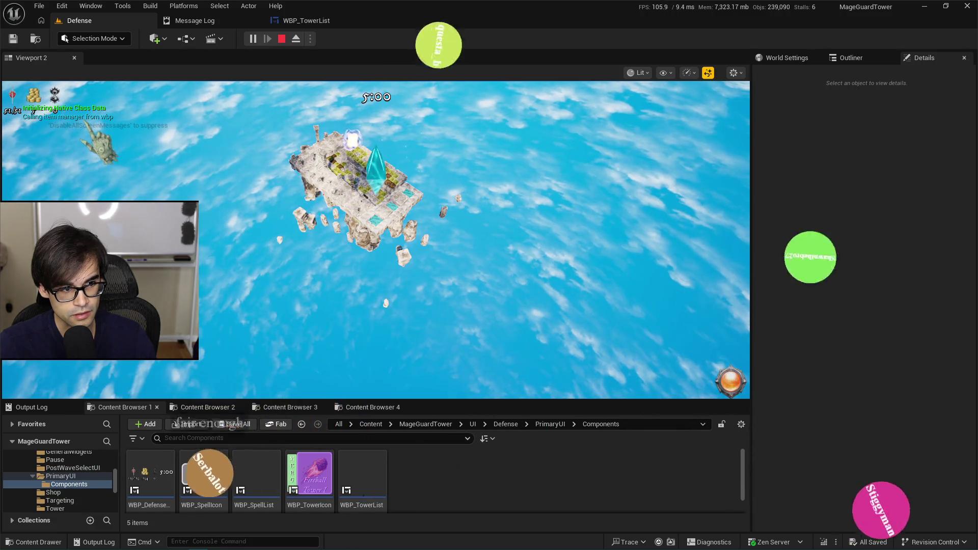
{"action": "left_click", "coordinate": [281, 38]}
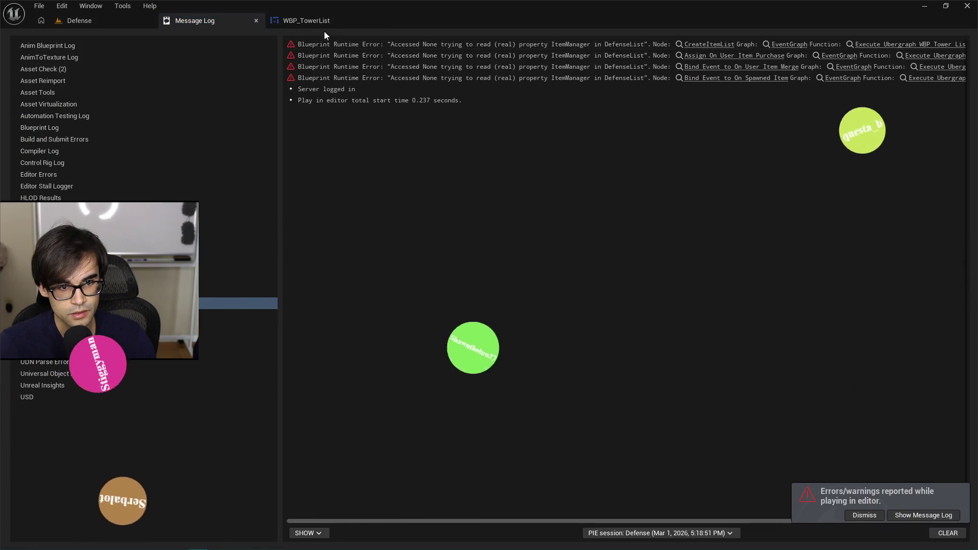
{"action": "key", "text": "alt+Tab"}
{"action": "key", "text": "alt+Tab"}
{"action": "key", "text": "alt+Tab"}
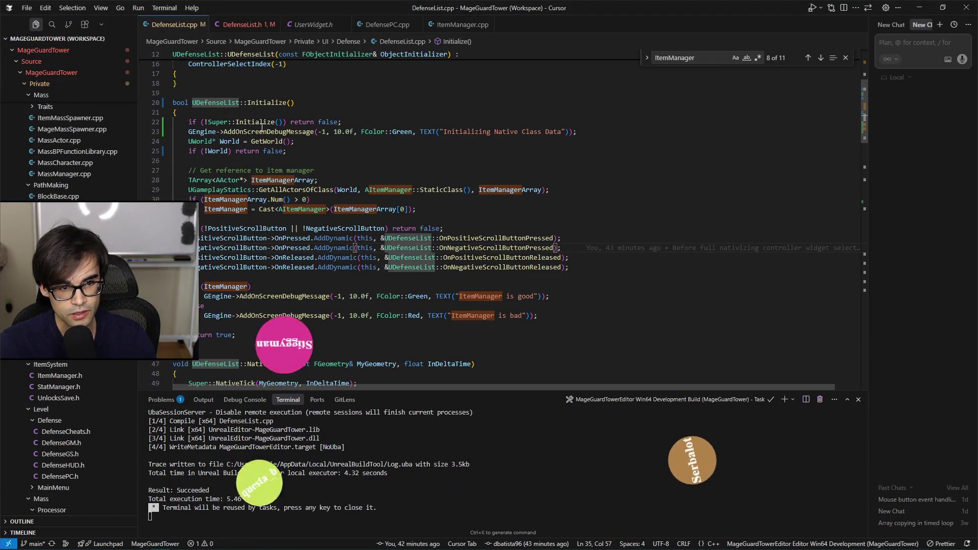
- Run Initialize's setup inside if (Super::Initialize()) by dropping the negation and return false, then save
{"action": "left_click", "coordinate": [351, 171]}
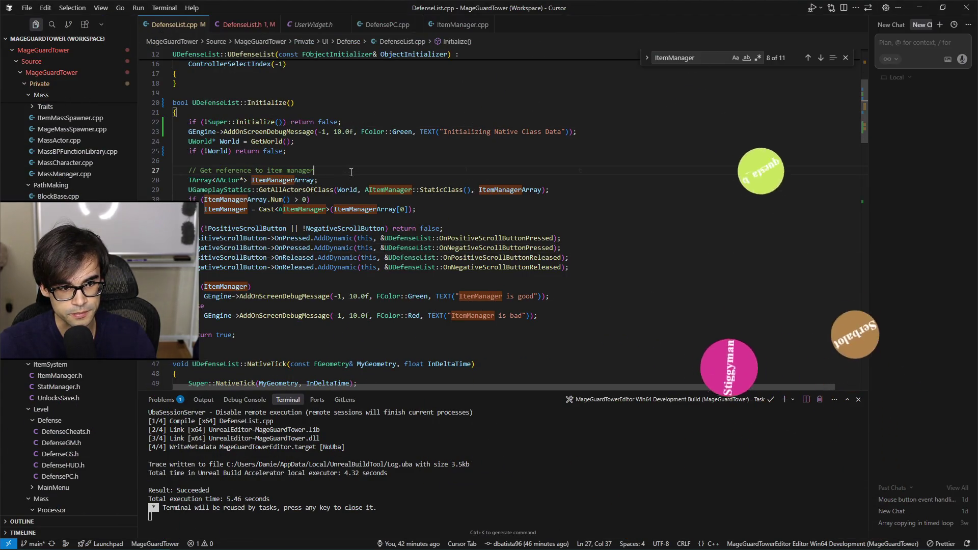
{"action": "scroll", "coordinate": [351, 172], "scroll_direction": "up", "scroll_amount": 2}
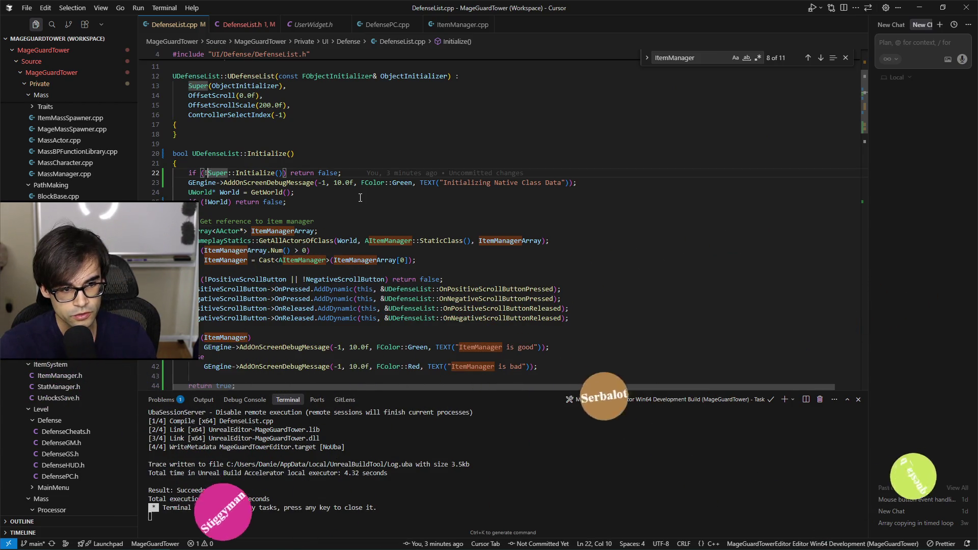
{"action": "key", "text": "BackSpace"}
{"action": "key", "text": "ctrl+Right"}
{"action": "key", "text": "ctrl+Right"}
{"action": "key", "text": "Right"}
{"action": "key", "text": "ctrl+shift+Right"}
{"action": "key", "text": "ctrl+shift+Right"}
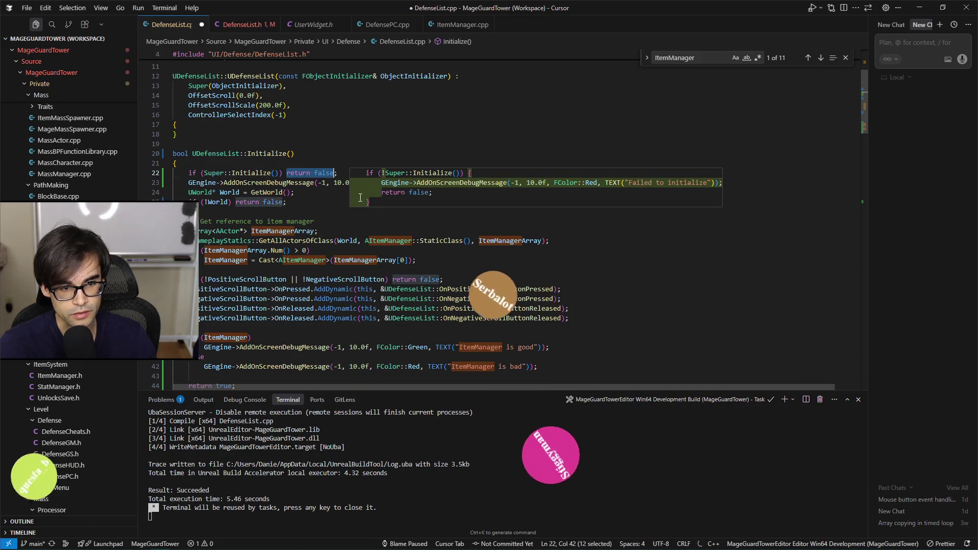
{"action": "key", "text": "BackSpace"}
{"action": "key", "text": "ctrl+s"}
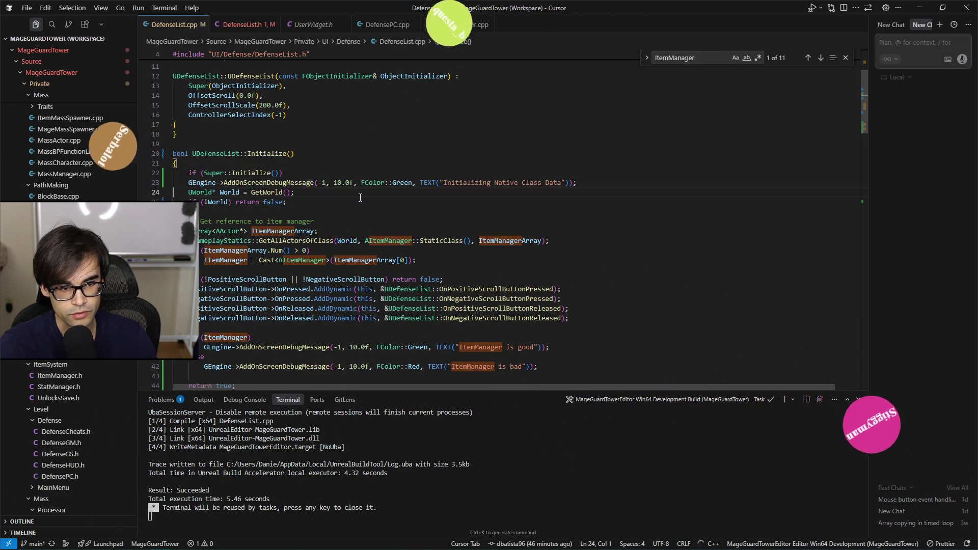
- Copy the debug message line under the item manager comment and change its text to 'Getting item manager'
{"action": "key", "text": "Up"}
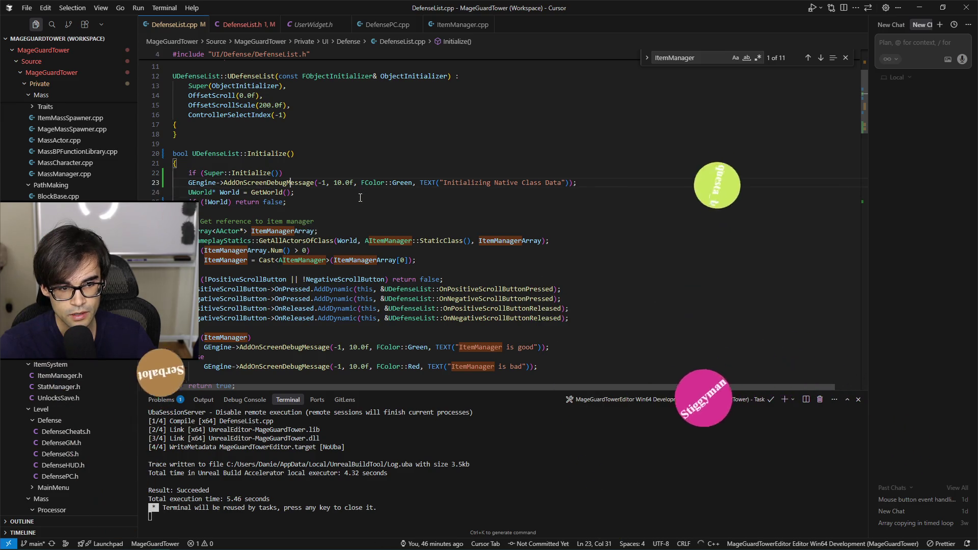
{"action": "key", "text": "End"}
{"action": "key", "text": "shift+Home"}
{"action": "key", "text": "shift+Right"}
{"action": "key", "text": "ctrl+c"}
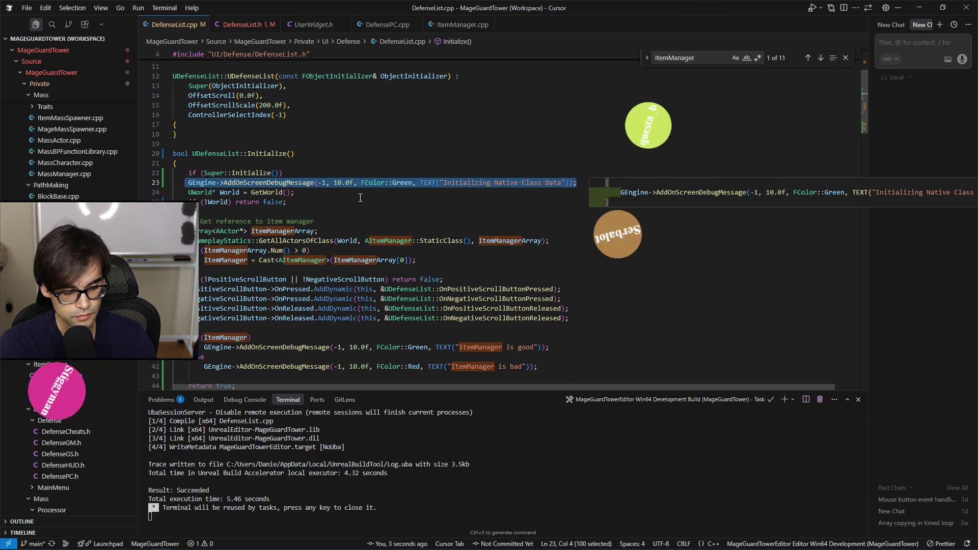
{"action": "key", "text": "Down"}
{"action": "key", "text": "Down"}
{"action": "key", "text": "Down"}
{"action": "key", "text": "Return"}
{"action": "key", "text": "ctrl+v"}
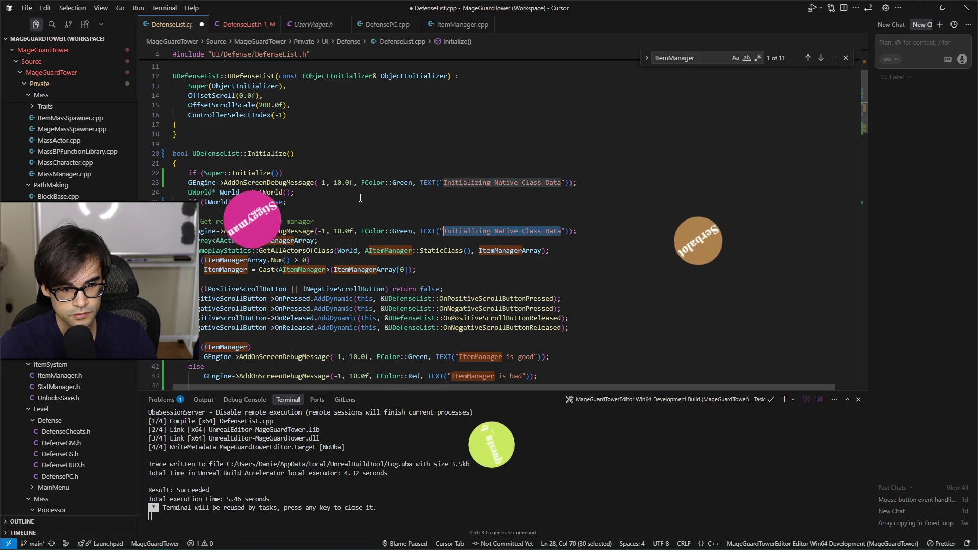
{"action": "type", "text": "Gett"}
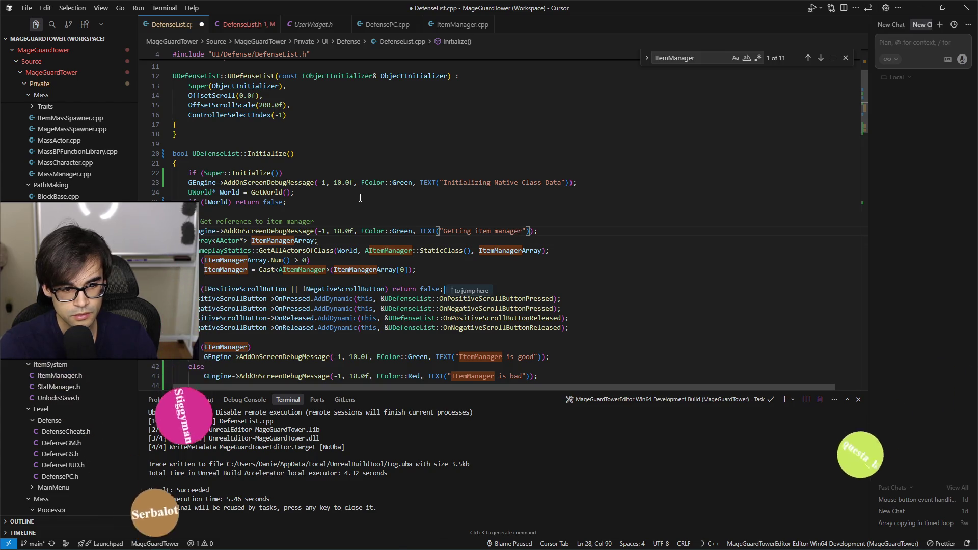
- Turn the scroll-button check into a braced block with separate red warnings for each missing button
{"action": "key", "text": "Left"}
{"action": "key", "text": "Left"}
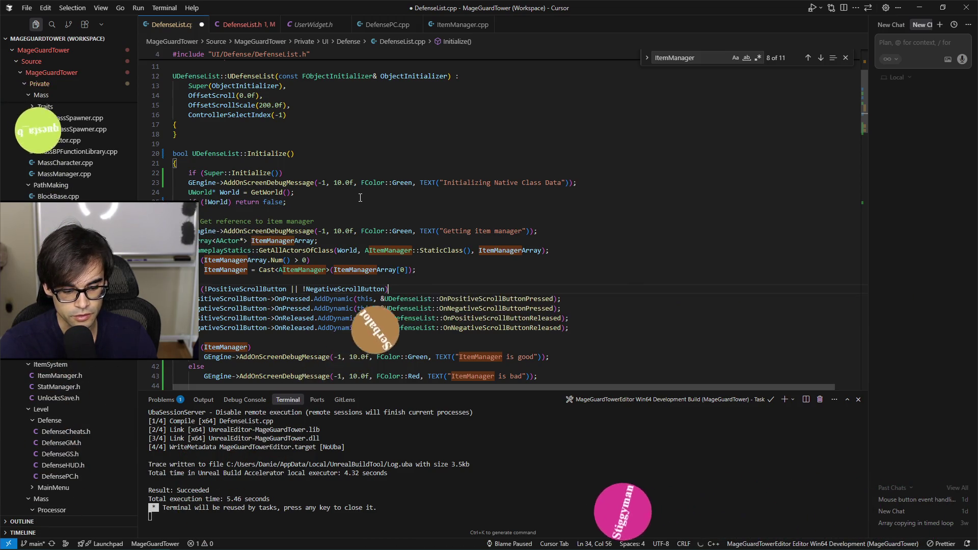
{"action": "key", "text": "BackSpace"}
{"action": "type", "text": "{"}
{"action": "key", "text": "Return"}
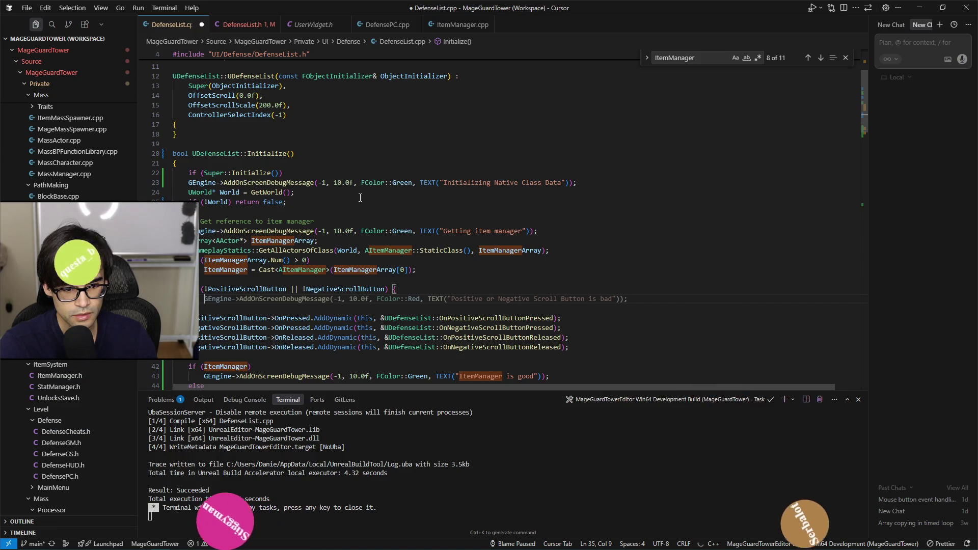
{"action": "key", "text": "Tab"}
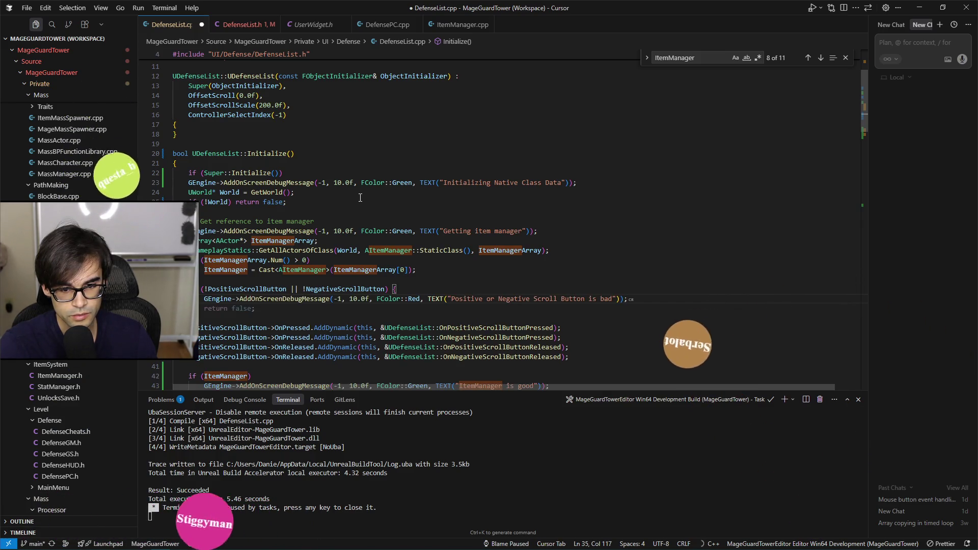
{"action": "key", "text": "Up"}
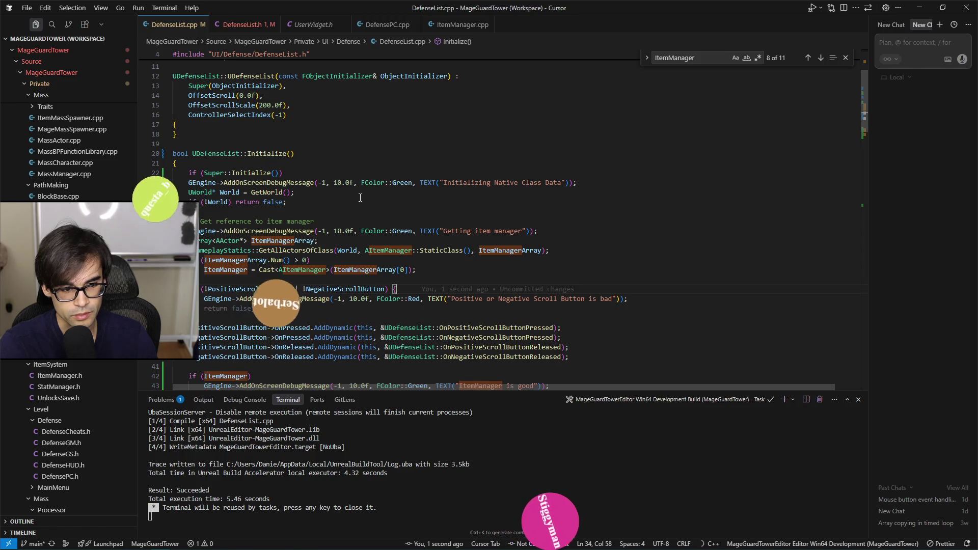
{"action": "key", "text": "Return"}
{"action": "type", "text": "if (!PositiveScrollButton"}
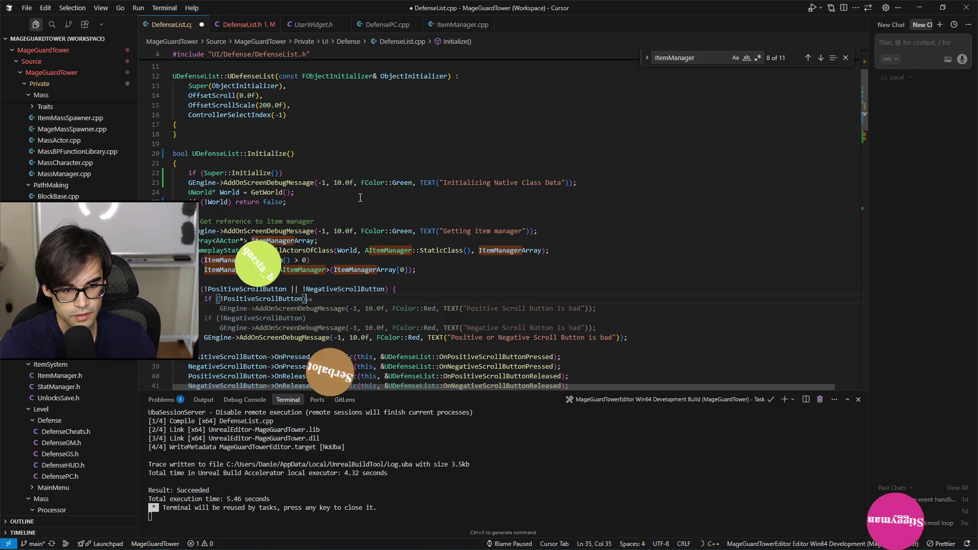
{"action": "key", "text": "Tab"}
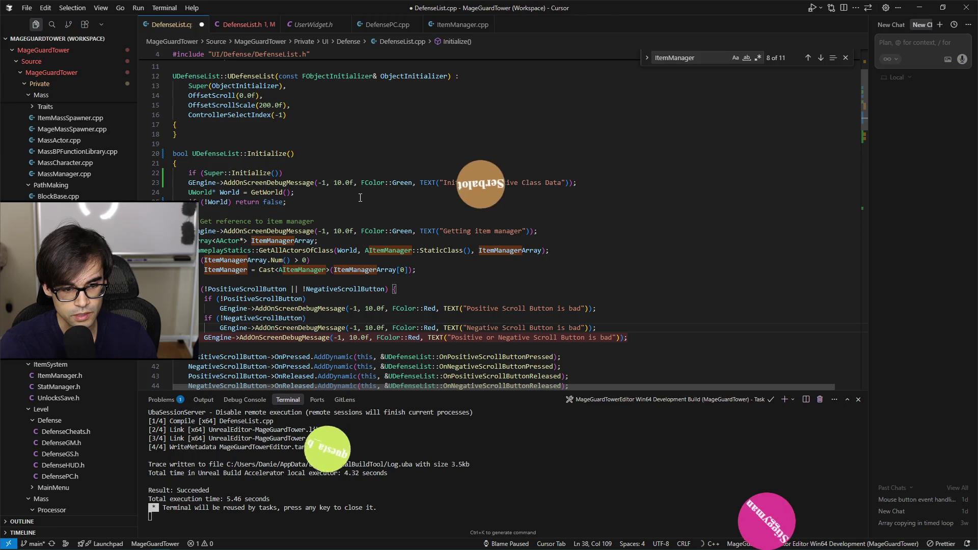
{"action": "key", "text": "Escape"}
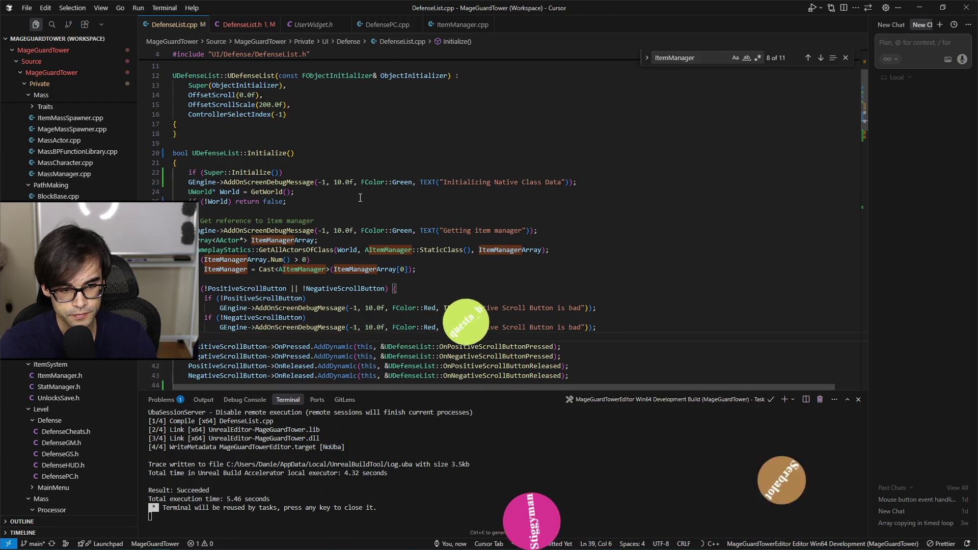
{"action": "key", "text": "Tab"}
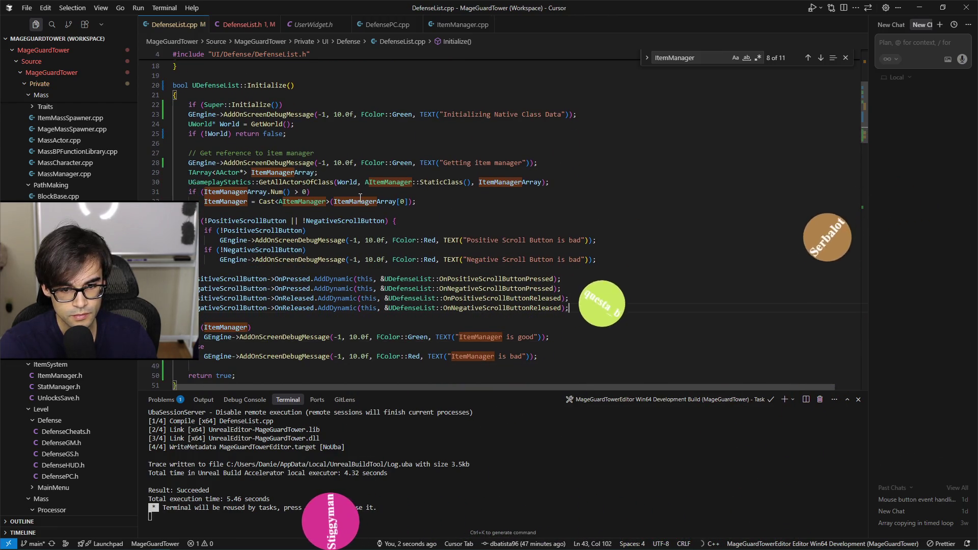
- Move the ItemManager good/bad check block below the scroll-button checks
{"action": "key", "text": "Down"}
{"action": "key", "text": "Down"}
{"action": "key", "text": "Down"}
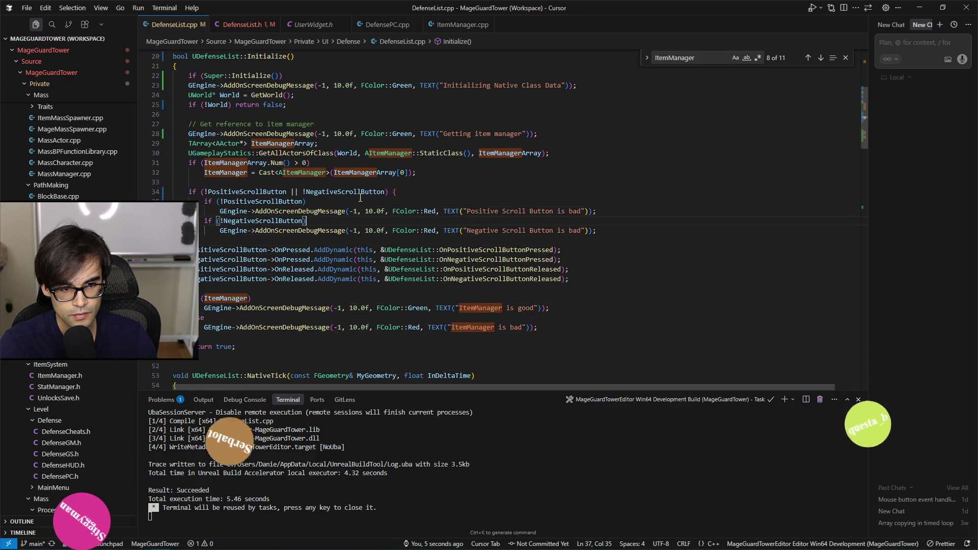
{"action": "key", "text": "Return"}
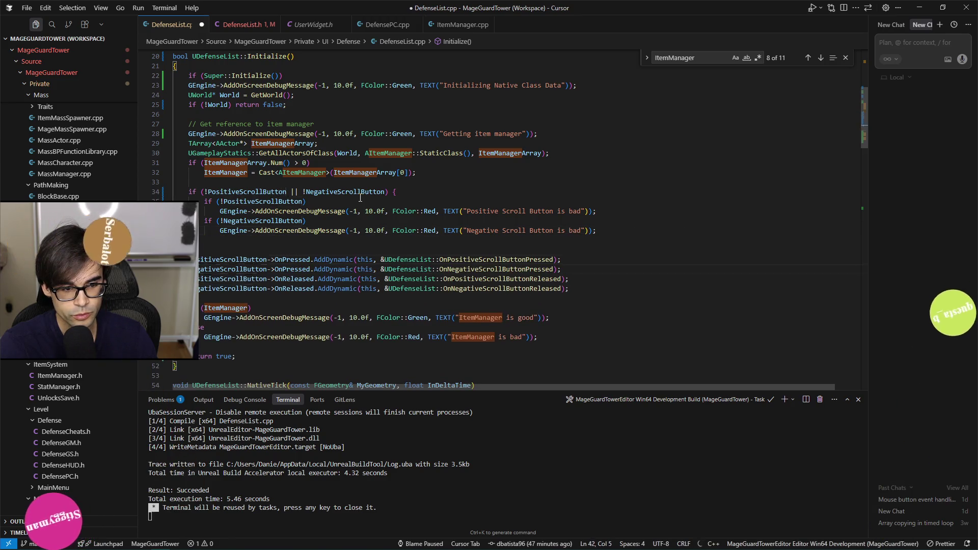
{"action": "key", "text": "Down"}
{"action": "key", "text": "Down"}
{"action": "key", "text": "End"}
{"action": "key", "text": "shift+Up"}
{"action": "key", "text": "shift+Up"}
{"action": "key", "text": "shift+Up"}
{"action": "key", "text": "ctrl+c"}
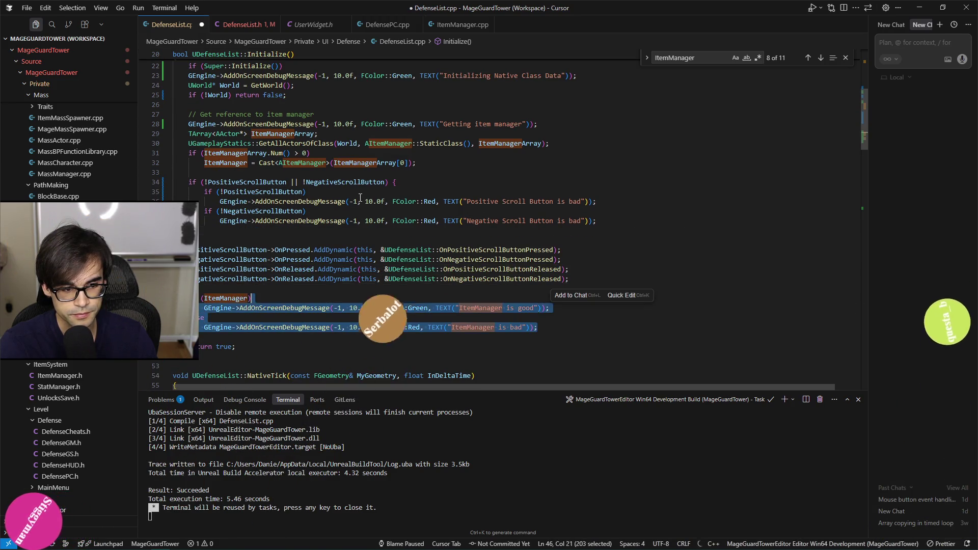
{"action": "key", "text": "Delete"}
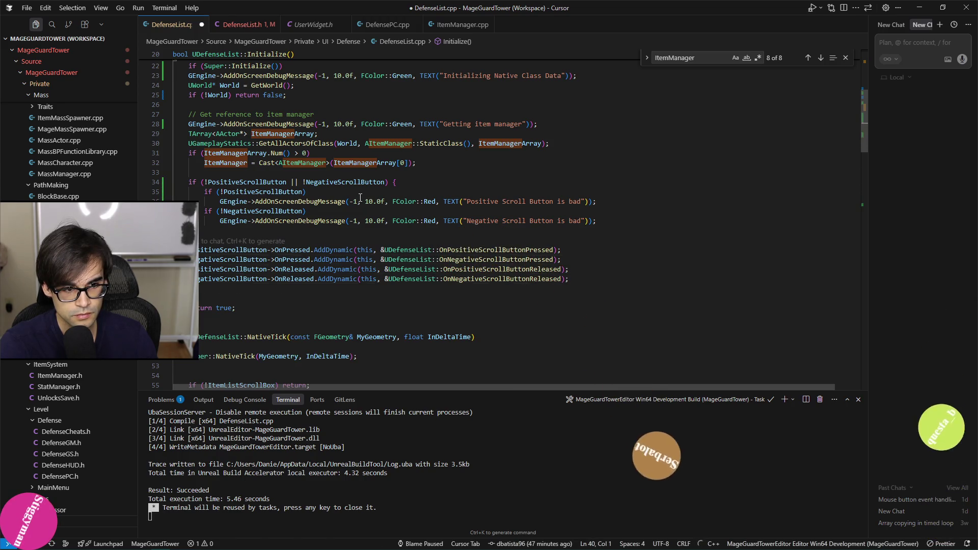
{"action": "key", "text": "ctrl+v"}
{"action": "key", "text": "alt+Tab"}
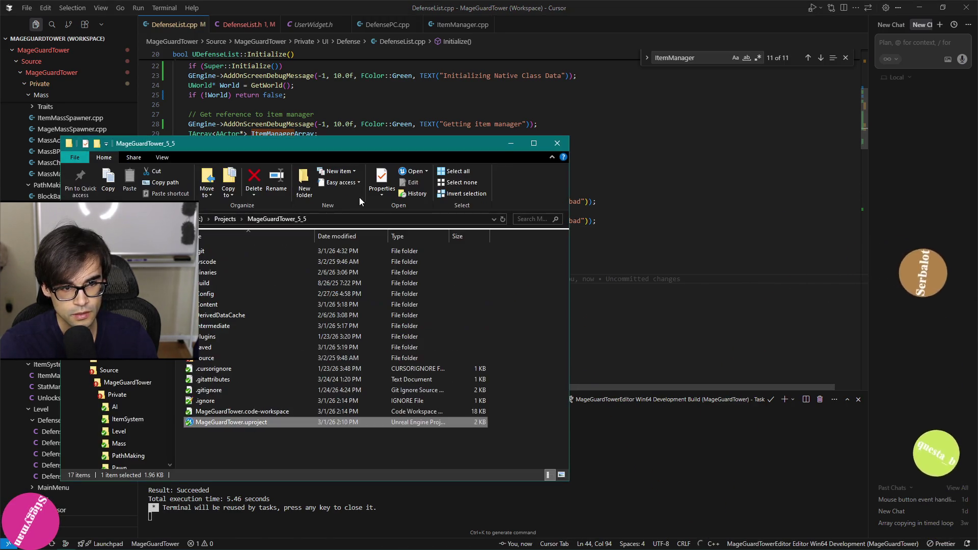
- Live-compile the DefenseList changes from the Defense level editor with Ctrl+Alt+F11, then dismiss the crash report
{"action": "key", "text": "alt+Tab"}
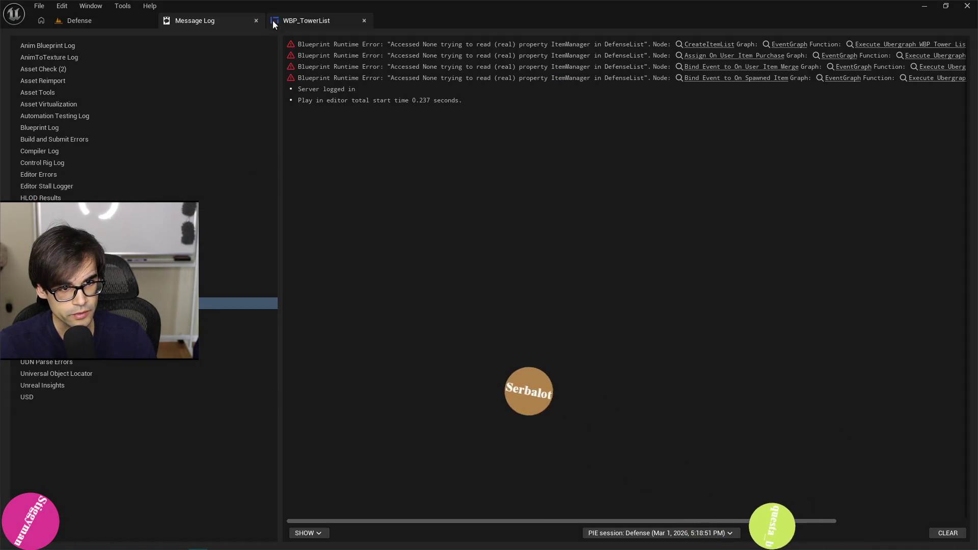
{"action": "left_click", "coordinate": [126, 20]}
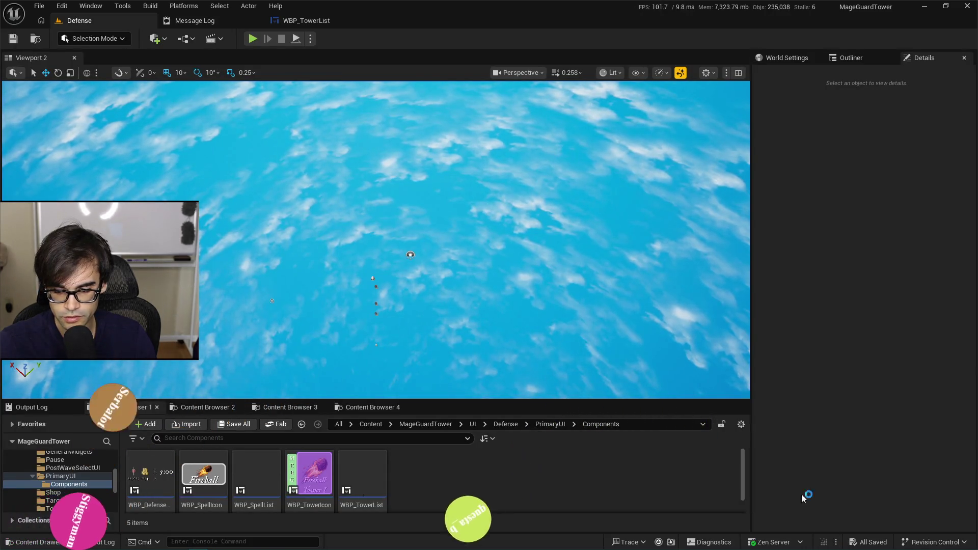
{"action": "key", "text": "ctrl+alt+F11"}
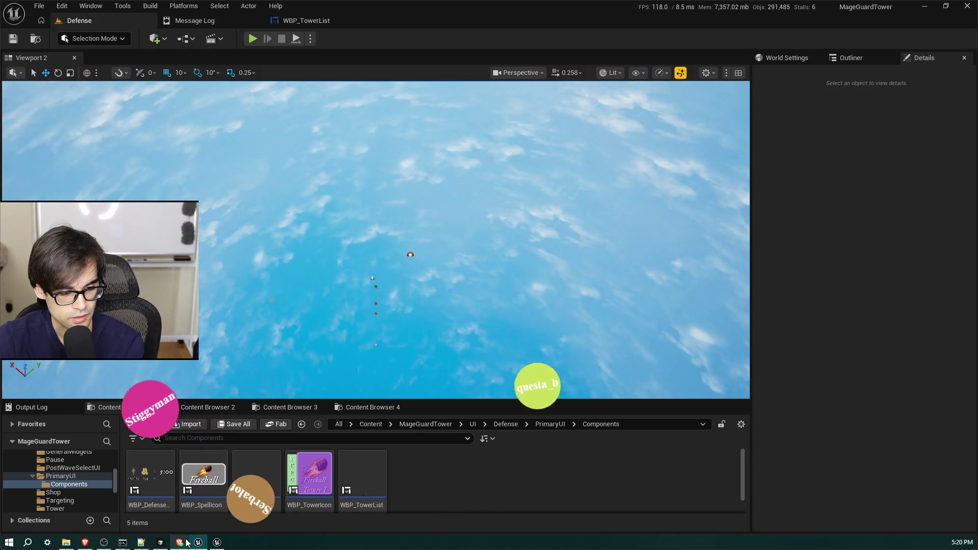
{"action": "mouse_move", "coordinate": [173, 545]}
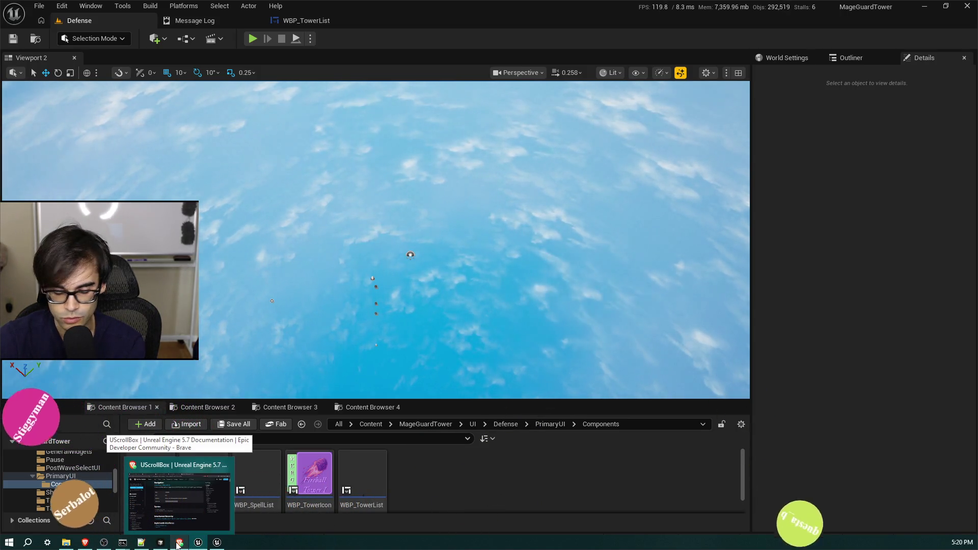
{"action": "left_click", "coordinate": [213, 543]}
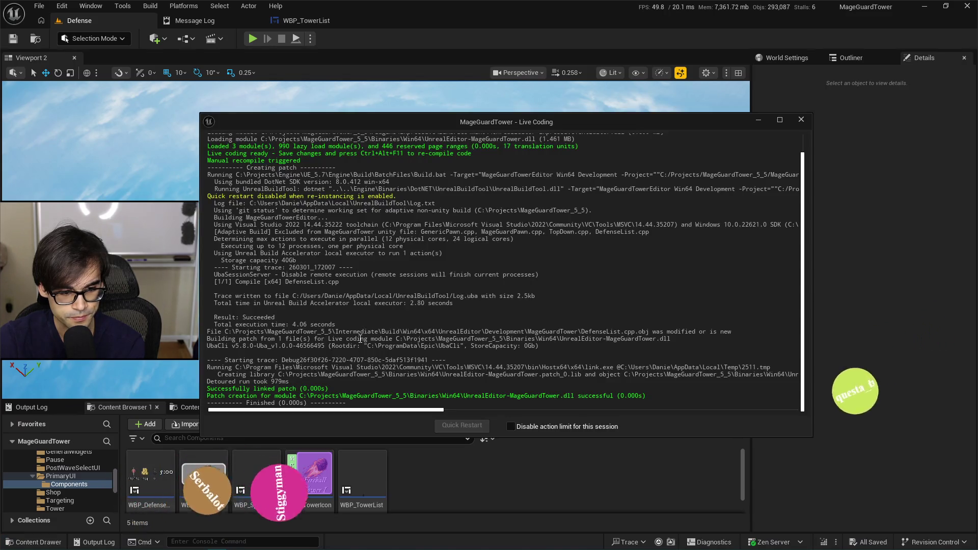
{"action": "left_click", "coordinate": [801, 120]}
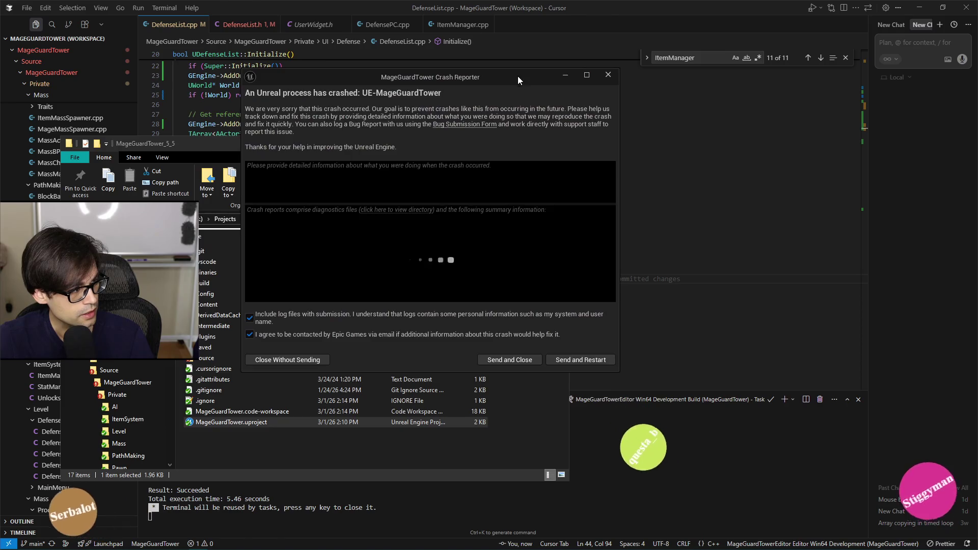
{"action": "left_click", "coordinate": [303, 360]}
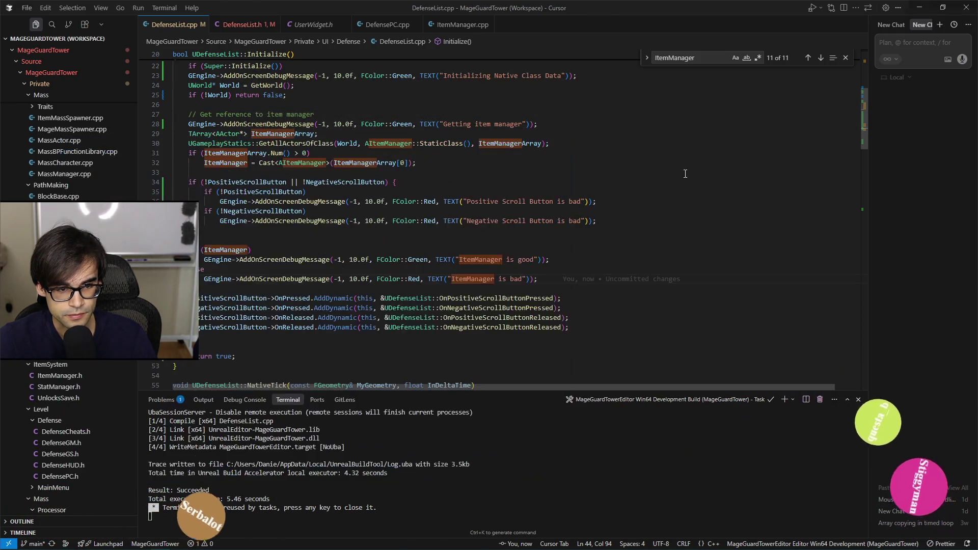
- Run the MageGuardTowerEditor Win64 Development build and review the reworked Initialize code
{"action": "key", "text": "ctrl+shift+b"}
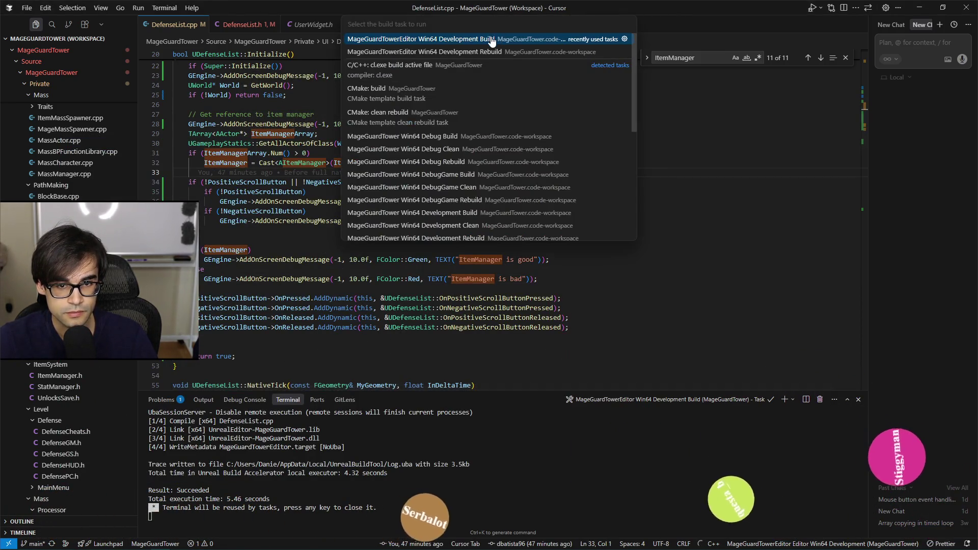
{"action": "left_click", "coordinate": [490, 39]}
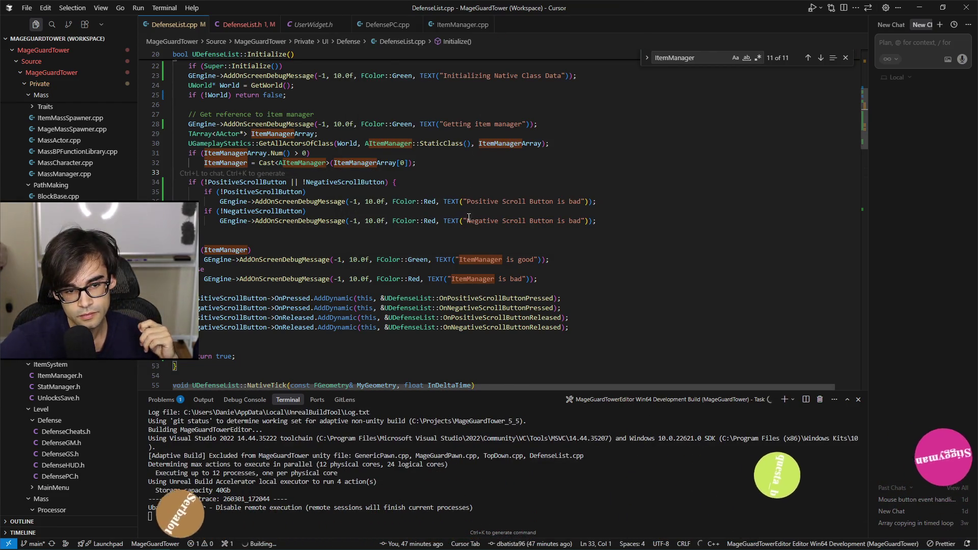
{"action": "scroll", "coordinate": [469, 218], "scroll_direction": "up", "scroll_amount": 3}
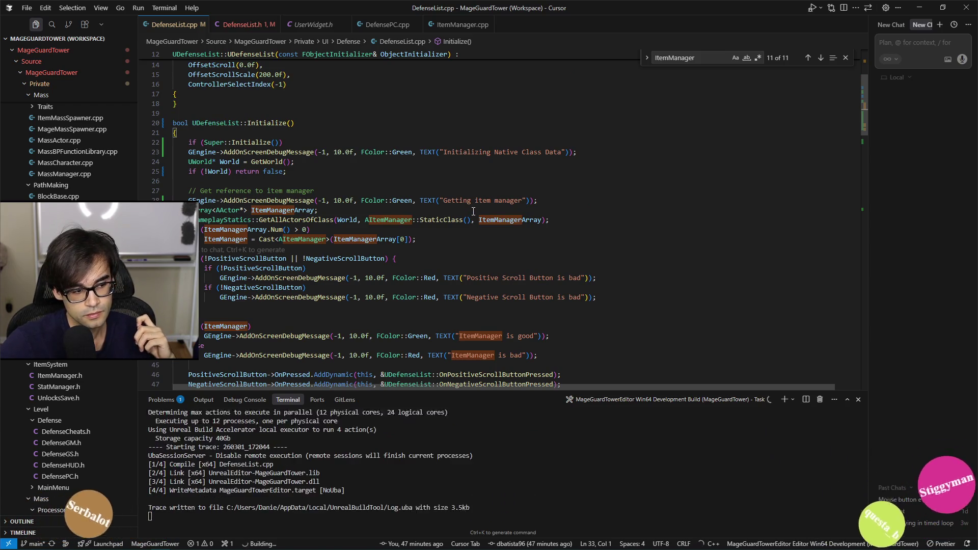
{"action": "scroll", "coordinate": [477, 208], "scroll_direction": "up", "scroll_amount": 3}
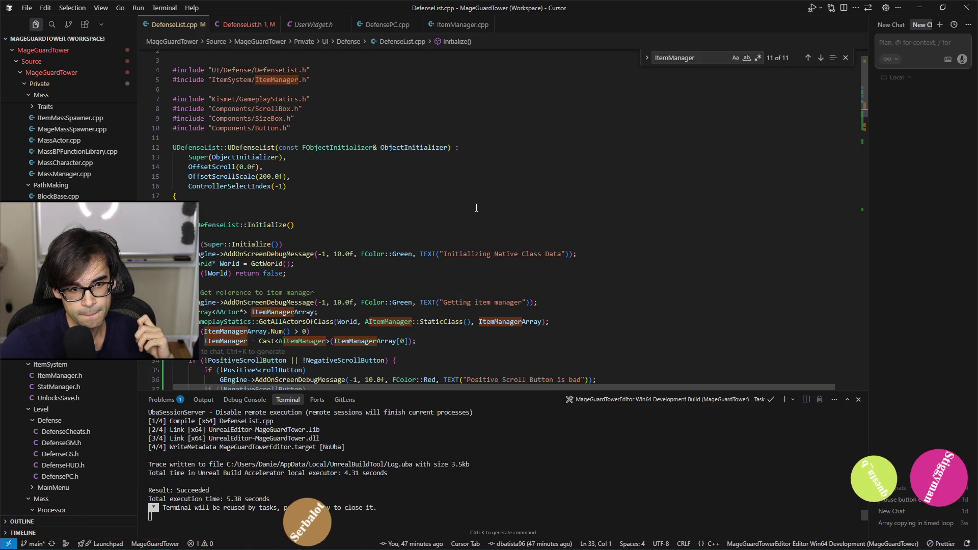
{"action": "scroll", "coordinate": [477, 208], "scroll_direction": "down", "scroll_amount": 10}
{"action": "scroll", "coordinate": [482, 209], "scroll_direction": "down", "scroll_amount": 5}
{"action": "scroll", "coordinate": [482, 210], "scroll_direction": "up", "scroll_amount": 5}
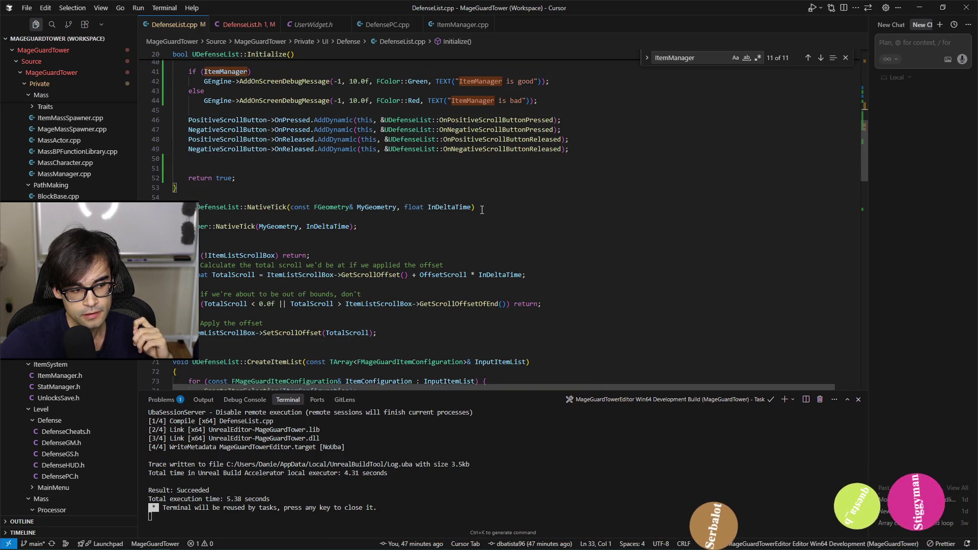
{"action": "scroll", "coordinate": [482, 209], "scroll_direction": "up", "scroll_amount": 2}
{"action": "scroll", "coordinate": [482, 209], "scroll_direction": "up", "scroll_amount": 4}
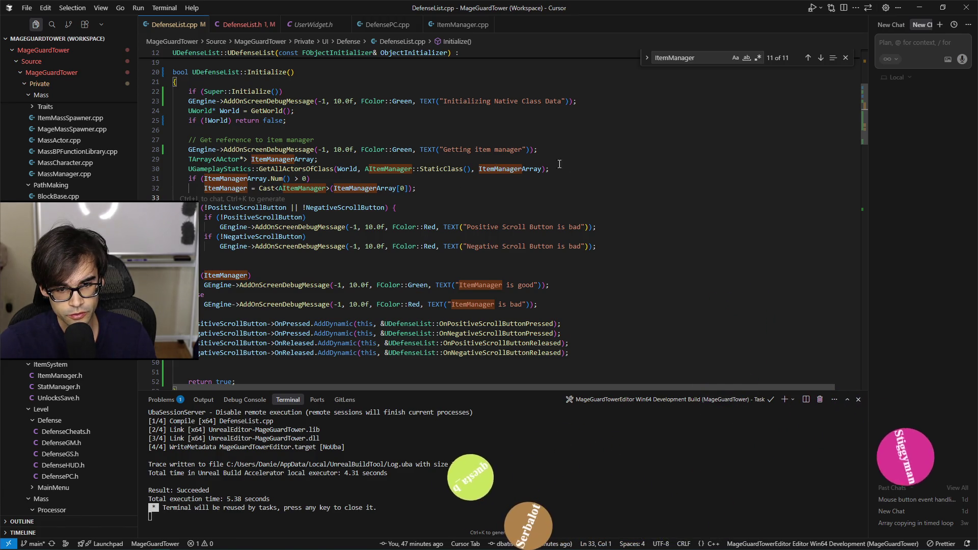
{"action": "key", "text": "alt+Tab"}
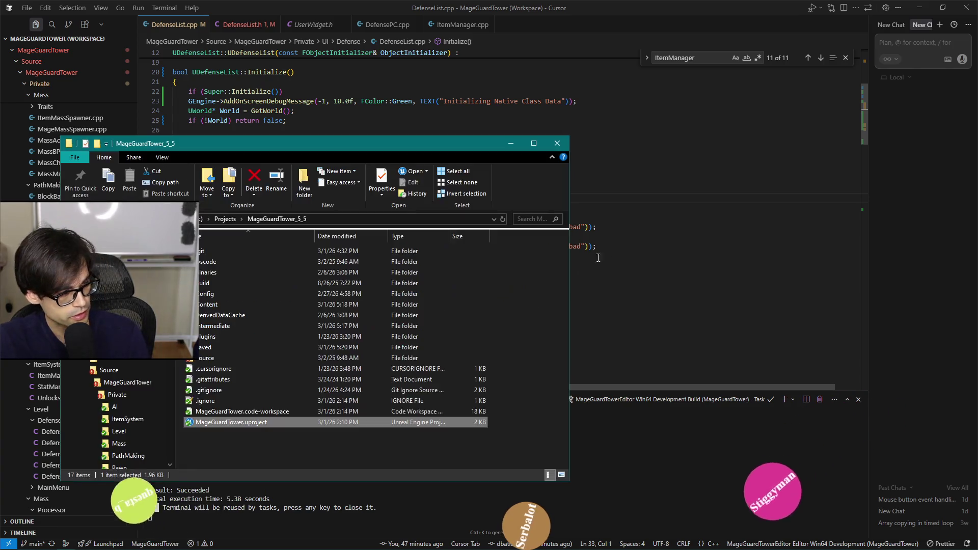
{"action": "left_click", "coordinate": [513, 144]}
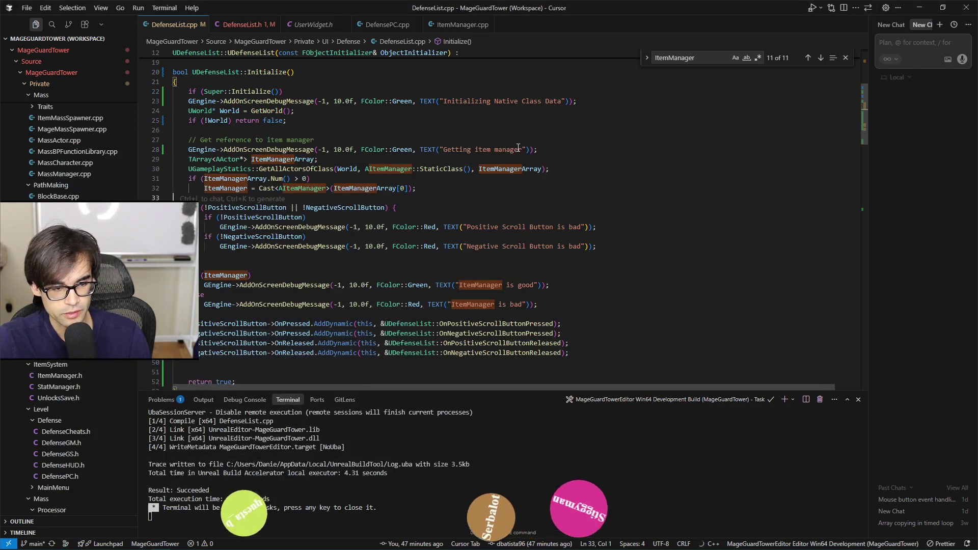
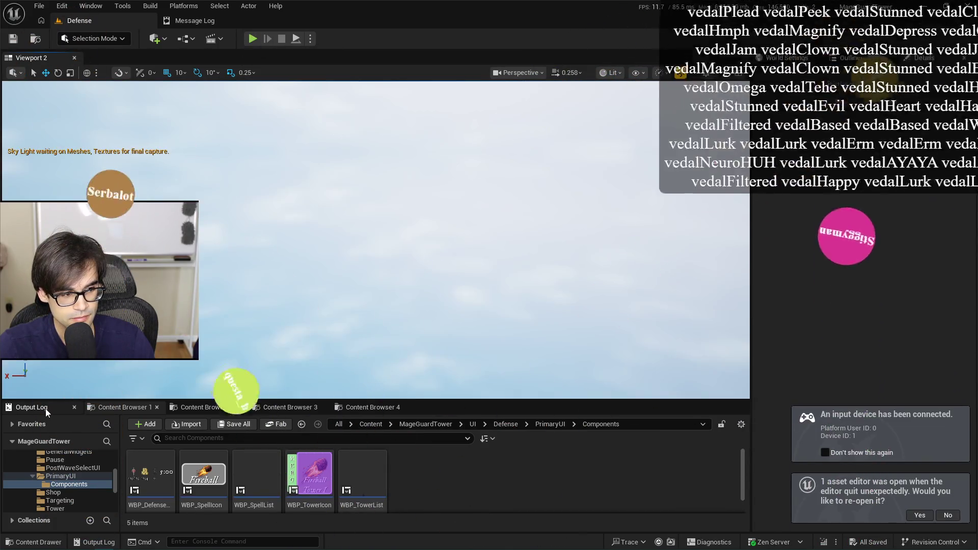
- Clear the Output Log in Unreal Editor and switch over to Cursor
{"action": "left_click", "coordinate": [44, 408]}
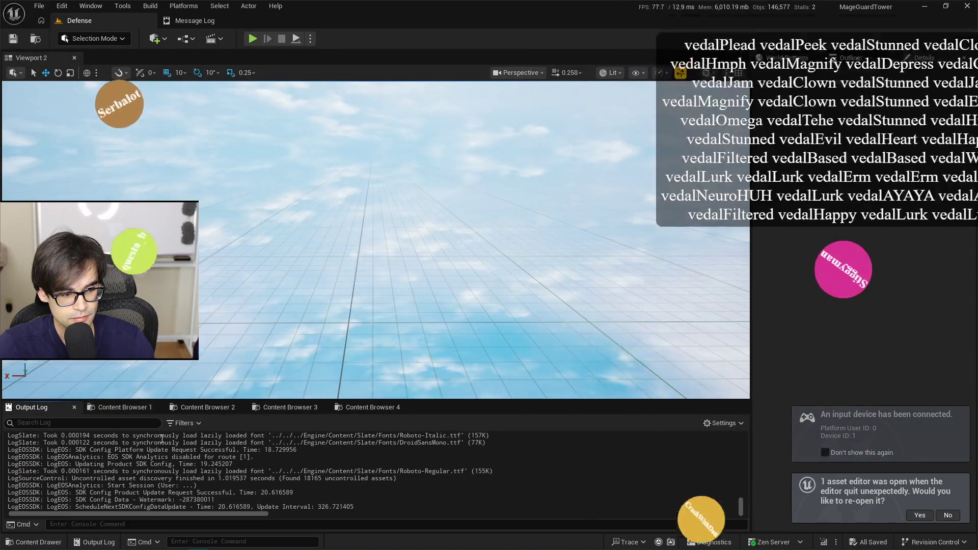
{"action": "right_click", "coordinate": [226, 464]}
{"action": "left_click", "coordinate": [261, 346]}
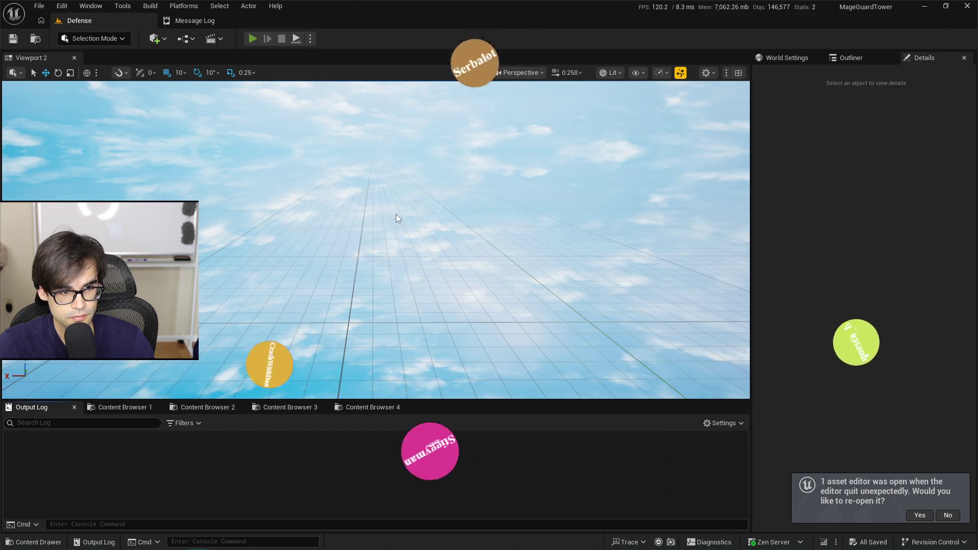
{"action": "key", "text": "alt+Tab"}
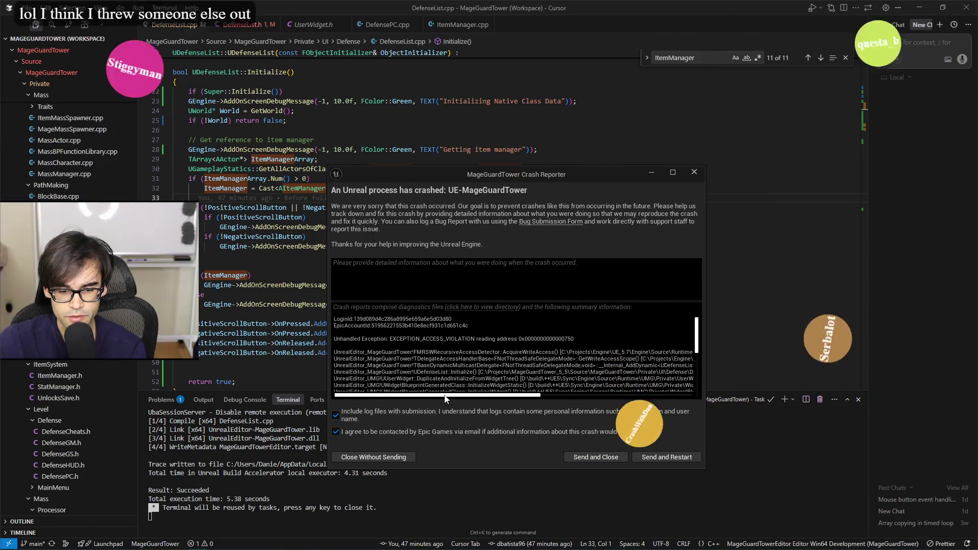
- Dismiss the Crash Reporter without sending the report
{"action": "left_click_drag", "start_coordinate": [442, 400], "coordinate": [608, 396]}
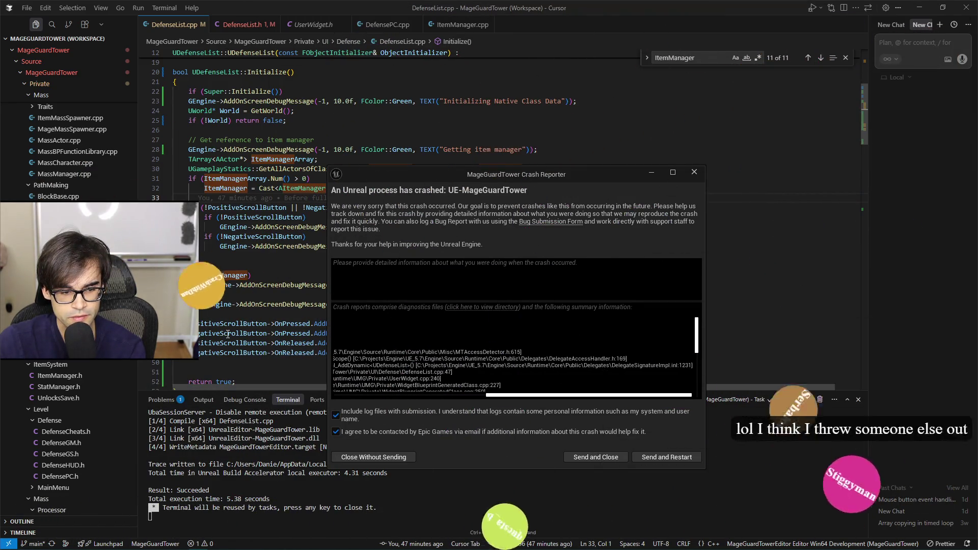
{"action": "mouse_move", "coordinate": [498, 186]}
{"action": "left_mouse_down"}
{"action": "mouse_move", "coordinate": [744, 188]}
{"action": "mouse_move", "coordinate": [744, 308]}
{"action": "mouse_move", "coordinate": [726, 240]}
{"action": "left_mouse_up"}
{"action": "left_click", "coordinate": [623, 515]}
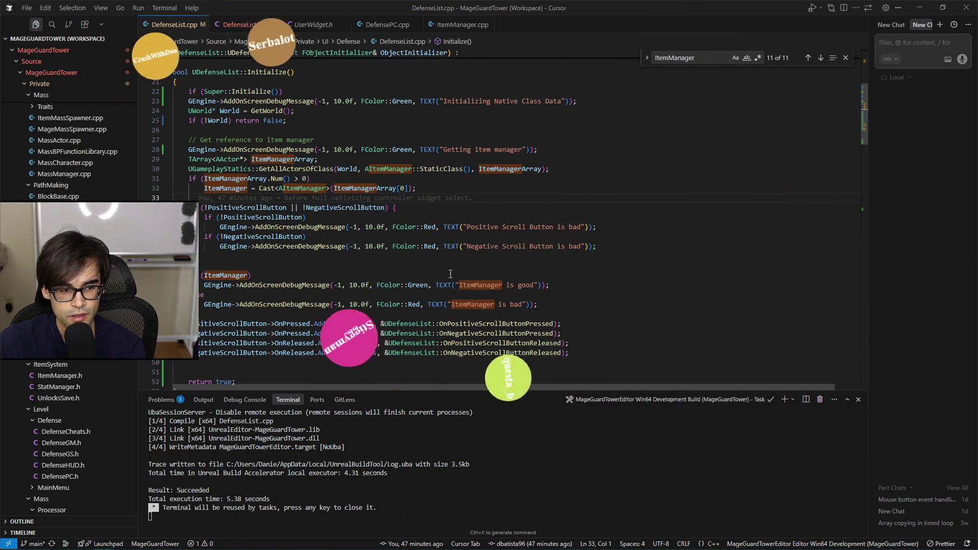
- Move the ItemManager if/else check below the scroll-button check and re-indent it
{"action": "left_click_drag", "start_coordinate": [541, 306], "coordinate": [574, 254]}
{"action": "key", "text": "BackSpace"}
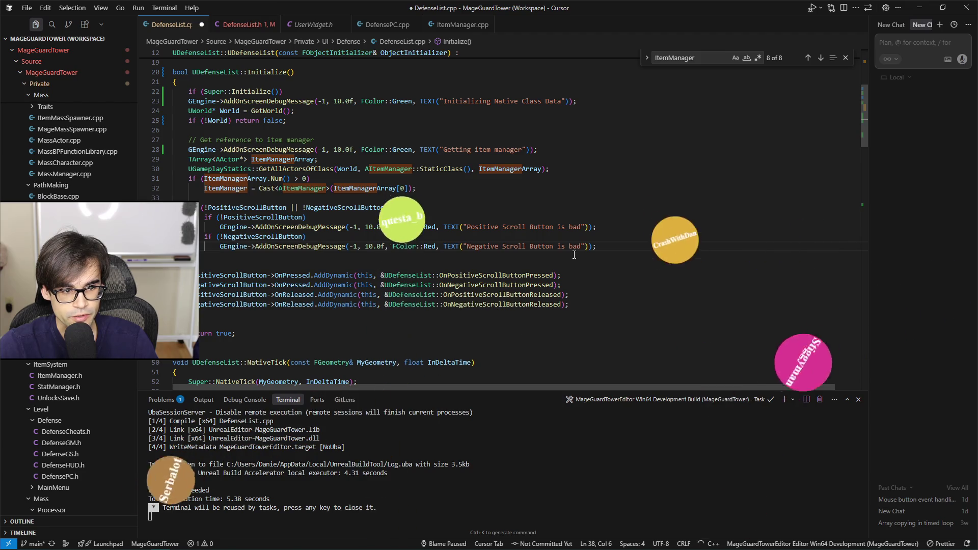
{"action": "key", "text": "Return"}
{"action": "key", "text": "Return"}
{"action": "key", "text": "ctrl+v"}
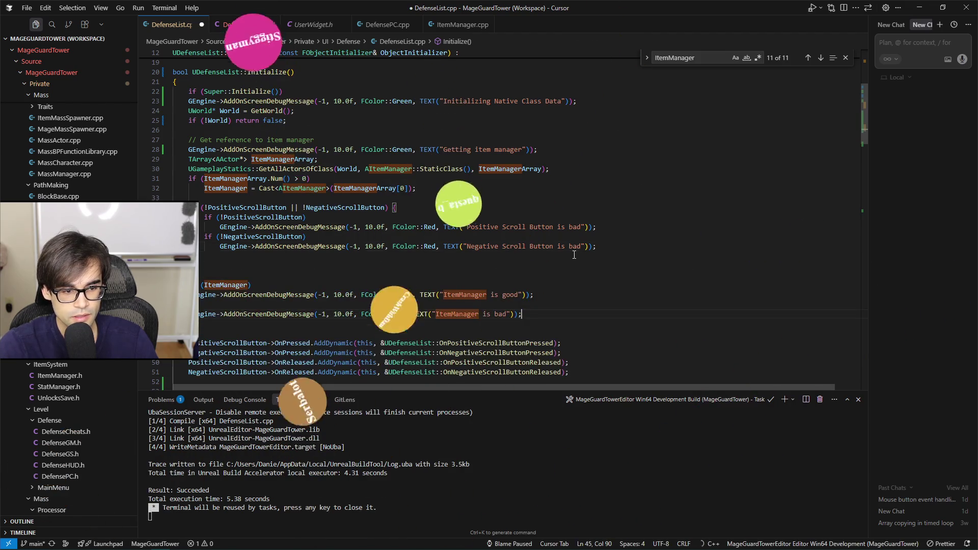
{"action": "key", "text": "Tab"}
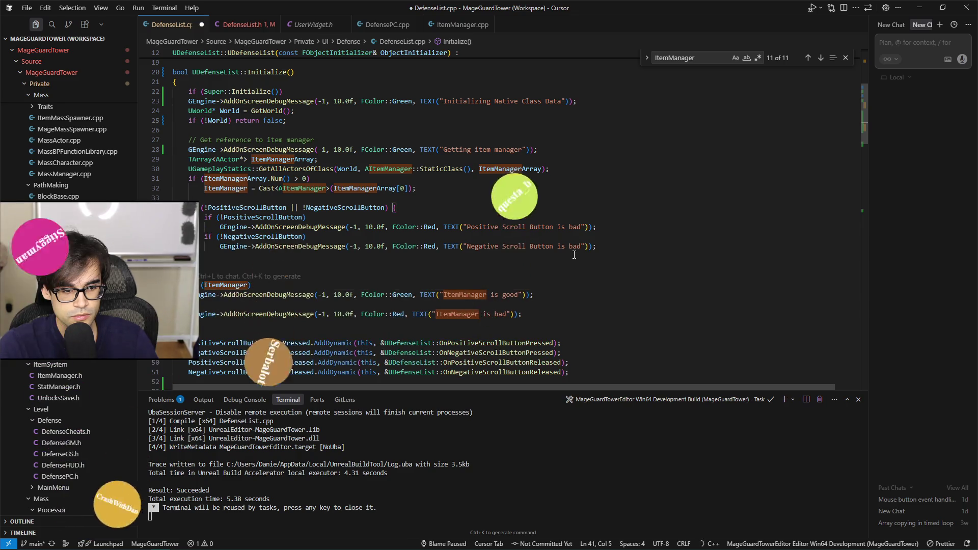
{"action": "key", "text": "Home"}
{"action": "key", "text": "Home"}
{"action": "key", "text": "Tab"}
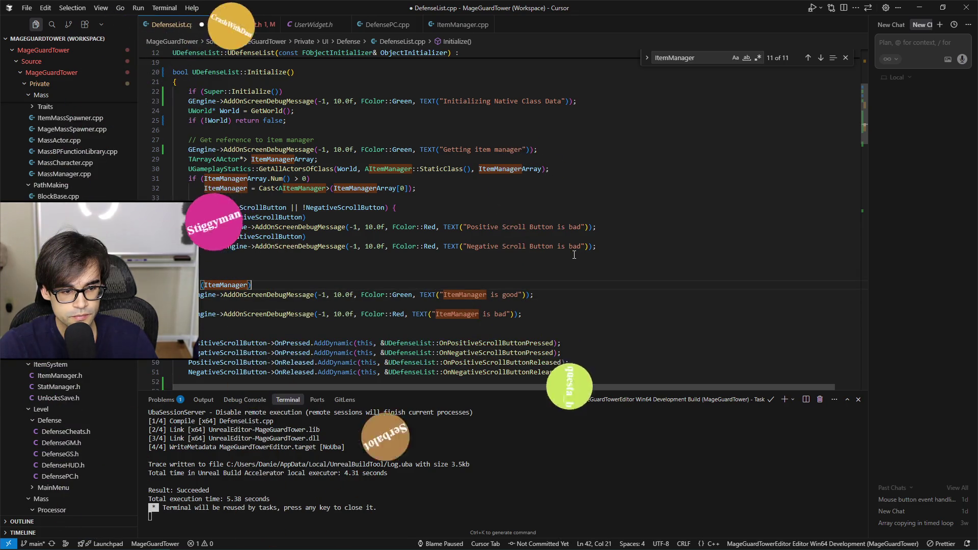
{"action": "key", "text": "Down"}
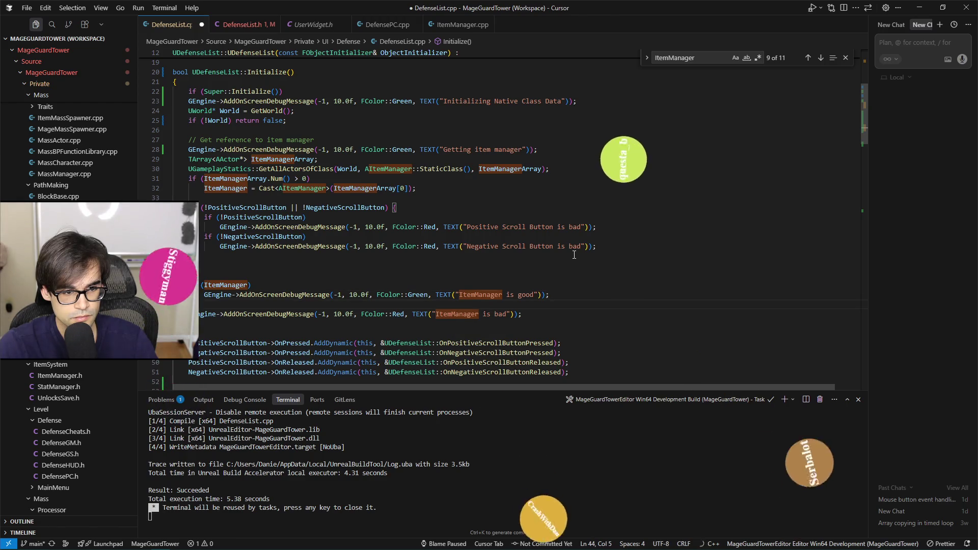
{"action": "key", "text": "Tab"}
{"action": "key", "text": "Down"}
{"action": "key", "text": "Tab"}
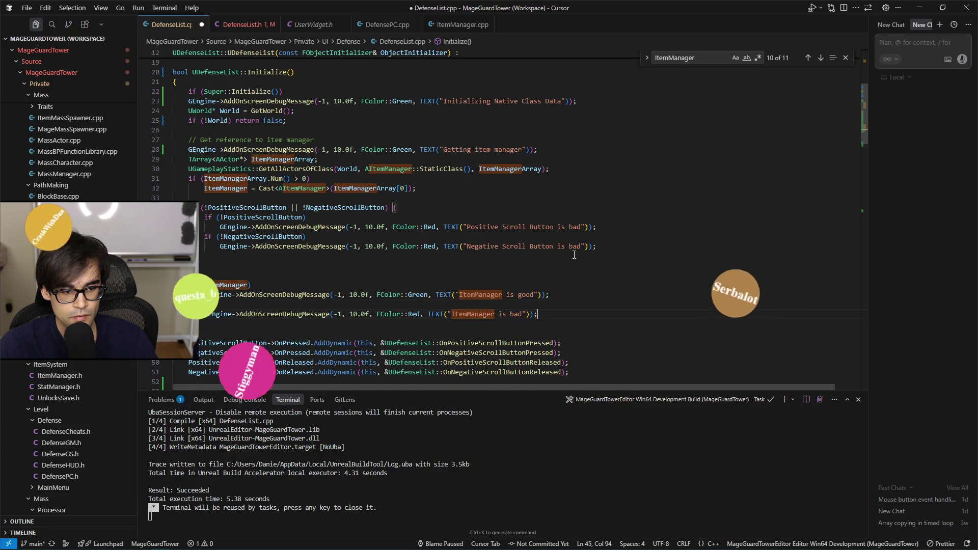
- Copy the ItemManager check block and paste a copy below the scroll bindings
{"action": "key", "text": "shift+Up"}
{"action": "key", "text": "shift+Up"}
{"action": "key", "text": "shift+Up"}
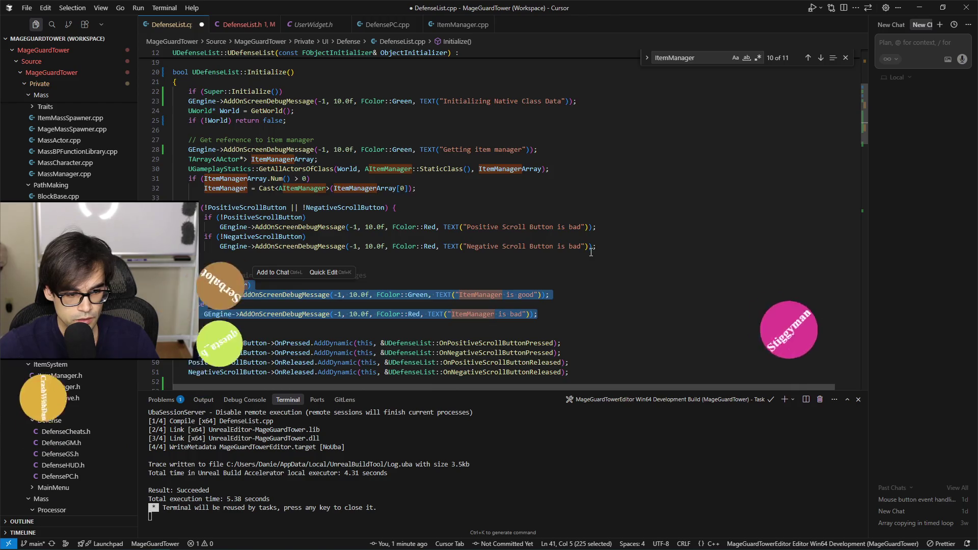
{"action": "scroll", "coordinate": [432, 237], "scroll_direction": "down", "scroll_amount": 5}
{"action": "key", "text": "ctrl+c"}
{"action": "left_click", "coordinate": [432, 238]}
{"action": "key", "text": "ctrl+v"}
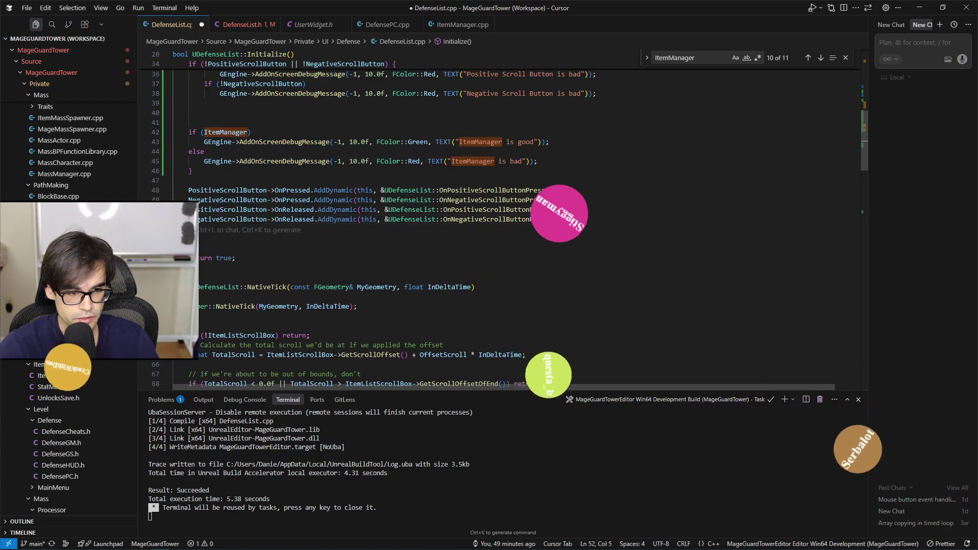
- Add 'return false;' after the else branch and save DefenseList.cpp
{"action": "key", "text": "alt+Left"}
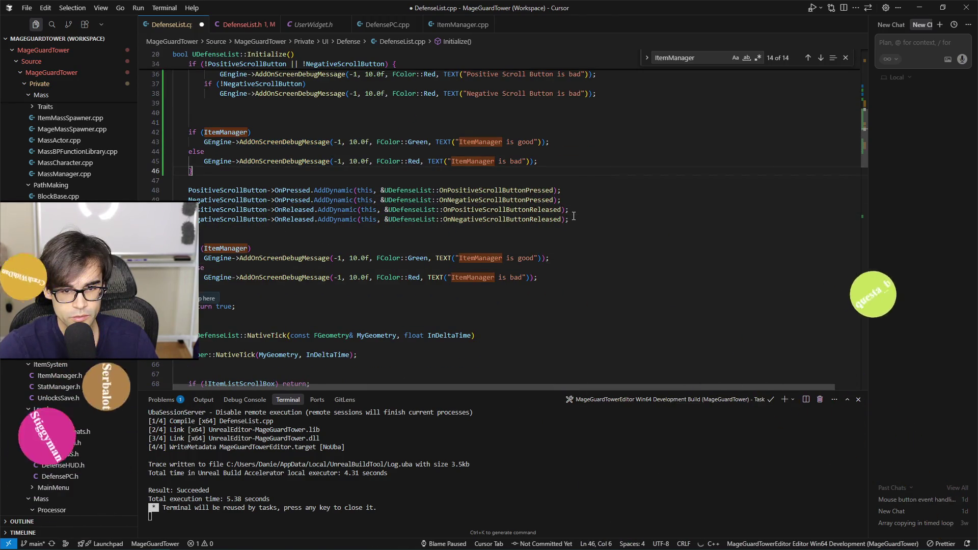
{"action": "key", "text": "Return"}
{"action": "key", "text": "Return"}
{"action": "type", "text": "return "}
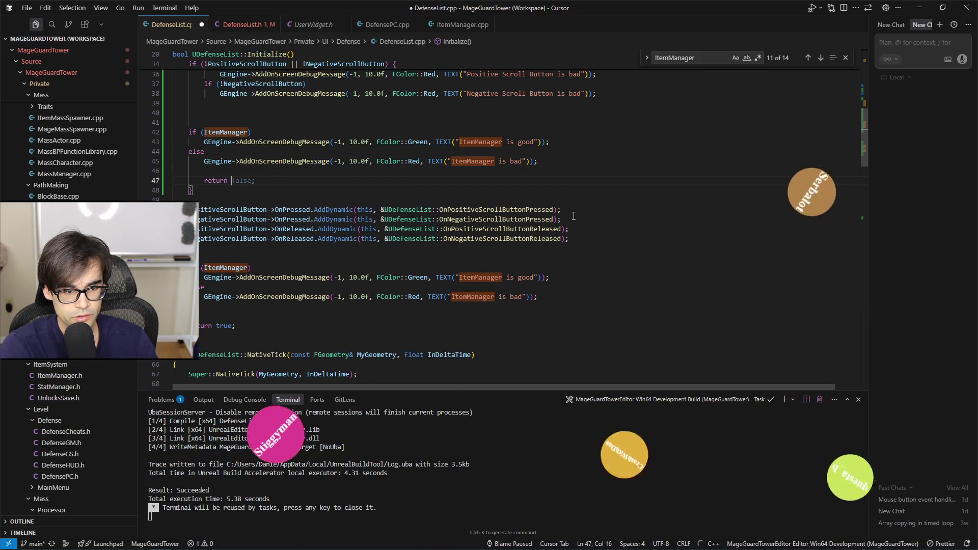
{"action": "type", "text": "flase;"}
{"action": "key", "text": "ctrl+s"}
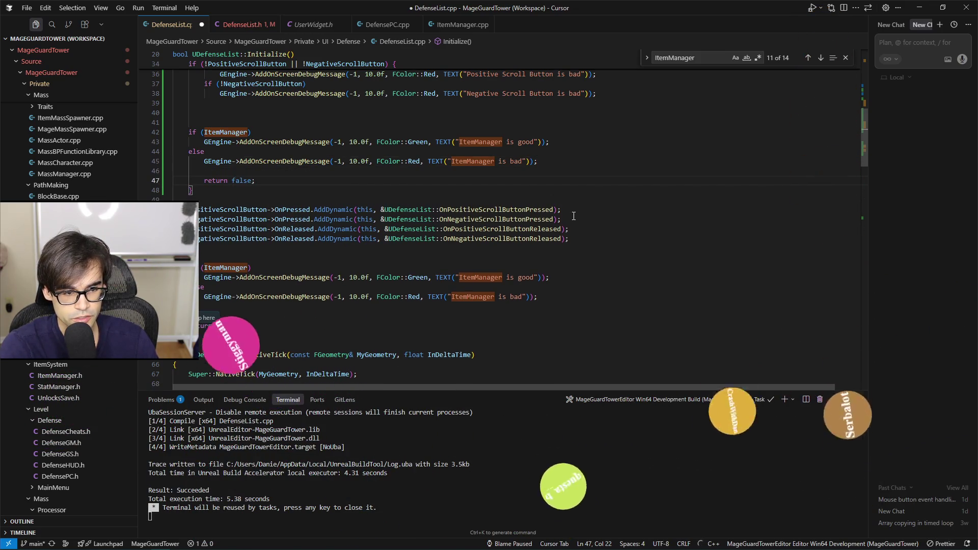
{"action": "key", "text": "Return"}
{"action": "key", "text": "ctrl+v"}
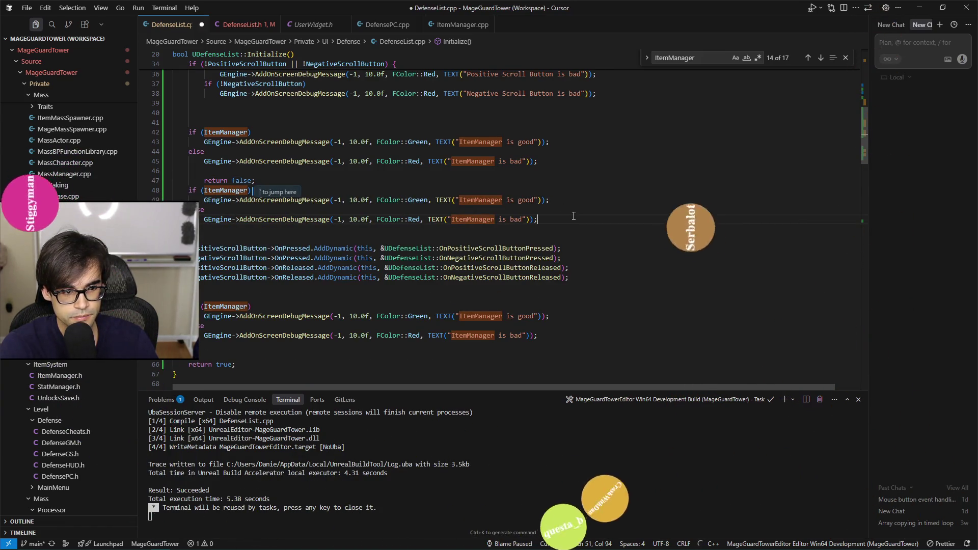
{"action": "key", "text": "Tab"}
{"action": "key", "text": "ctrl+z"}
{"action": "key", "text": "ctrl+z"}
{"action": "key", "text": "ctrl+z"}
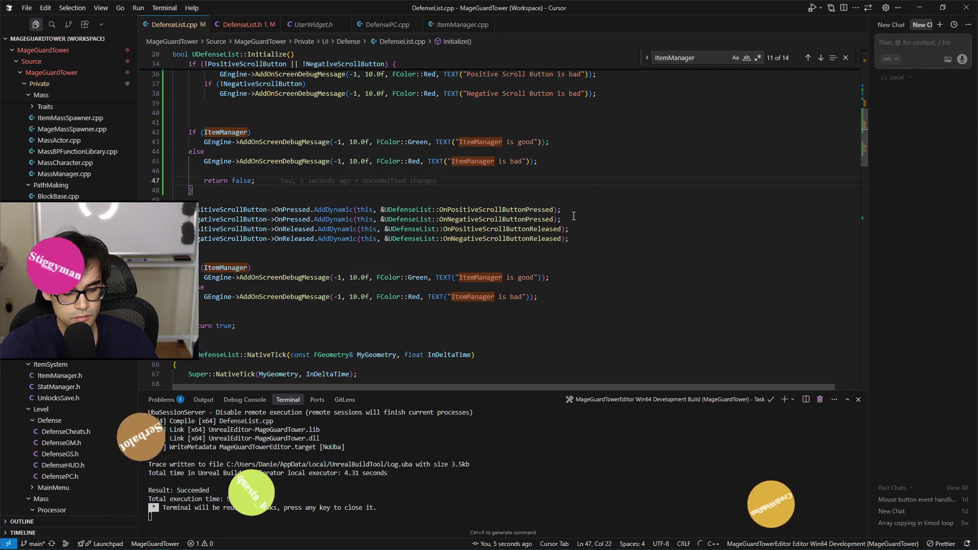
- Build the MageGuardTowerEditor target, then launch the MageGuardTower project from its folder
{"action": "key", "text": "ctrl+shift+b"}
{"action": "key", "text": "Return"}
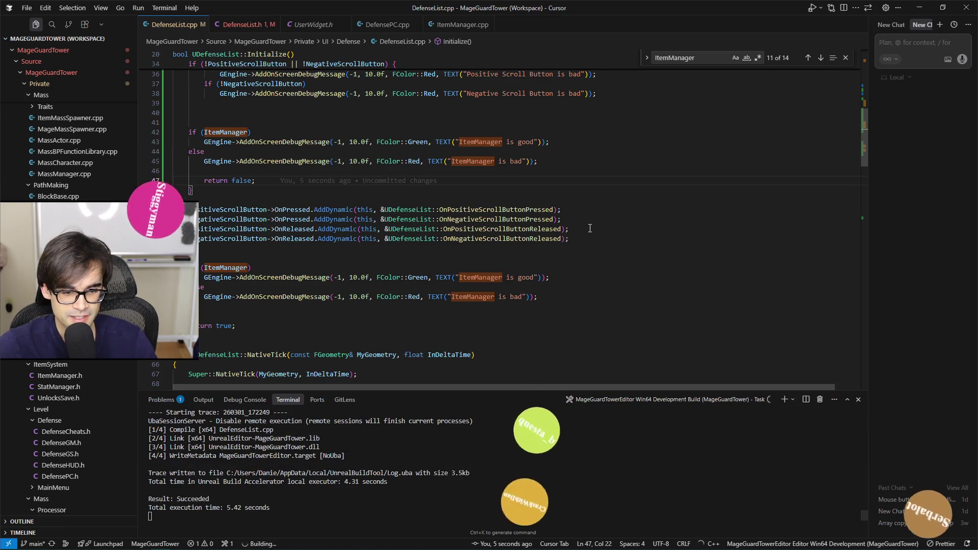
{"action": "left_click", "coordinate": [591, 238]}
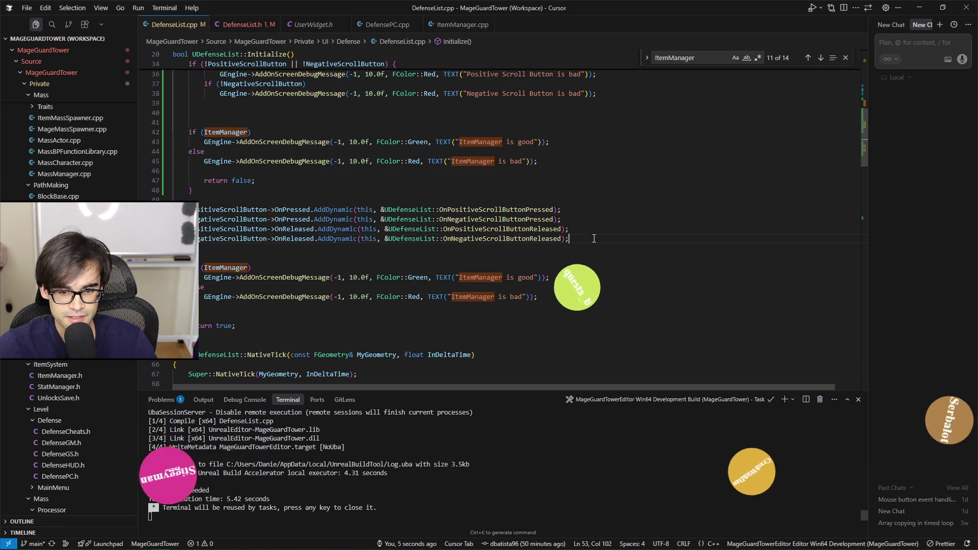
{"action": "left_click", "coordinate": [623, 207]}
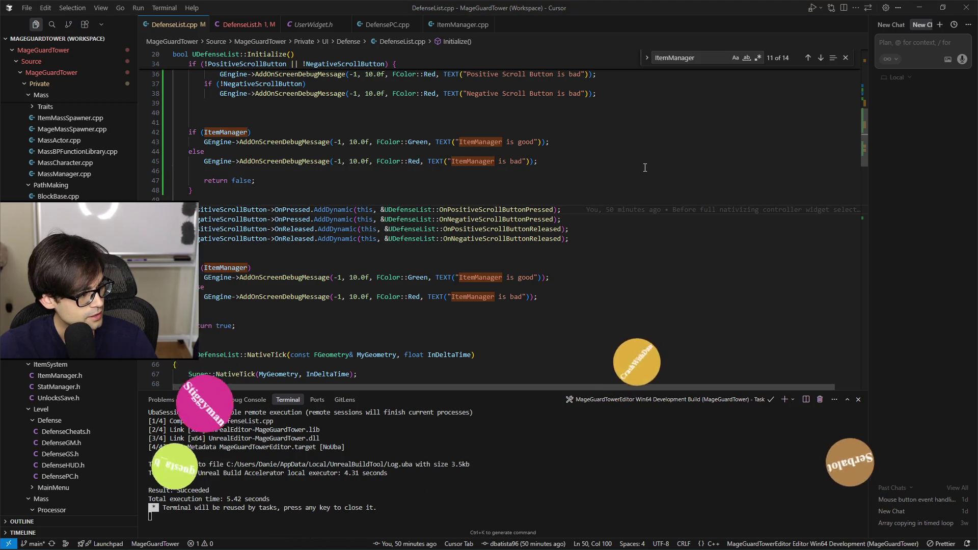
{"action": "key", "text": "alt+Tab"}
{"action": "double_click", "coordinate": [267, 421]}
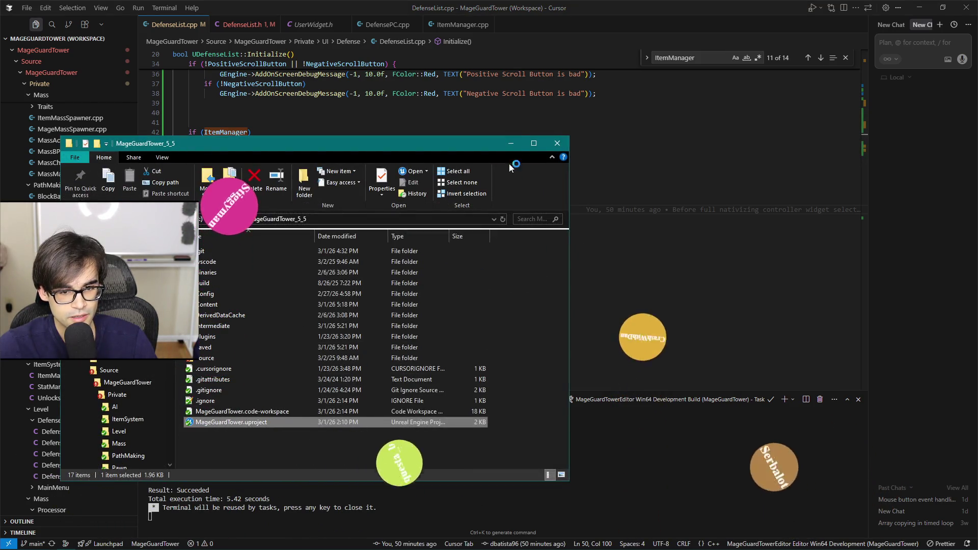
- Inspect the copied ItemManager check in DefenseList.cpp while the project loads, then return to Unreal Editor
{"action": "key", "text": "alt+Tab"}
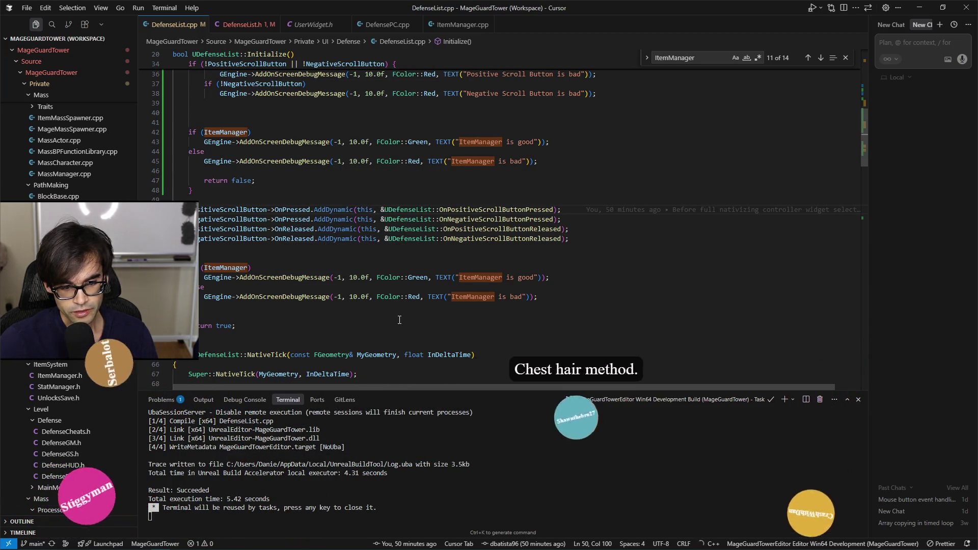
{"action": "left_click", "coordinate": [551, 299]}
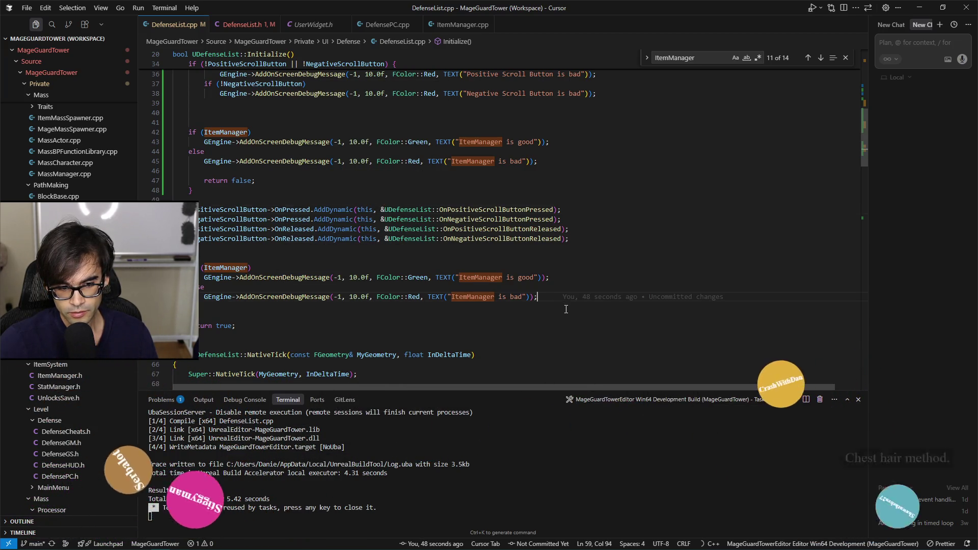
{"action": "left_click", "coordinate": [597, 315]}
{"action": "left_click", "coordinate": [614, 286]}
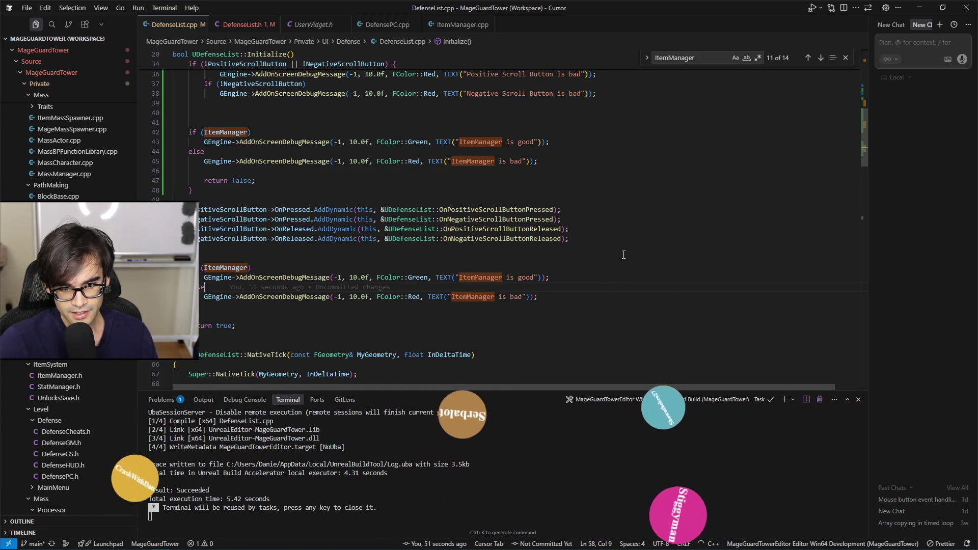
{"action": "scroll", "coordinate": [618, 256], "scroll_direction": "up", "scroll_amount": 3}
{"action": "scroll", "coordinate": [618, 255], "scroll_direction": "down", "scroll_amount": 3}
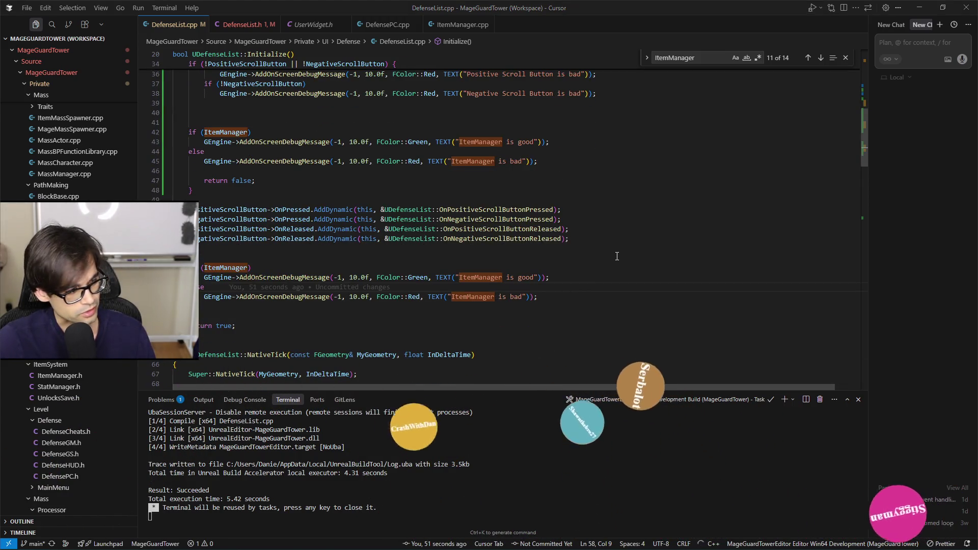
{"action": "key", "text": "alt+Tab"}
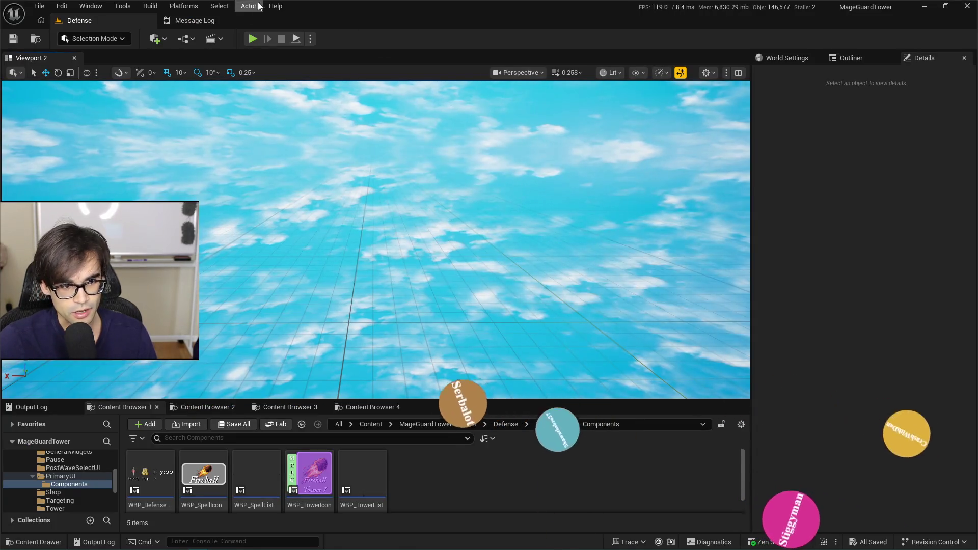
- Close WBP_TowerIcon and open WBP_TowerList's event graph from the Components folder
{"action": "left_click", "coordinate": [295, 408]}
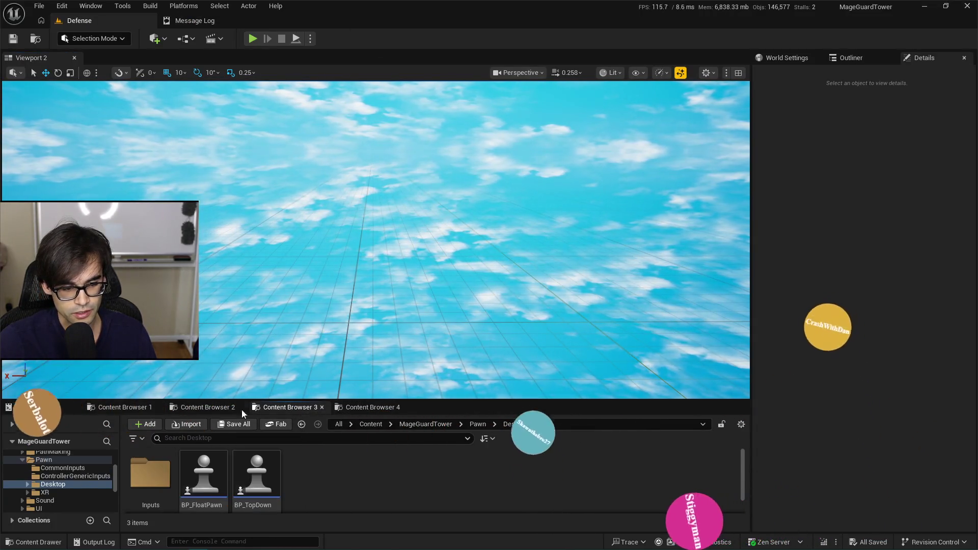
{"action": "left_click", "coordinate": [208, 408]}
{"action": "left_click", "coordinate": [150, 408]}
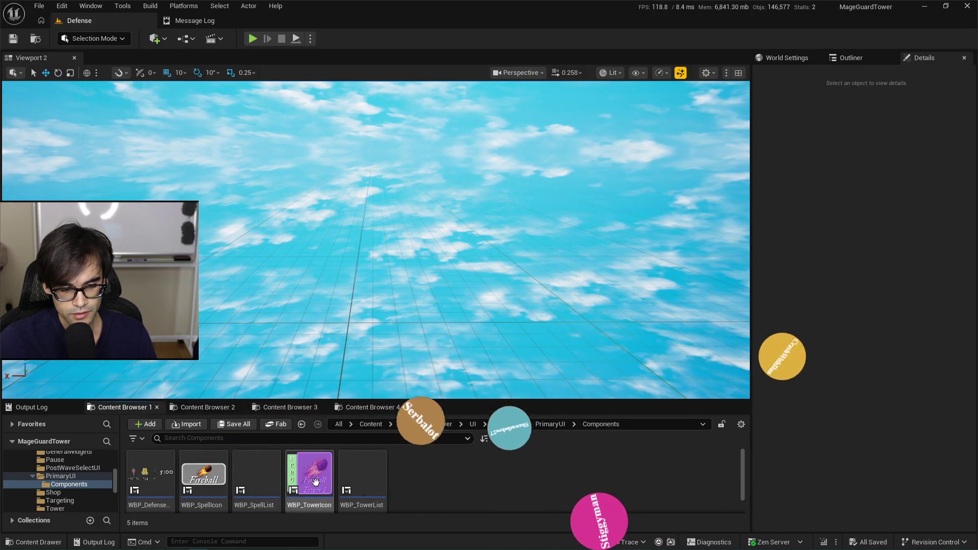
{"action": "double_click", "coordinate": [315, 479]}
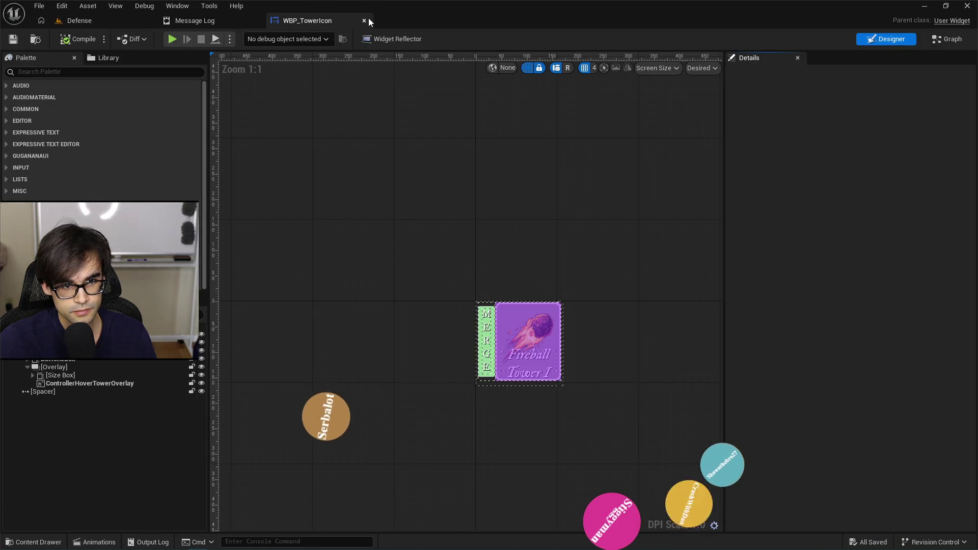
{"action": "left_click", "coordinate": [364, 20]}
{"action": "left_click", "coordinate": [256, 20]}
{"action": "double_click", "coordinate": [361, 476]}
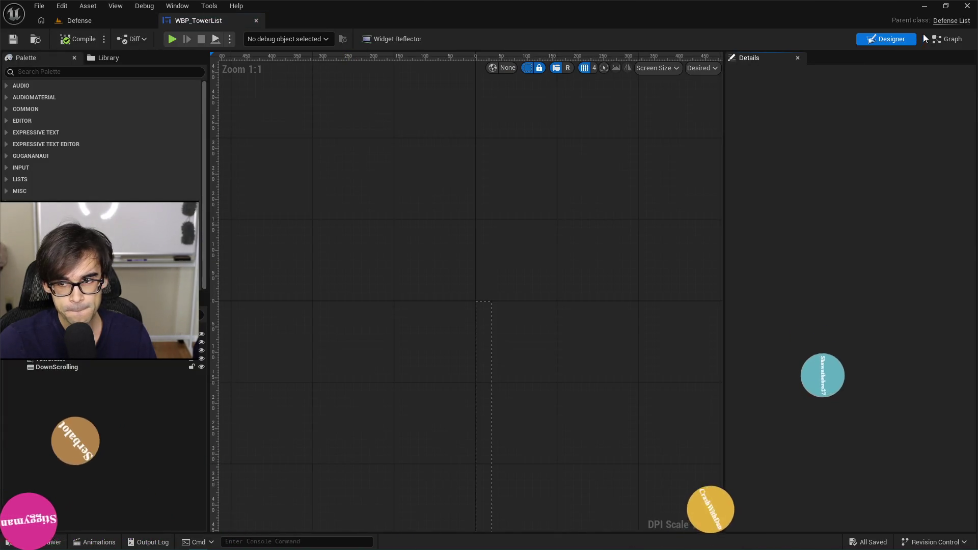
{"action": "left_click", "coordinate": [947, 39]}
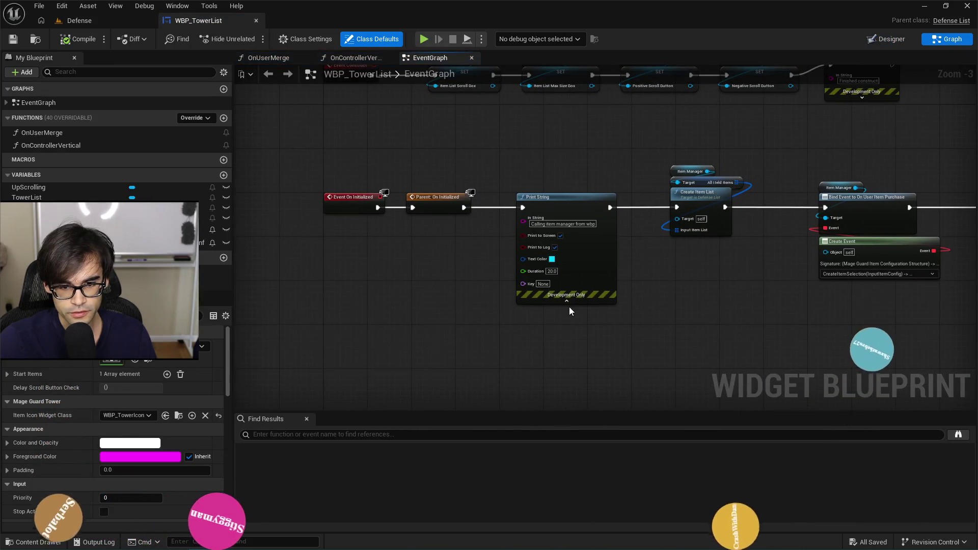
- Set the construct Print String text to 'This should be the first thing there'
{"action": "left_click", "coordinate": [566, 241]}
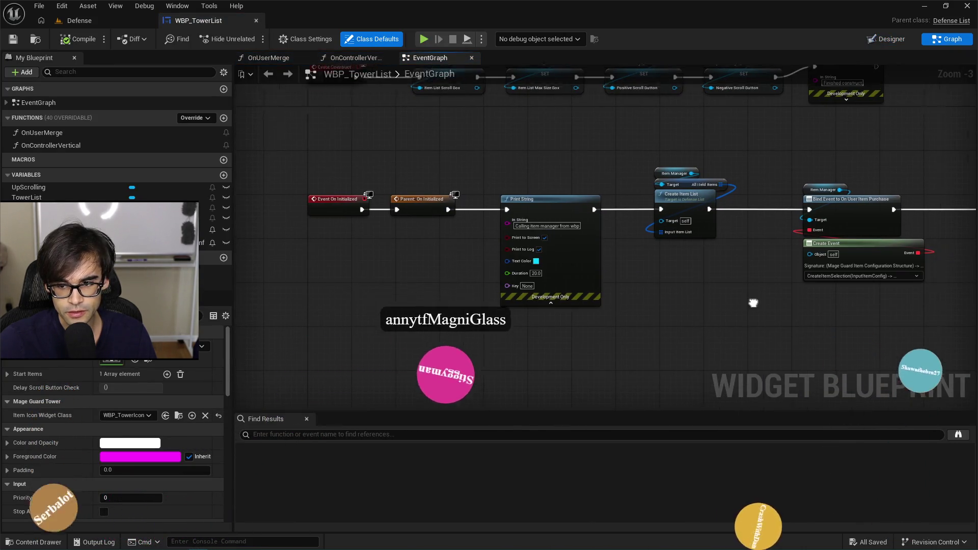
{"action": "left_click", "coordinate": [713, 161]}
{"action": "scroll", "coordinate": [683, 187], "scroll_direction": "up", "scroll_amount": 3}
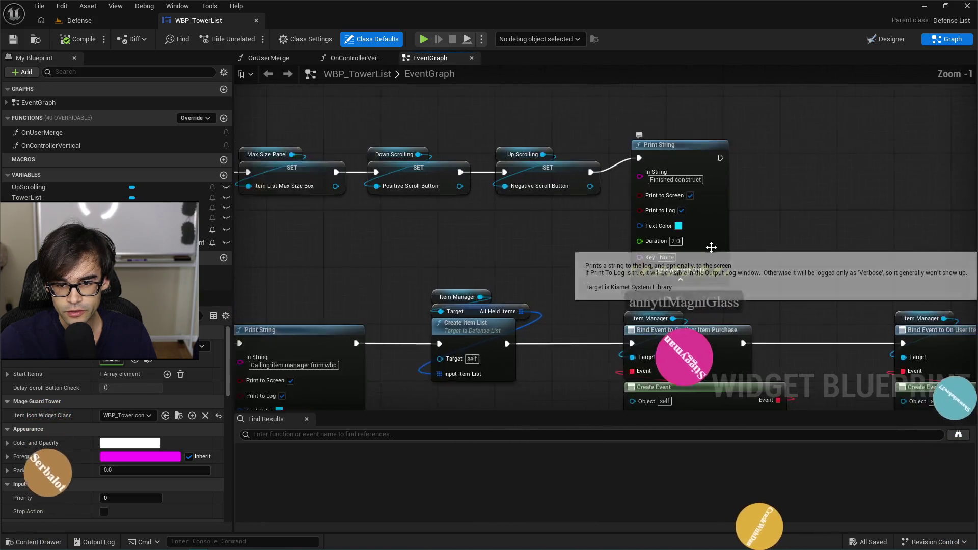
{"action": "left_click", "coordinate": [730, 177]}
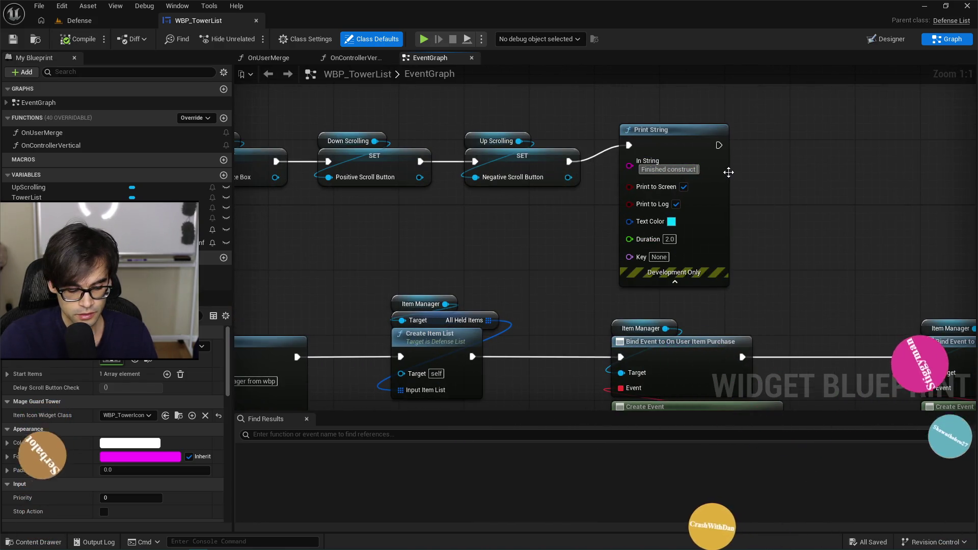
{"action": "type", "text": " This should be the first t"}
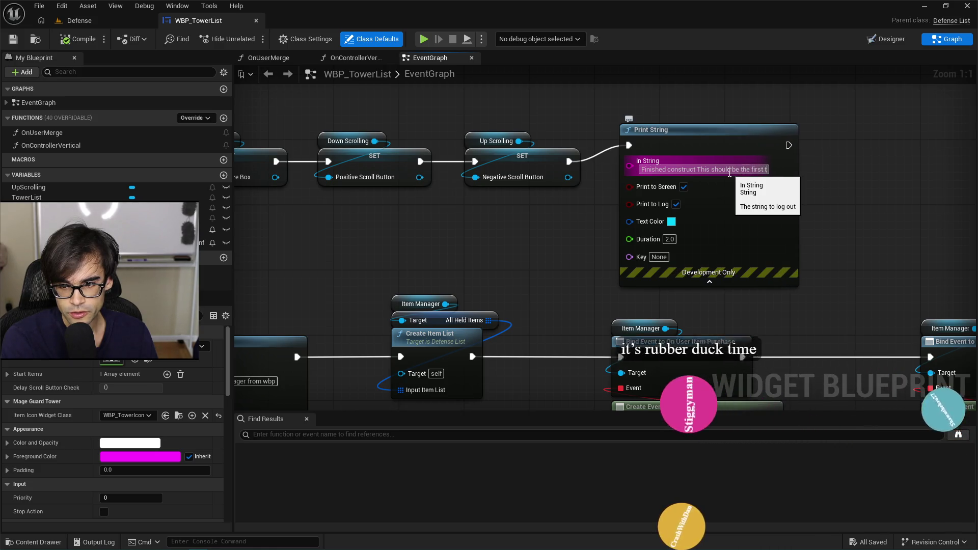
{"action": "type", "text": "hing there"}
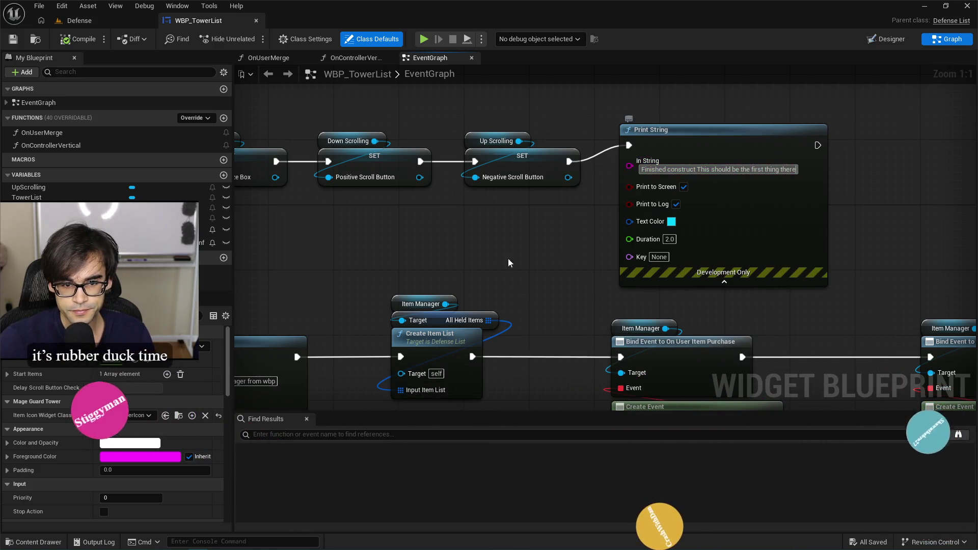
- Make the construct message yellow, then play the Defense level
{"action": "left_click_drag", "start_coordinate": [481, 245], "coordinate": [554, 209]}
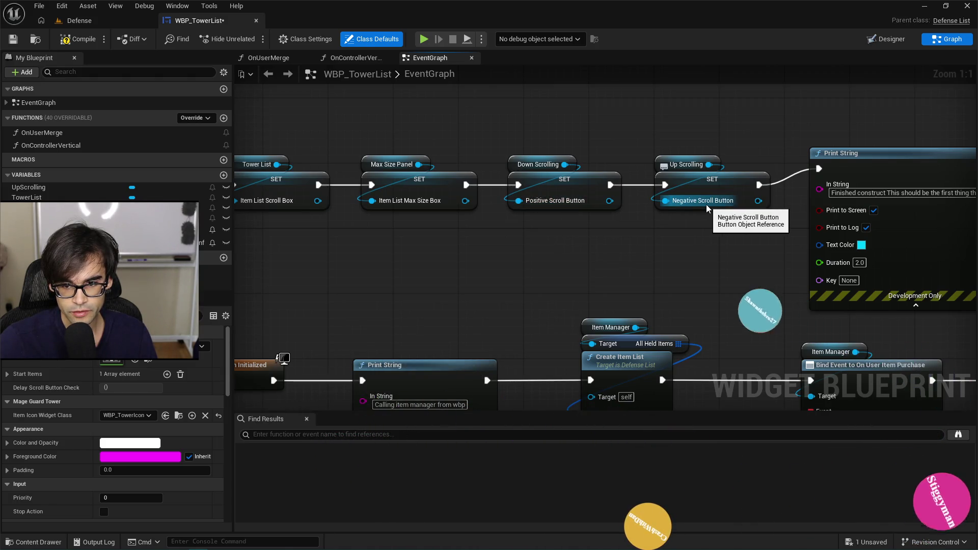
{"action": "left_click_drag", "start_coordinate": [720, 266], "coordinate": [600, 223]}
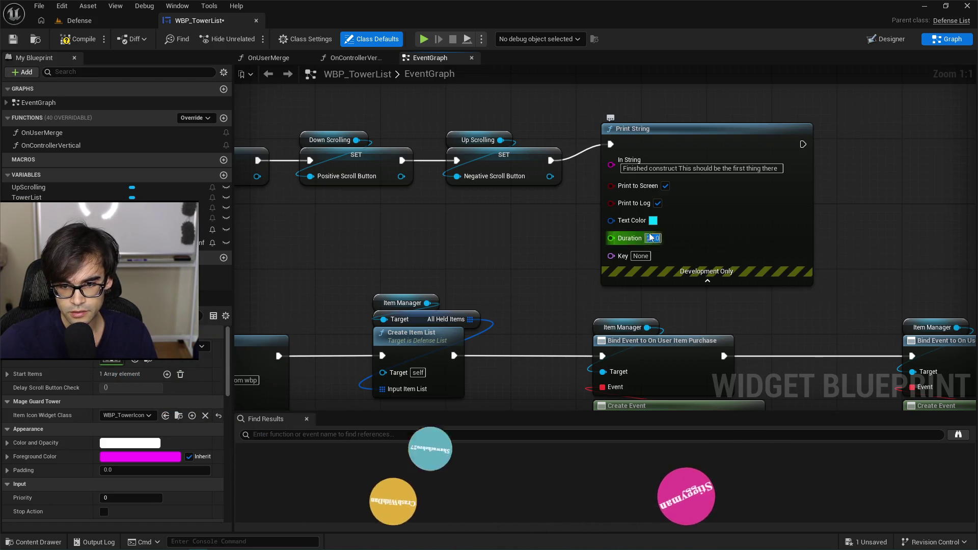
{"action": "left_click", "coordinate": [653, 221]}
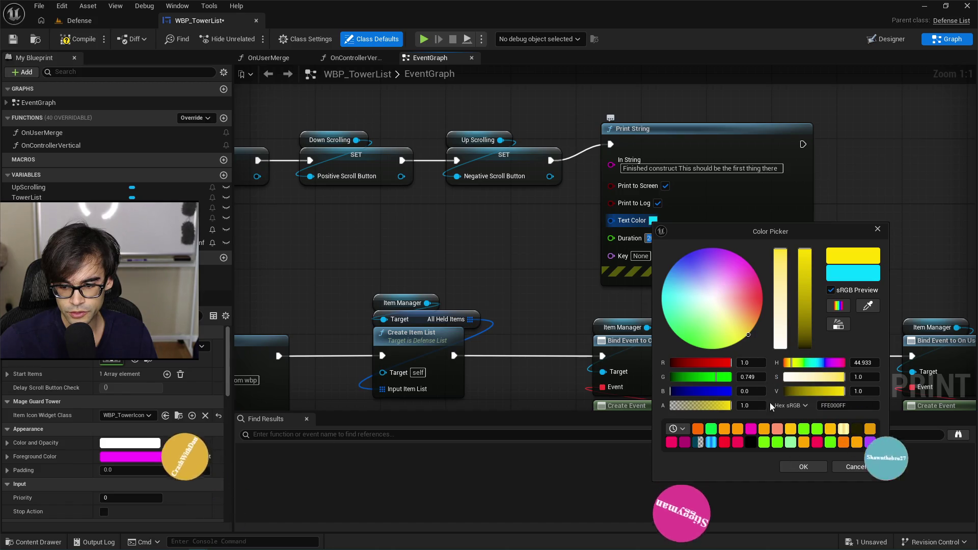
{"action": "left_click", "coordinate": [814, 468]}
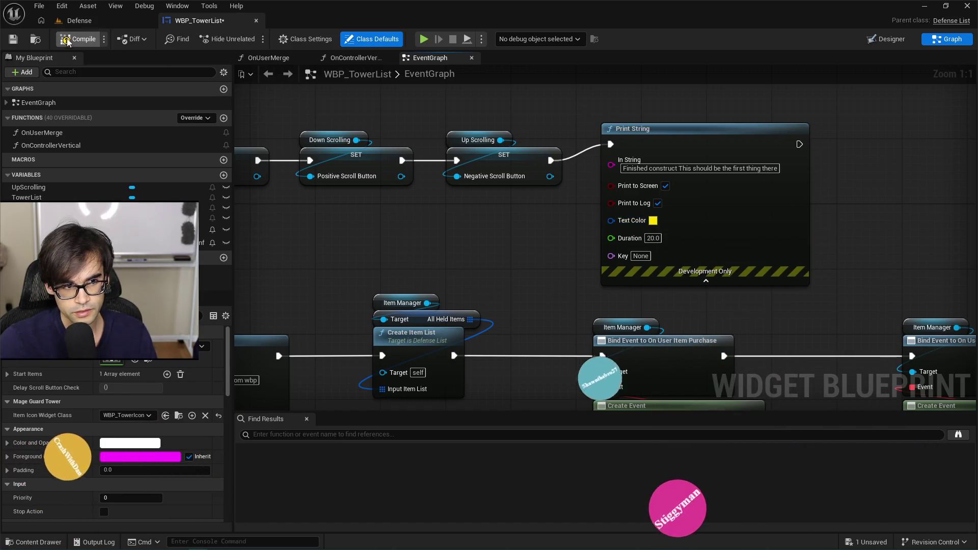
{"action": "left_click", "coordinate": [41, 40]}
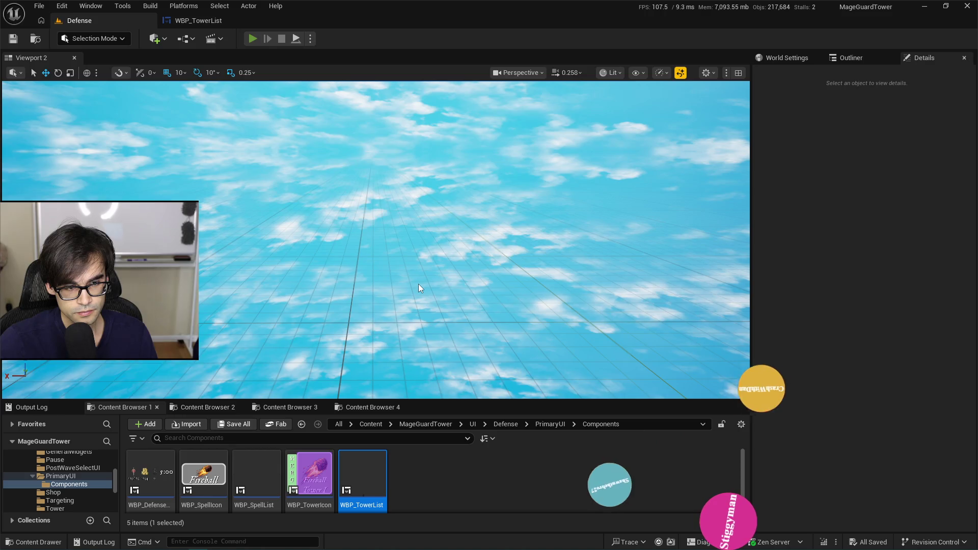
{"action": "key", "text": "alt+p"}
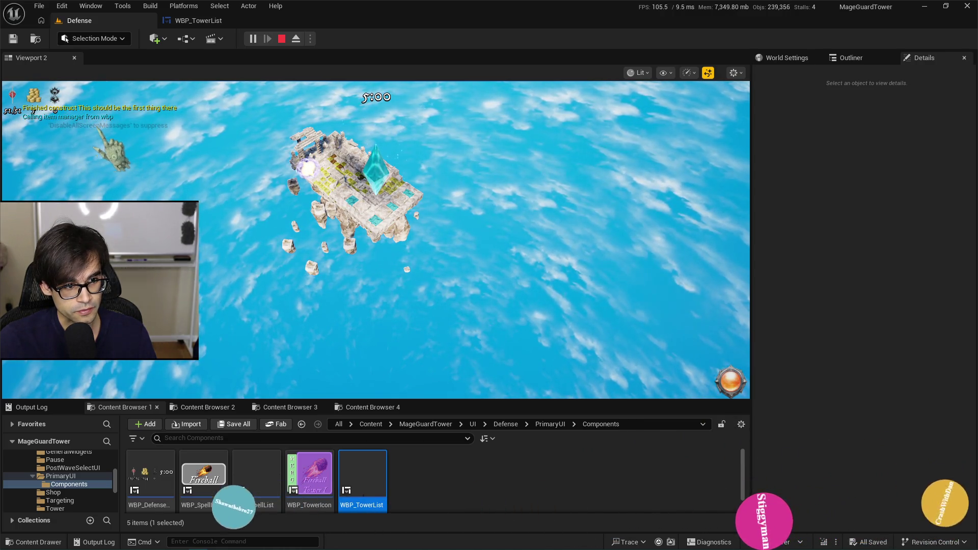
- Stop the play session and jump to the Create Item List node behind the ItemManager error
{"action": "key", "text": "Escape"}
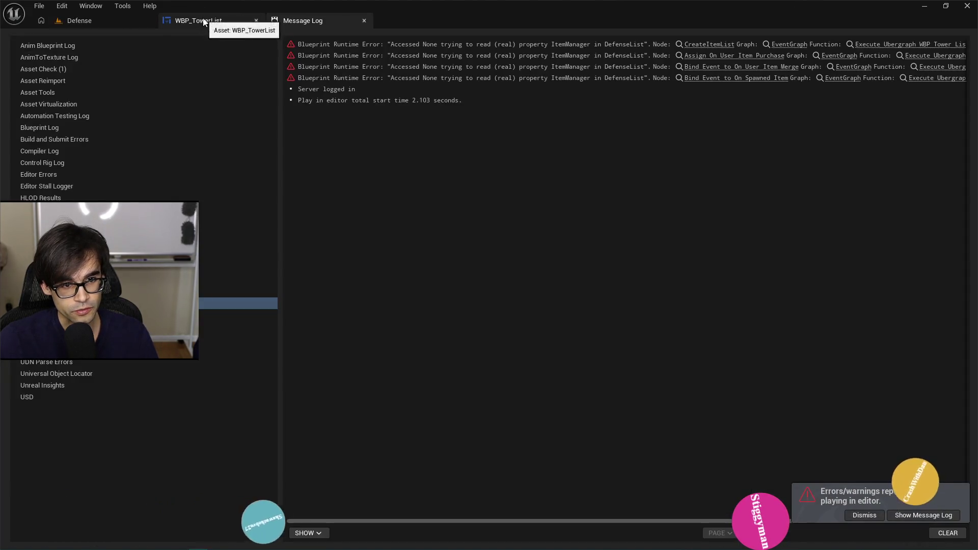
{"action": "left_click", "coordinate": [713, 49]}
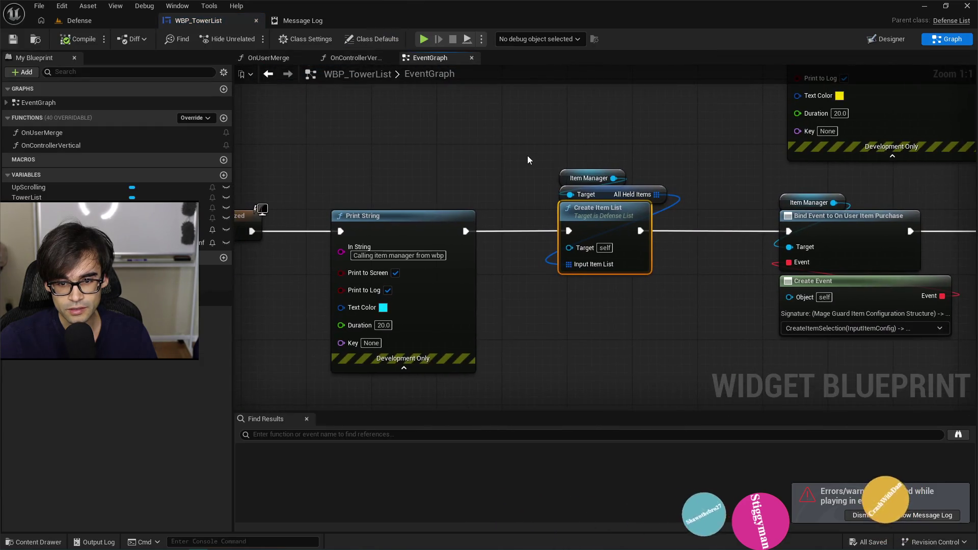
- Review the construct and On Initialized node rows, compile WBP_TowerList, and start a new play run
{"action": "scroll", "coordinate": [621, 241], "scroll_direction": "up", "scroll_amount": 1}
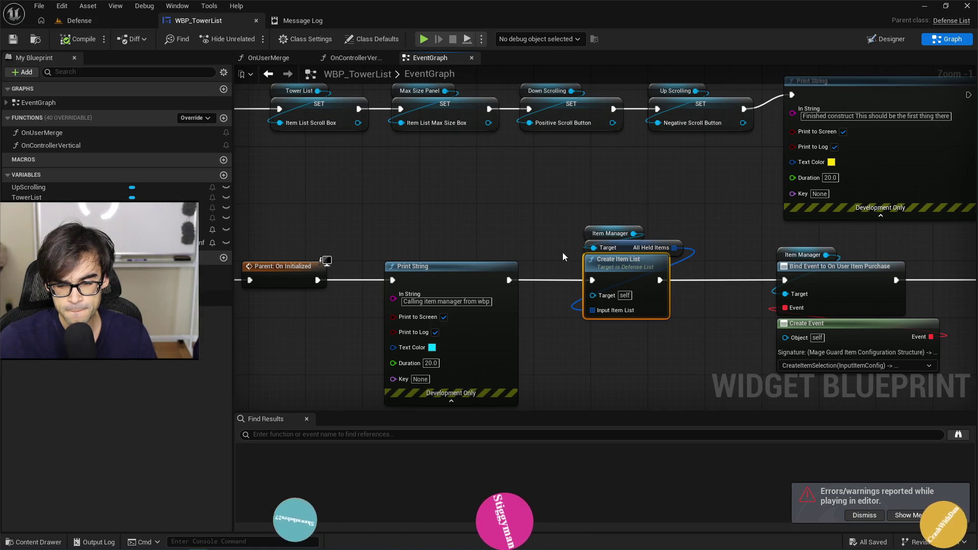
{"action": "scroll", "coordinate": [561, 252], "scroll_direction": "down", "scroll_amount": 2}
{"action": "left_click_drag", "start_coordinate": [455, 237], "coordinate": [563, 298]}
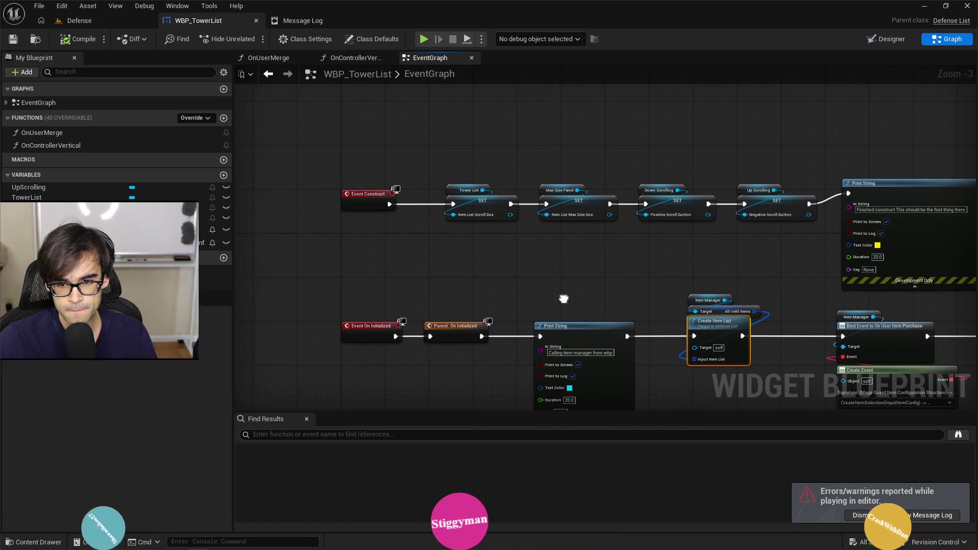
{"action": "scroll", "coordinate": [502, 258], "scroll_direction": "up", "scroll_amount": 1}
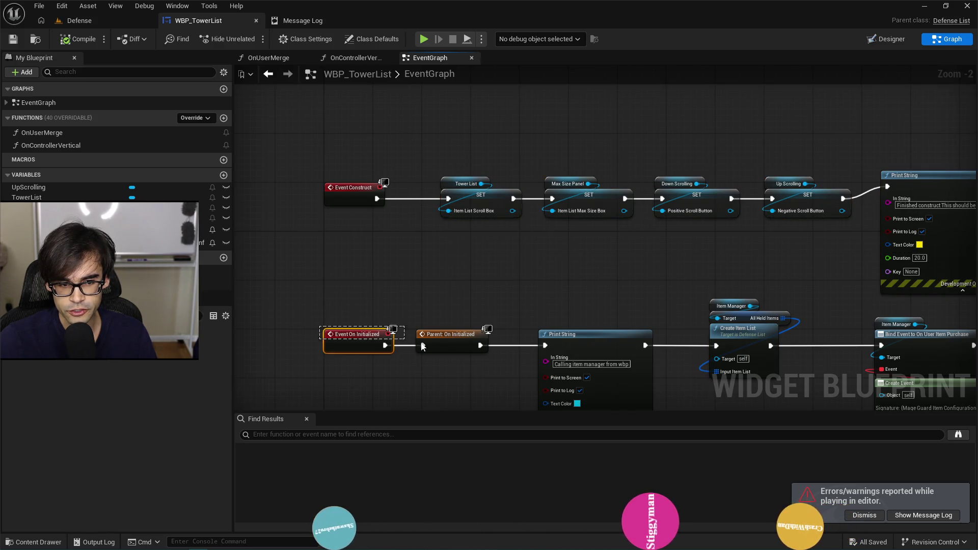
{"action": "scroll", "coordinate": [471, 346], "scroll_direction": "down", "scroll_amount": 2}
{"action": "mouse_move", "coordinate": [368, 334]}
{"action": "left_mouse_down"}
{"action": "mouse_move", "coordinate": [504, 379]}
{"action": "mouse_move", "coordinate": [797, 395]}
{"action": "mouse_move", "coordinate": [901, 360]}
{"action": "left_mouse_up"}
{"action": "scroll", "coordinate": [488, 222], "scroll_direction": "up", "scroll_amount": 1}
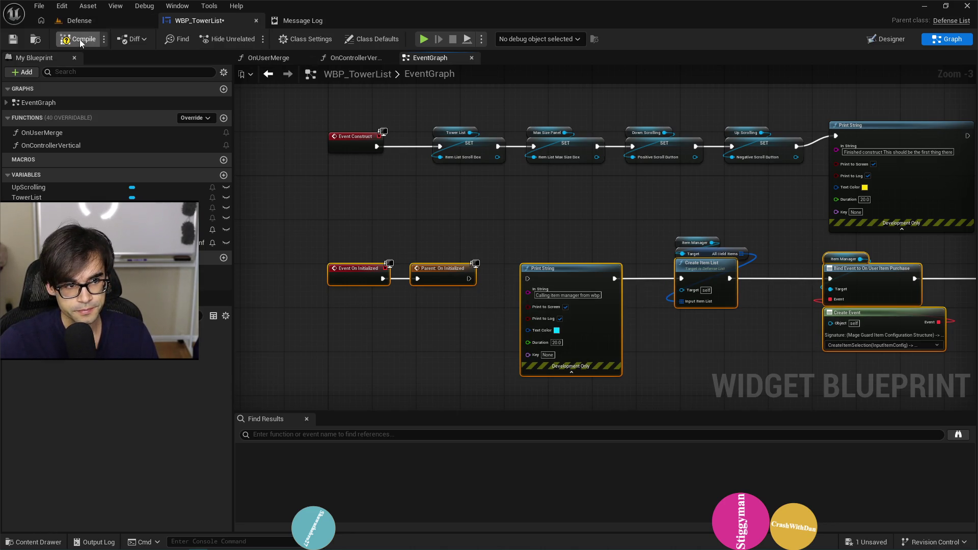
{"action": "left_click", "coordinate": [21, 37]}
{"action": "key", "text": "alt+p"}
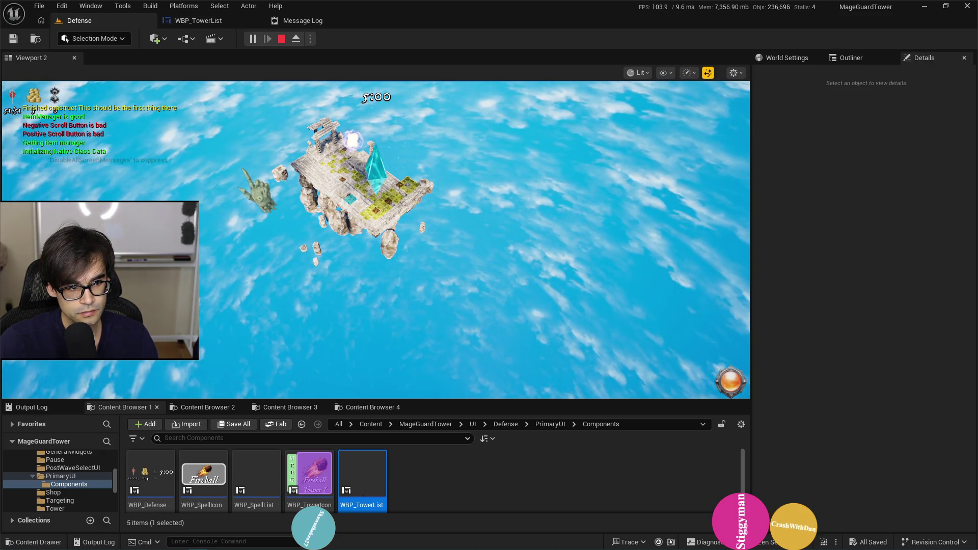
- Switch to Cursor after the play test reports ItemManager good and both scroll buttons bad
{"action": "key", "text": "alt+Tab"}
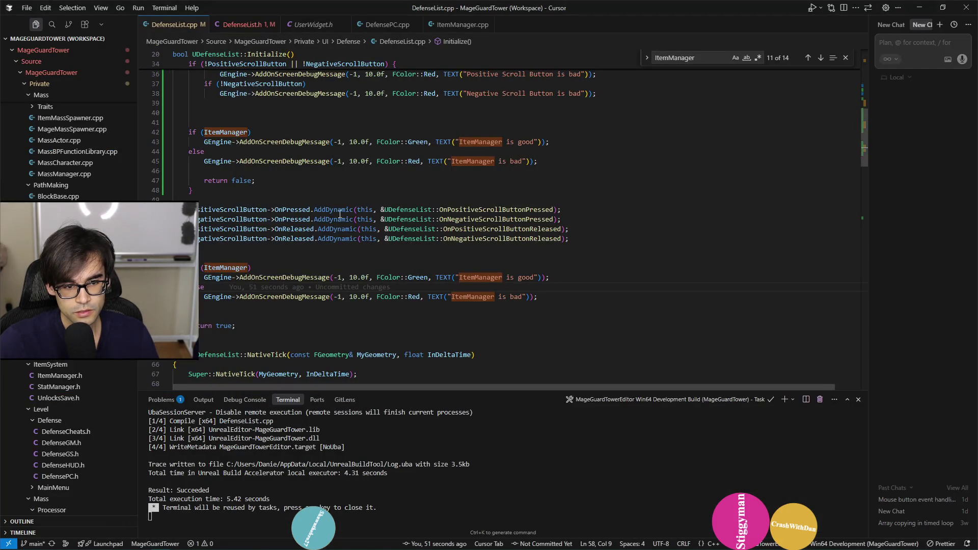
- Scroll up through UDefenseList::Initialize, then return to the WBP_TowerList event graph
{"action": "scroll", "coordinate": [289, 199], "scroll_direction": "up", "scroll_amount": 3}
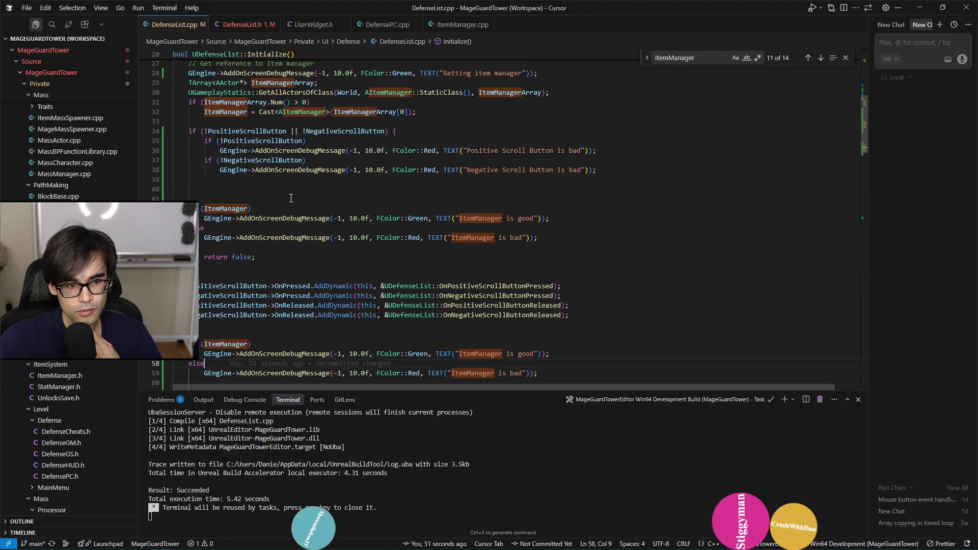
{"action": "scroll", "coordinate": [280, 141], "scroll_direction": "up", "scroll_amount": 6}
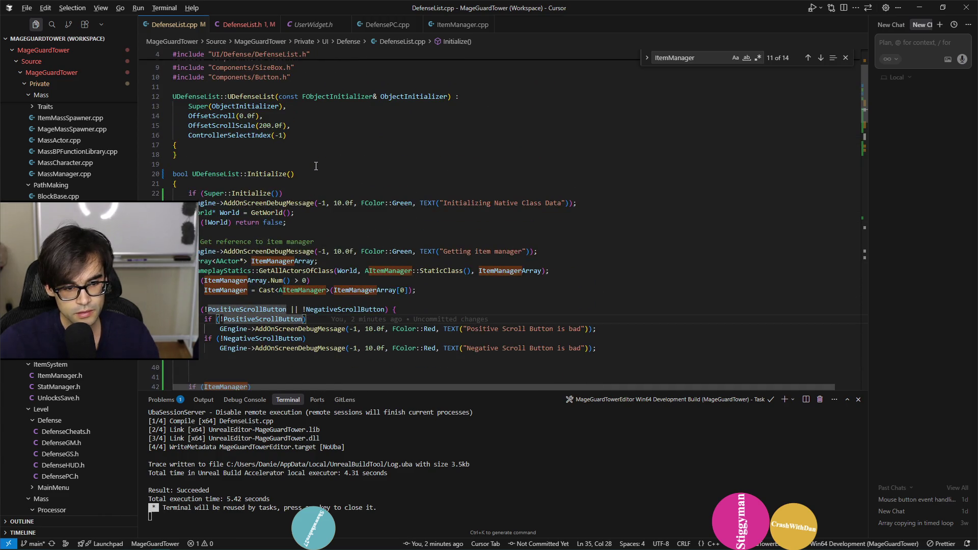
{"action": "key", "text": "alt+Tab"}
{"action": "left_click", "coordinate": [209, 23]}
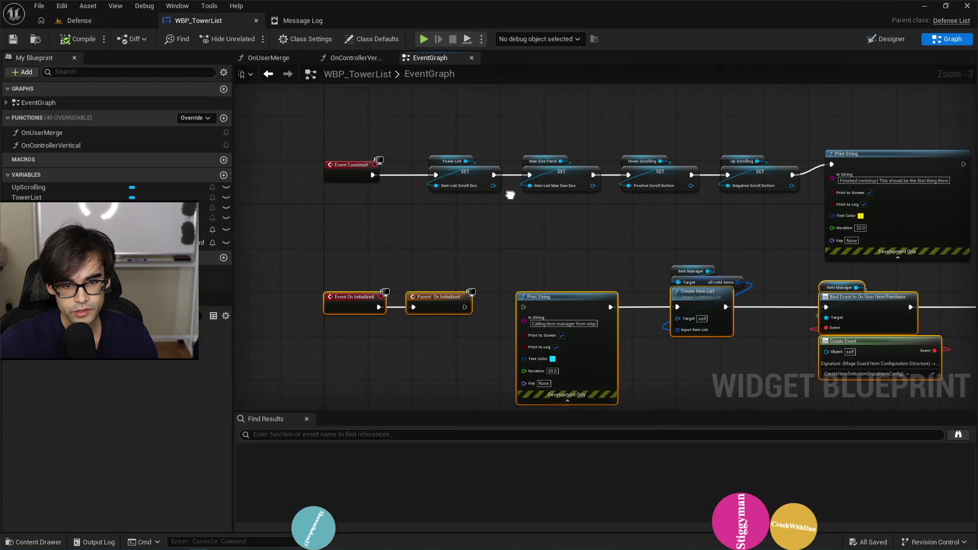
{"action": "scroll", "coordinate": [508, 192], "scroll_direction": "up", "scroll_amount": 3}
{"action": "left_click_drag", "start_coordinate": [704, 184], "coordinate": [593, 184]}
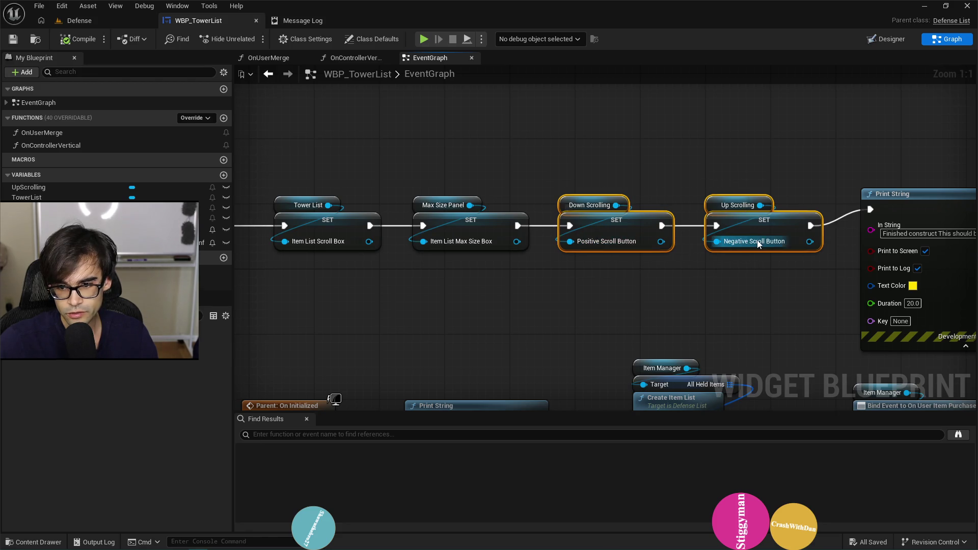
{"action": "left_click_drag", "start_coordinate": [574, 289], "coordinate": [437, 249]}
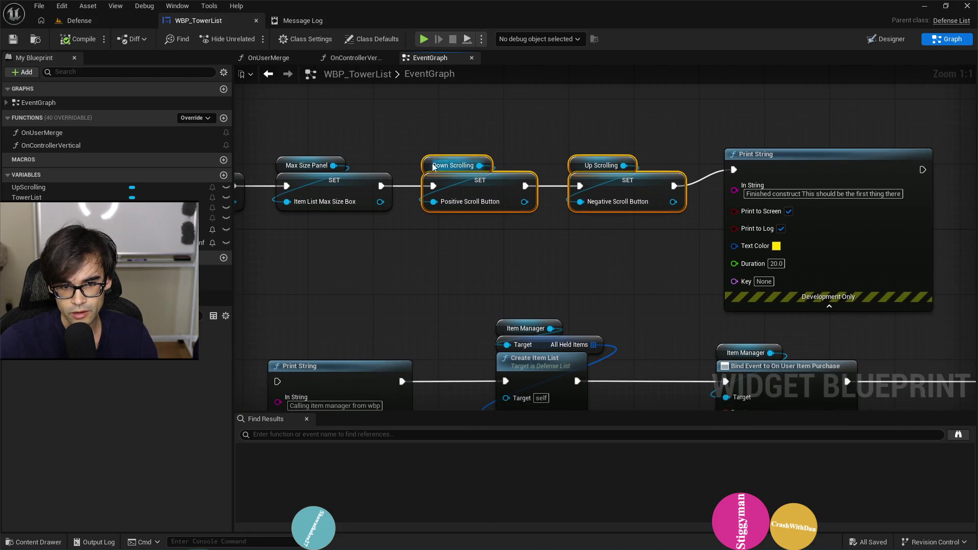
{"action": "left_click", "coordinate": [891, 42]}
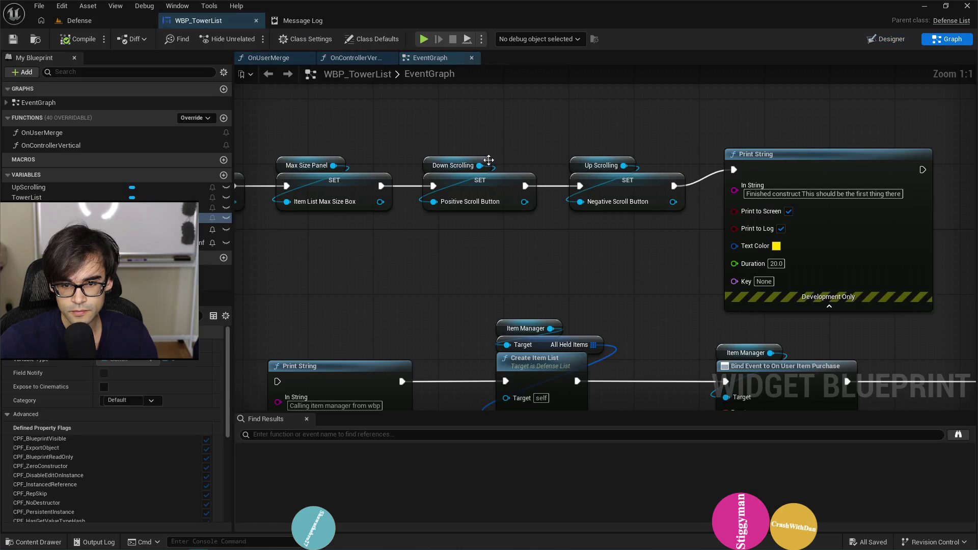
{"action": "scroll", "coordinate": [510, 173], "scroll_direction": "down", "scroll_amount": 2}
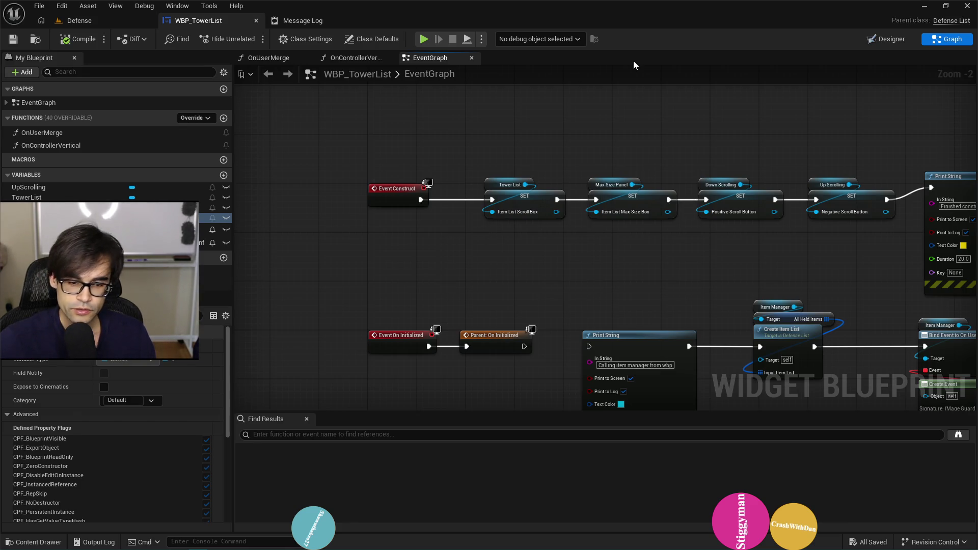
- Select the Print String and item-manager nodes and shift them right to make room
{"action": "scroll", "coordinate": [563, 155], "scroll_direction": "down", "scroll_amount": 1}
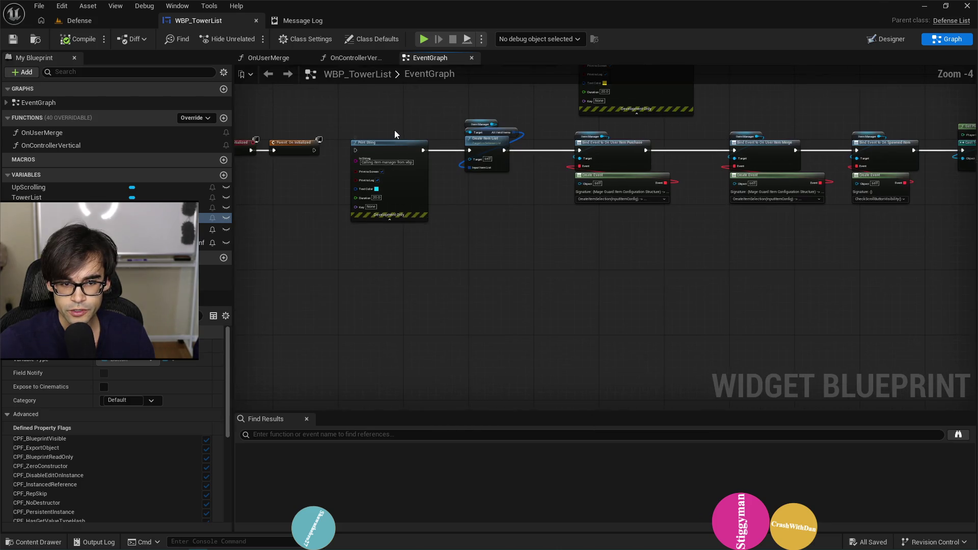
{"action": "scroll", "coordinate": [375, 282], "scroll_direction": "down", "scroll_amount": 1}
{"action": "mouse_move", "coordinate": [365, 336]}
{"action": "left_mouse_down"}
{"action": "mouse_move", "coordinate": [460, 273]}
{"action": "mouse_move", "coordinate": [585, 242]}
{"action": "left_mouse_up"}
{"action": "scroll", "coordinate": [509, 260], "scroll_direction": "down", "scroll_amount": 2}
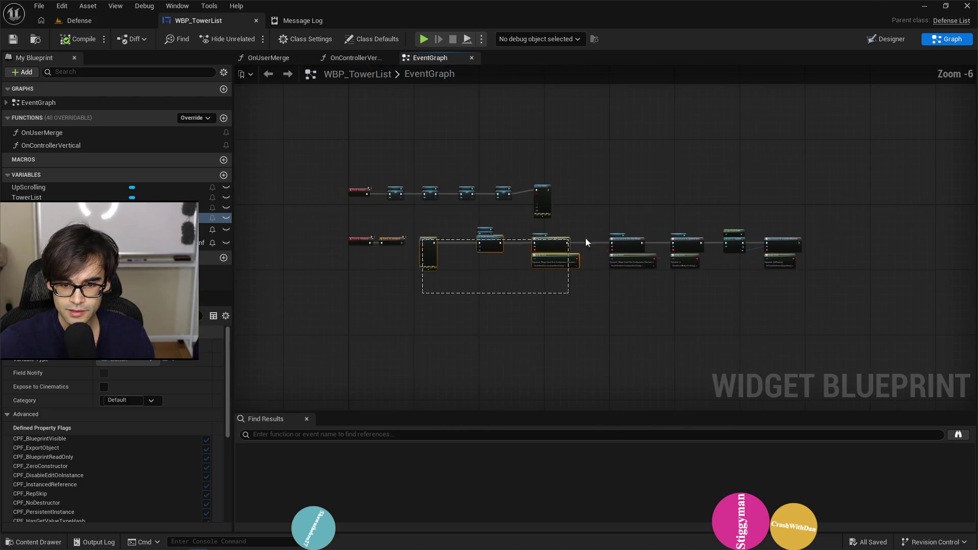
{"action": "left_click_drag", "start_coordinate": [823, 231], "coordinate": [837, 222]}
{"action": "scroll", "coordinate": [635, 232], "scroll_direction": "up", "scroll_amount": 2}
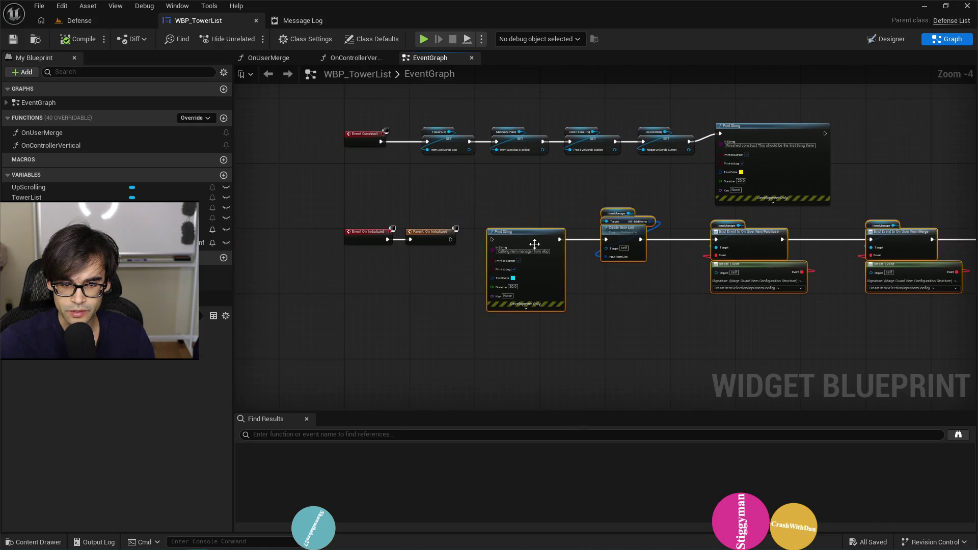
{"action": "left_click_drag", "start_coordinate": [635, 233], "coordinate": [740, 245]}
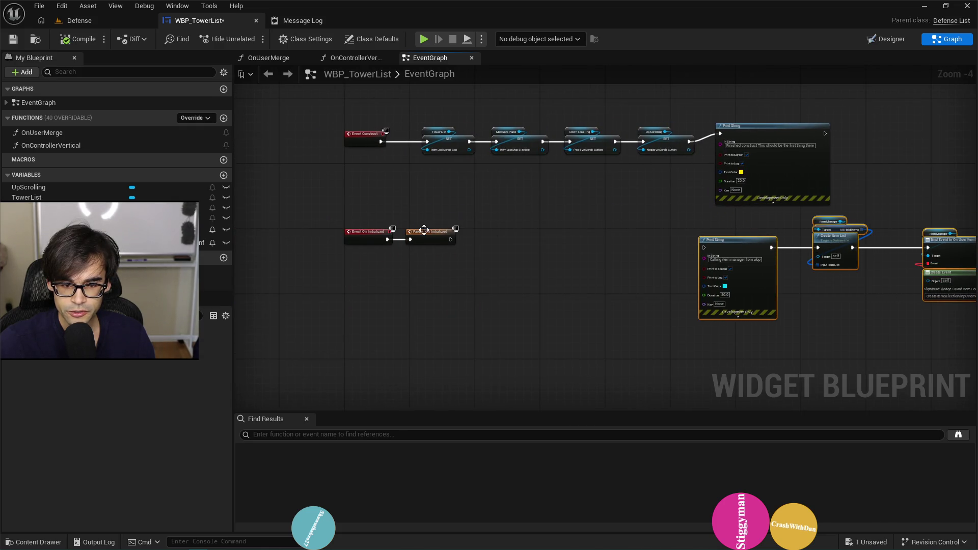
{"action": "left_click", "coordinate": [456, 216]}
- Wire Event On Initialized into the Tower List SET node and save WBP_TowerList
{"action": "scroll", "coordinate": [455, 216], "scroll_direction": "up", "scroll_amount": 2}
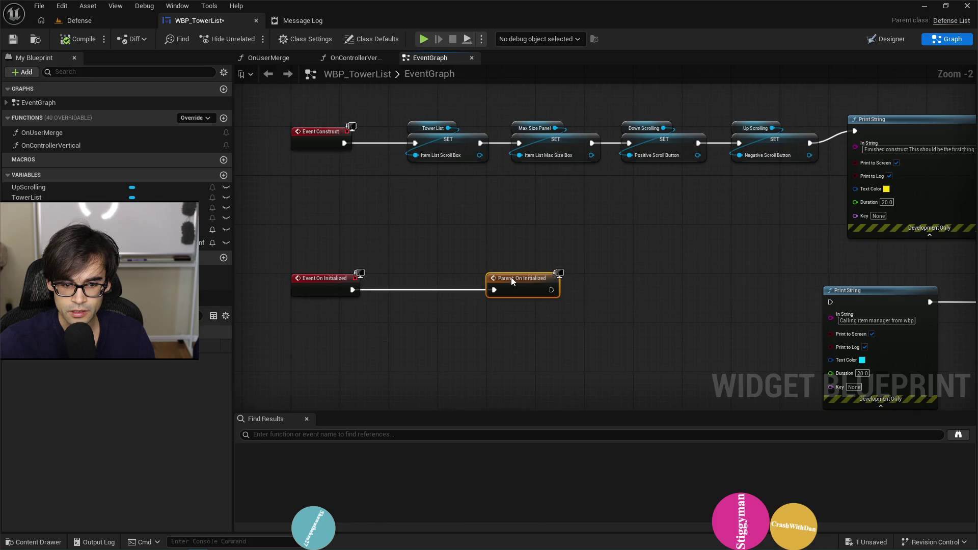
{"action": "left_click_drag", "start_coordinate": [428, 264], "coordinate": [437, 292]}
{"action": "left_click_drag", "start_coordinate": [428, 178], "coordinate": [423, 175]}
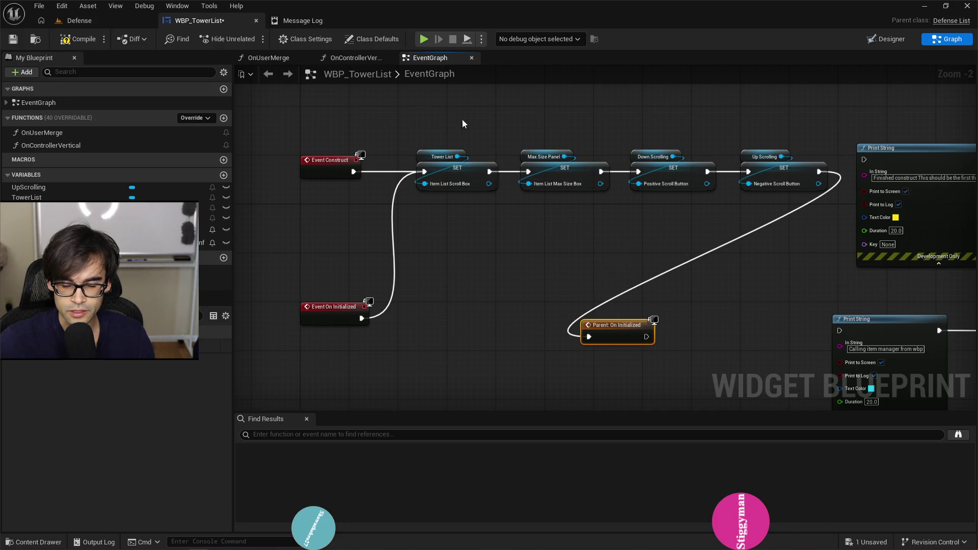
{"action": "left_click", "coordinate": [18, 39]}
{"action": "left_click", "coordinate": [92, 20]}
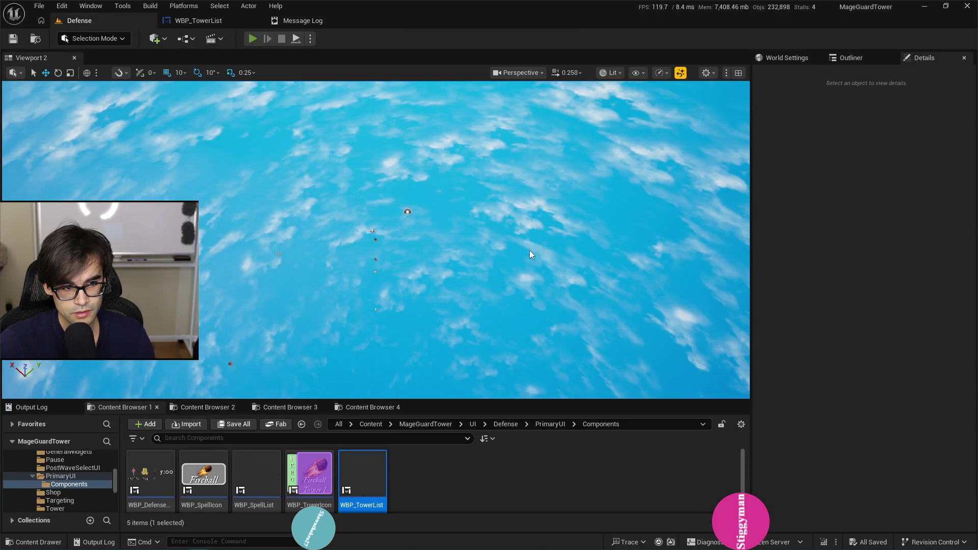
- Run a brief Play-In-Editor test of the Defense level, then go back to WBP_TowerList's graph
{"action": "key", "text": "alt+p"}
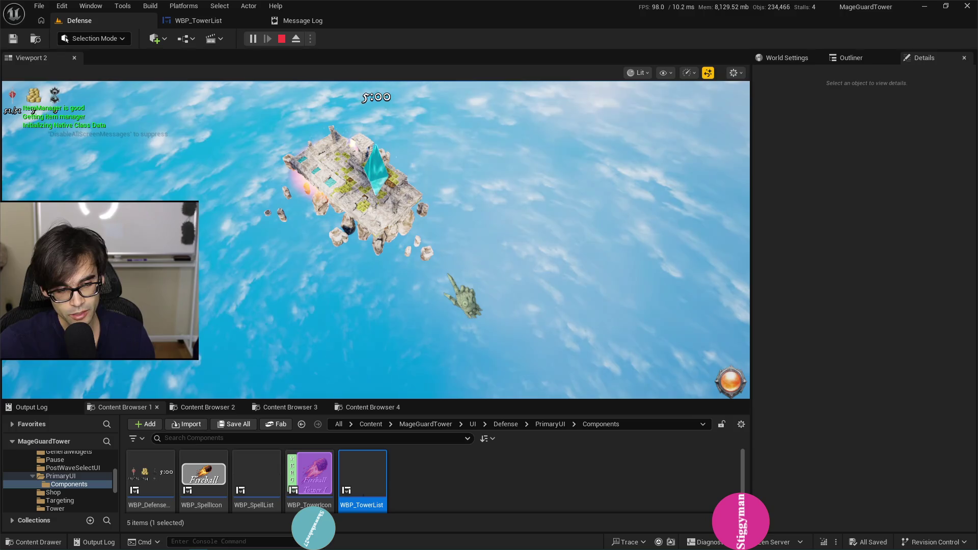
{"action": "key", "text": "Escape"}
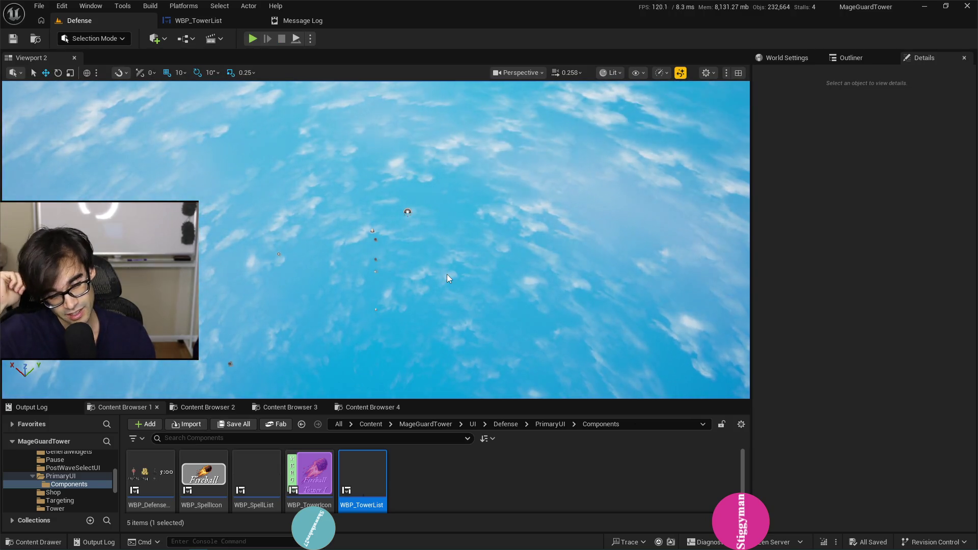
{"action": "left_click", "coordinate": [214, 23]}
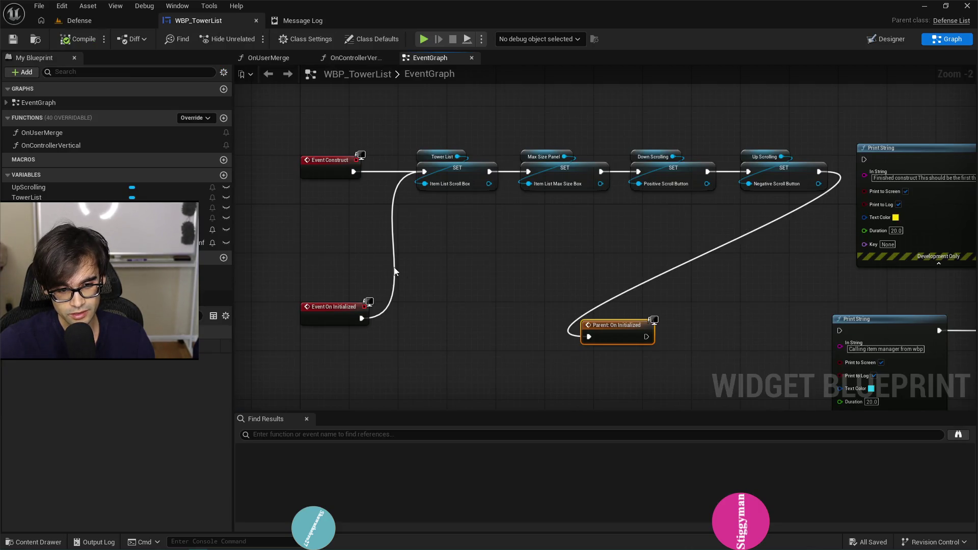
- Rewire Parent: On Initialized straight into Create Item List, moving the Print String node aside
{"action": "left_click", "coordinate": [601, 299]}
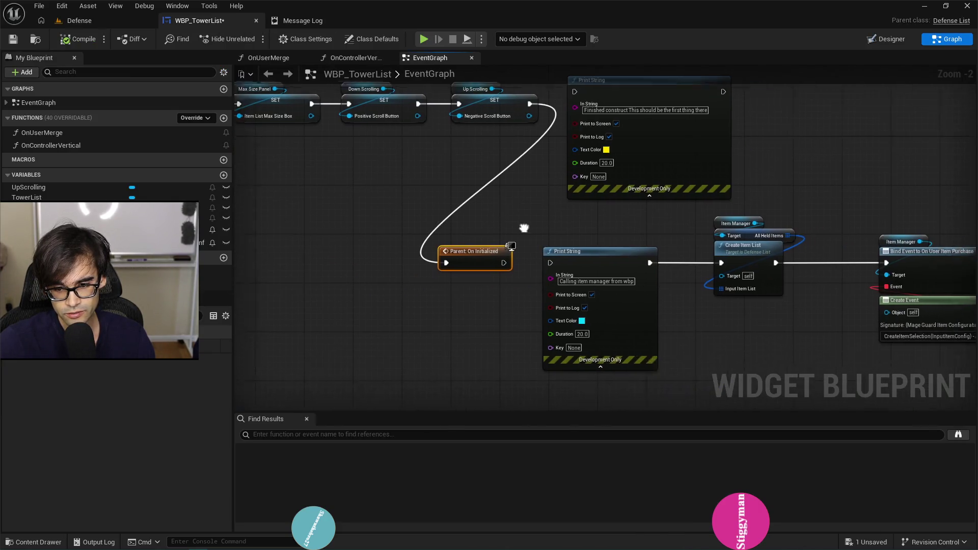
{"action": "left_click_drag", "start_coordinate": [571, 251], "coordinate": [571, 313]}
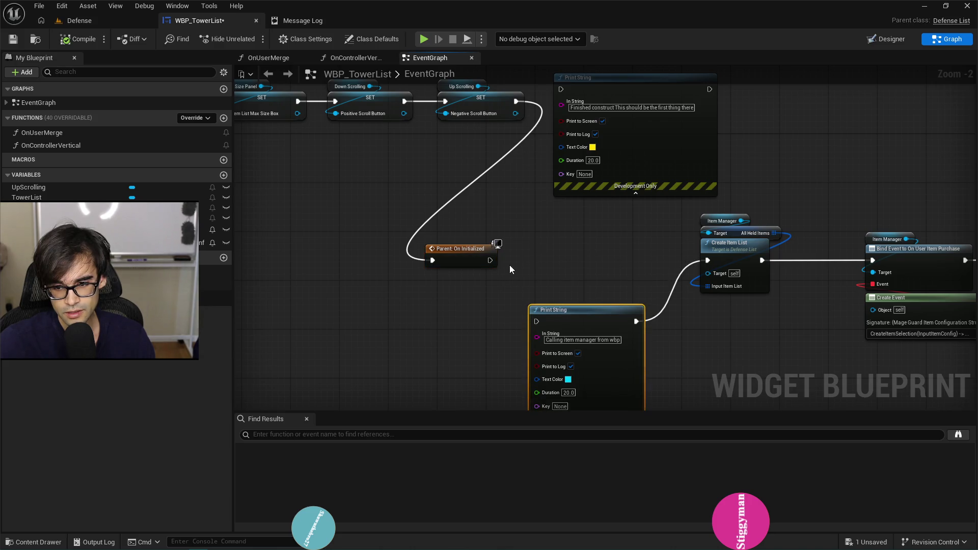
{"action": "left_click_drag", "start_coordinate": [709, 259], "coordinate": [708, 261]}
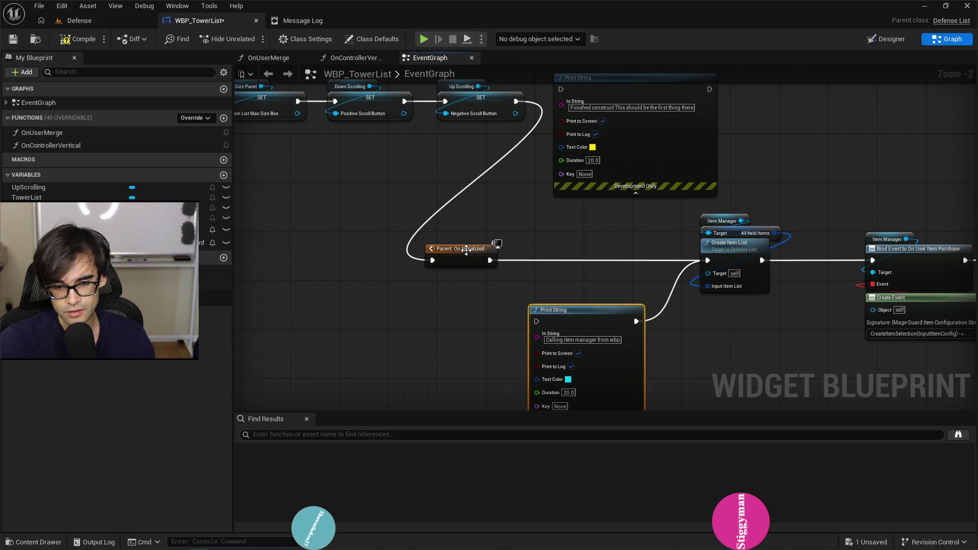
- Save WBP_TowerList and start a play test of the Defense level
{"action": "left_click", "coordinate": [18, 41]}
{"action": "left_click", "coordinate": [89, 22]}
{"action": "left_click", "coordinate": [250, 39]}
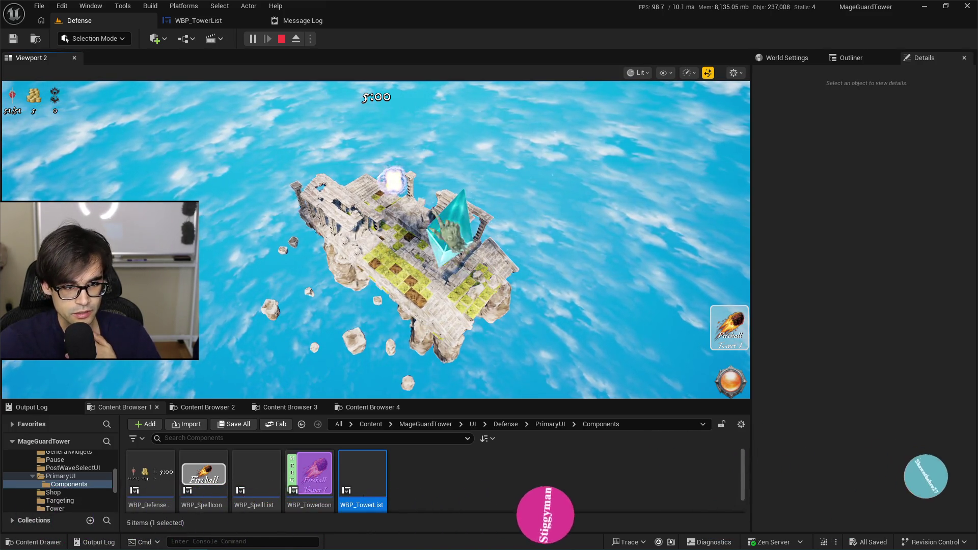
- Stop the play test, dismiss the ItemManager errors toast, and jump to the failing Create Item List node
{"action": "left_click", "coordinate": [284, 39]}
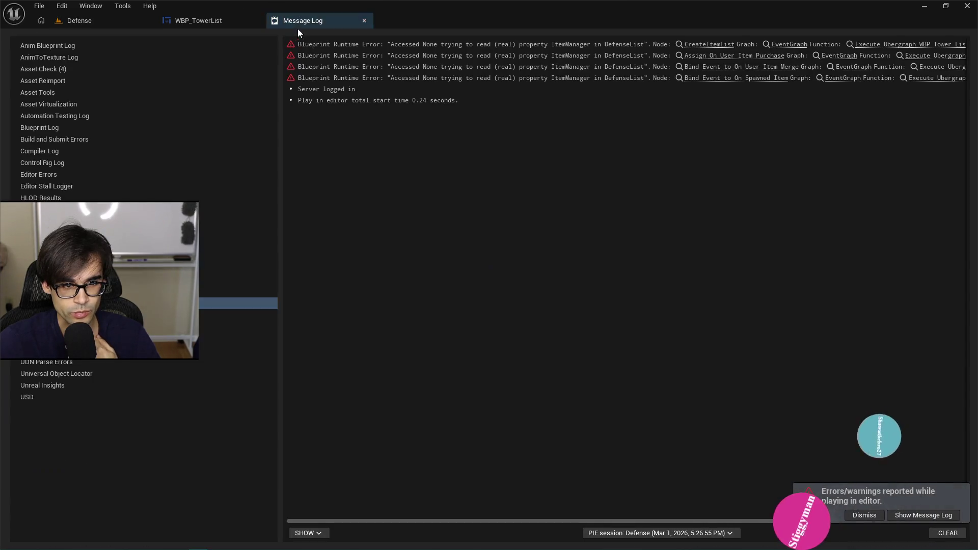
{"action": "left_click", "coordinate": [863, 519]}
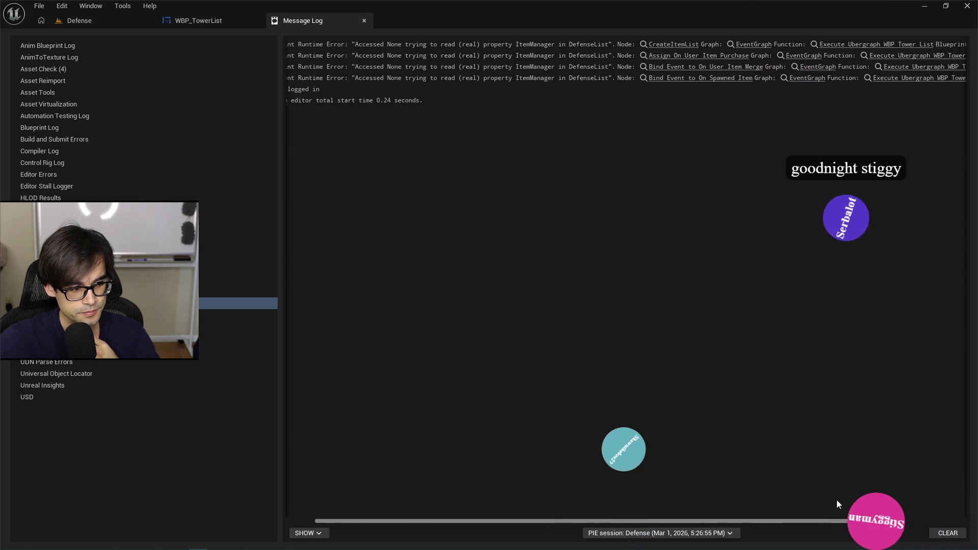
{"action": "scroll", "coordinate": [836, 500], "scroll_direction": "right", "scroll_amount": 5}
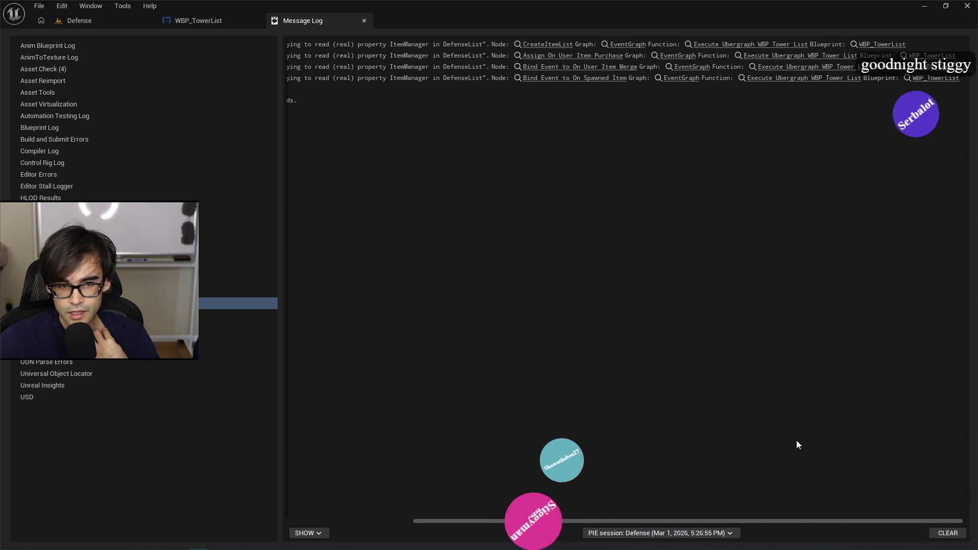
{"action": "left_click", "coordinate": [548, 45]}
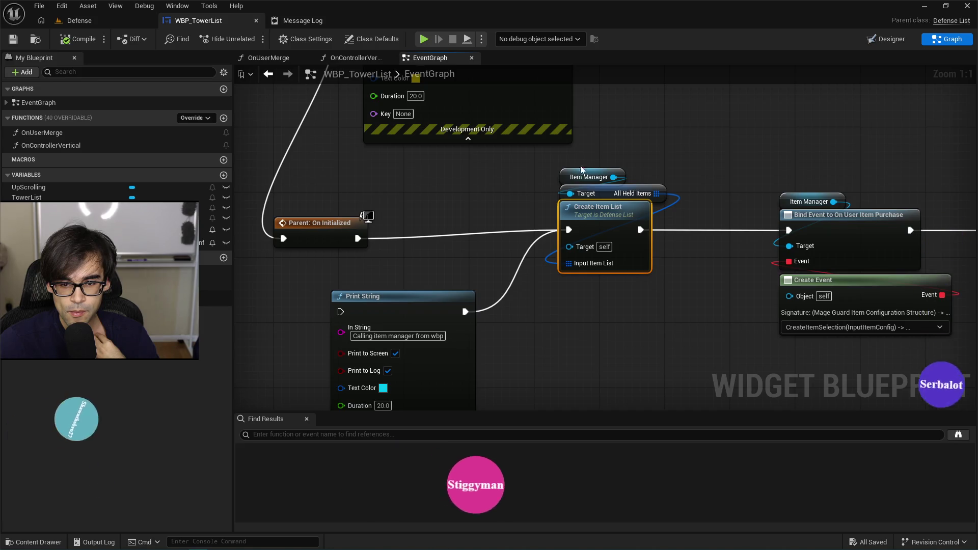
- Move the four scroll-box SET nodes so they follow Event On Initialized
{"action": "left_click_drag", "start_coordinate": [434, 262], "coordinate": [476, 233]}
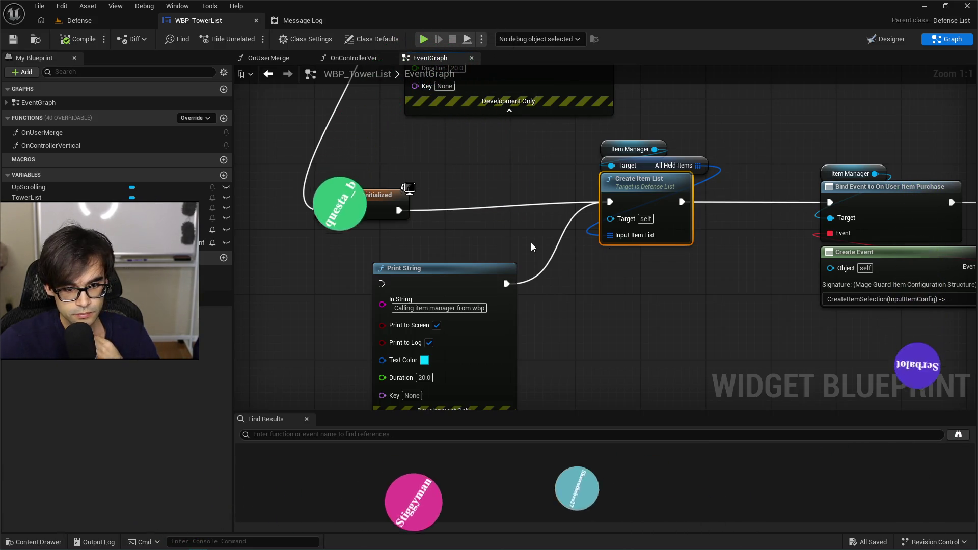
{"action": "left_click", "coordinate": [473, 301]}
{"action": "left_click_drag", "start_coordinate": [486, 305], "coordinate": [518, 381]}
{"action": "scroll", "coordinate": [518, 381], "scroll_direction": "down", "scroll_amount": 6}
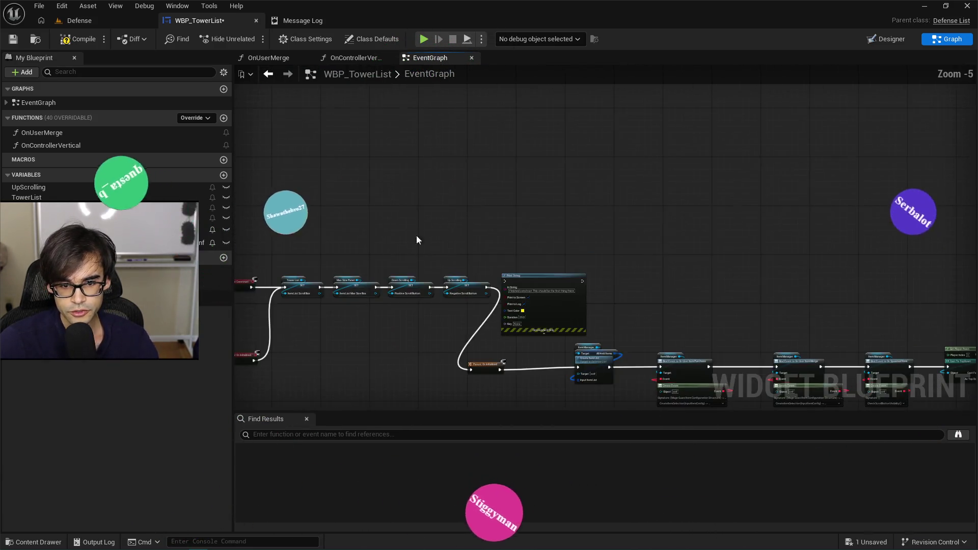
{"action": "scroll", "coordinate": [574, 275], "scroll_direction": "up", "scroll_amount": 3}
{"action": "left_click_drag", "start_coordinate": [458, 280], "coordinate": [536, 244]}
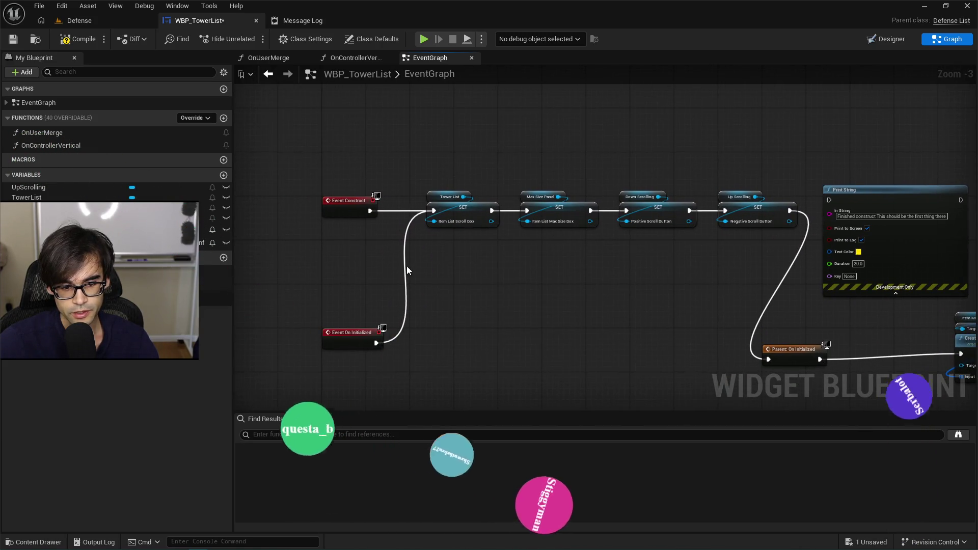
{"action": "mouse_move", "coordinate": [432, 160]}
{"action": "left_mouse_down"}
{"action": "mouse_move", "coordinate": [726, 238]}
{"action": "mouse_move", "coordinate": [759, 215]}
{"action": "mouse_move", "coordinate": [705, 323]}
{"action": "mouse_move", "coordinate": [715, 359]}
{"action": "left_mouse_up"}
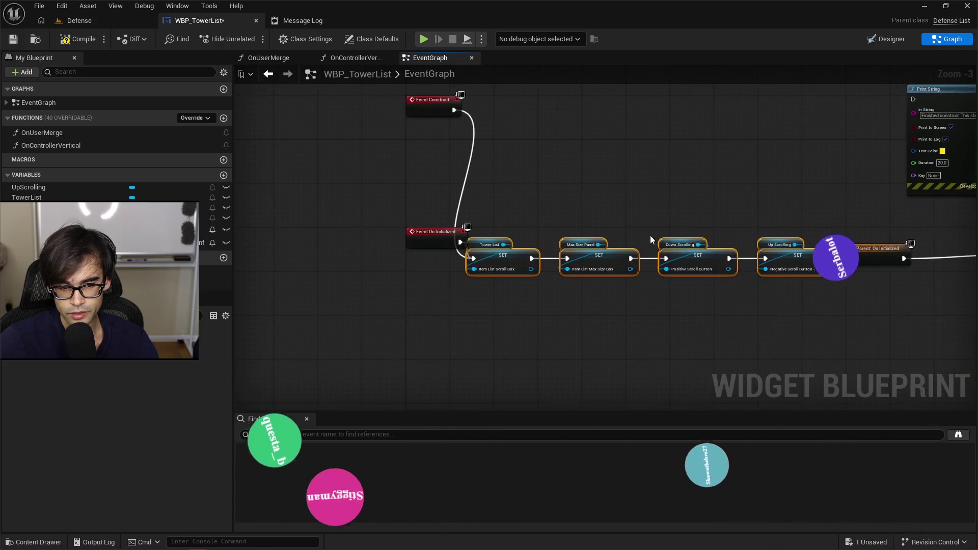
{"action": "scroll", "coordinate": [650, 234], "scroll_direction": "up", "scroll_amount": 2}
{"action": "left_click_drag", "start_coordinate": [412, 241], "coordinate": [371, 267]}
- Delete the Event Construct node
{"action": "left_click", "coordinate": [388, 158]}
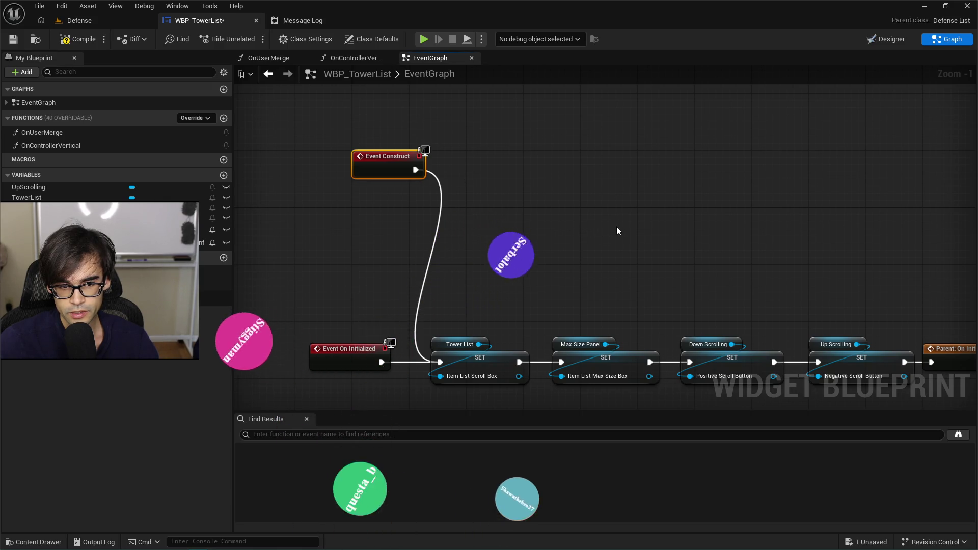
{"action": "mouse_move", "coordinate": [637, 227]}
{"action": "left_mouse_down"}
{"action": "mouse_move", "coordinate": [576, 163]}
{"action": "mouse_move", "coordinate": [680, 179]}
{"action": "left_mouse_up"}
{"action": "key", "text": "Delete"}
- Save WBP_TowerList, play-test the Defense level again, and return to the failing Create Item List node
{"action": "left_click", "coordinate": [12, 38]}
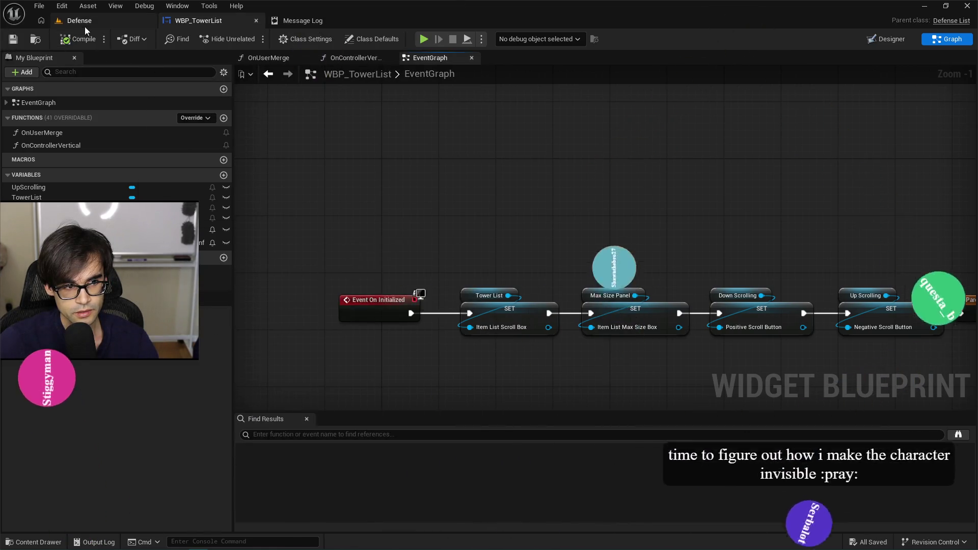
{"action": "left_click", "coordinate": [79, 20]}
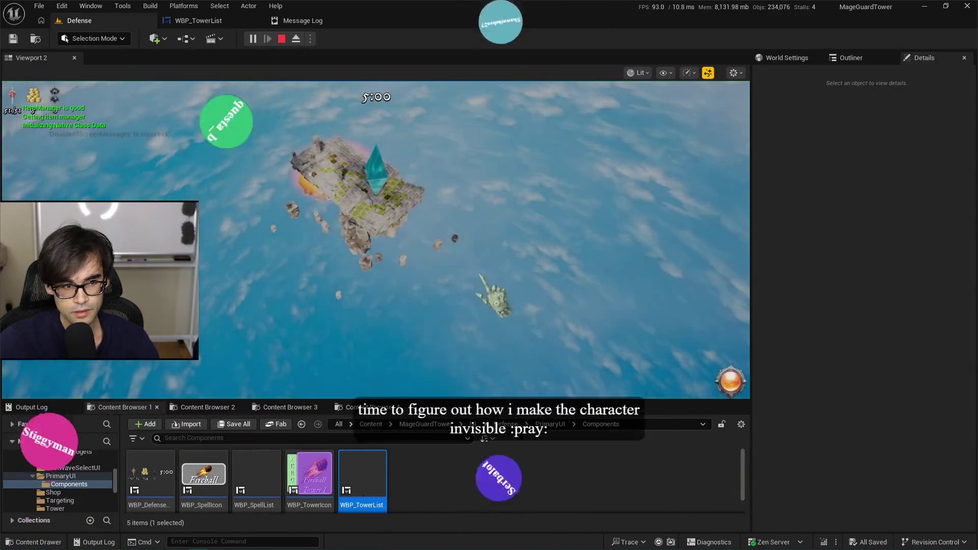
{"action": "key", "text": "Escape"}
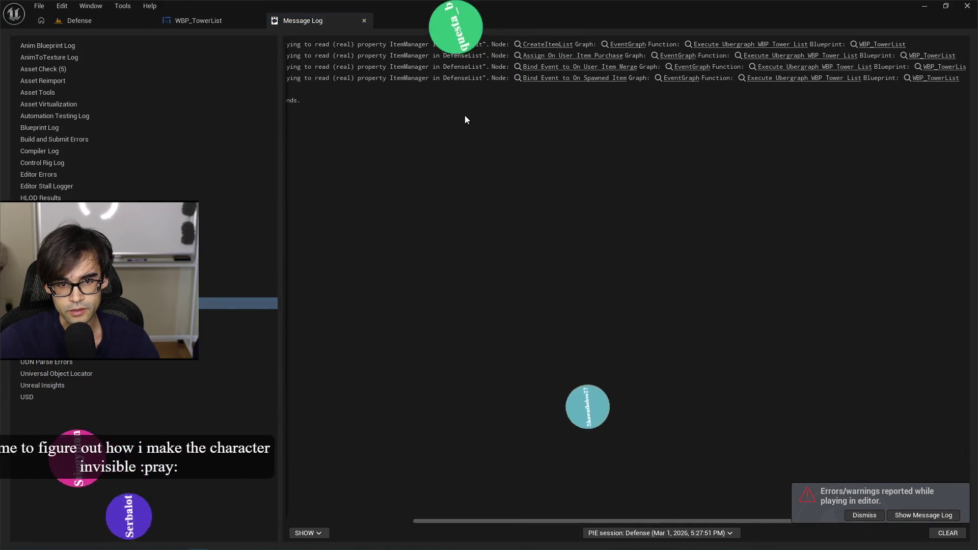
{"action": "left_click", "coordinate": [551, 45]}
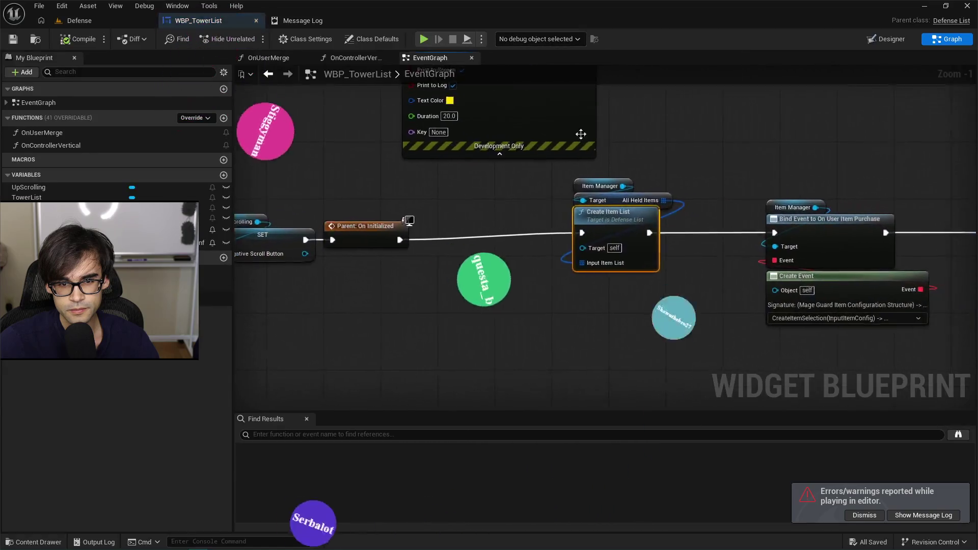
{"action": "left_click_drag", "start_coordinate": [612, 218], "coordinate": [611, 226]}
- Unlink Create Item List from Parent: On Initialized, compile WBP_TowerList, and play-test the Defense level, checking the Message Log
{"action": "left_click", "coordinate": [566, 238], "text": "alt"}
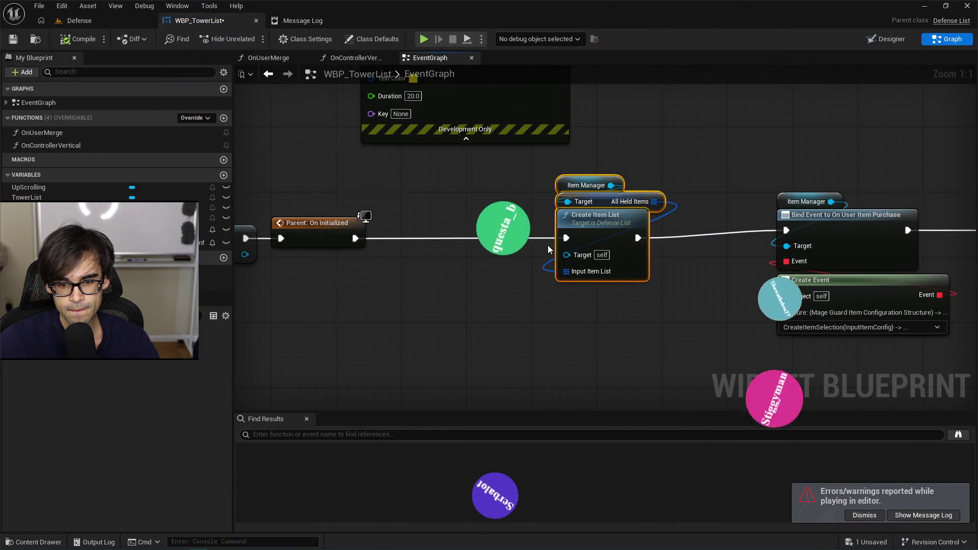
{"action": "left_click", "coordinate": [77, 39]}
{"action": "left_click", "coordinate": [79, 20]}
{"action": "left_click", "coordinate": [252, 39]}
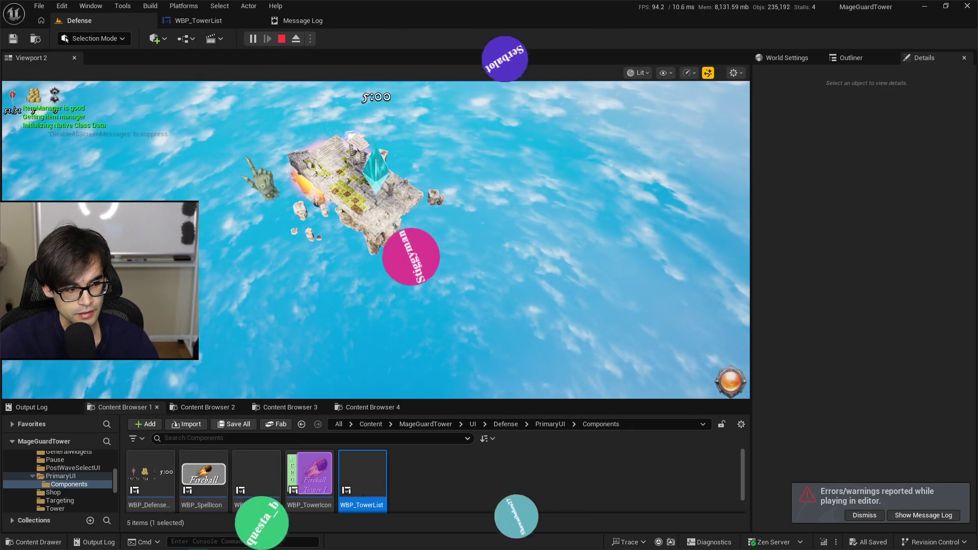
{"action": "key", "text": "Escape"}
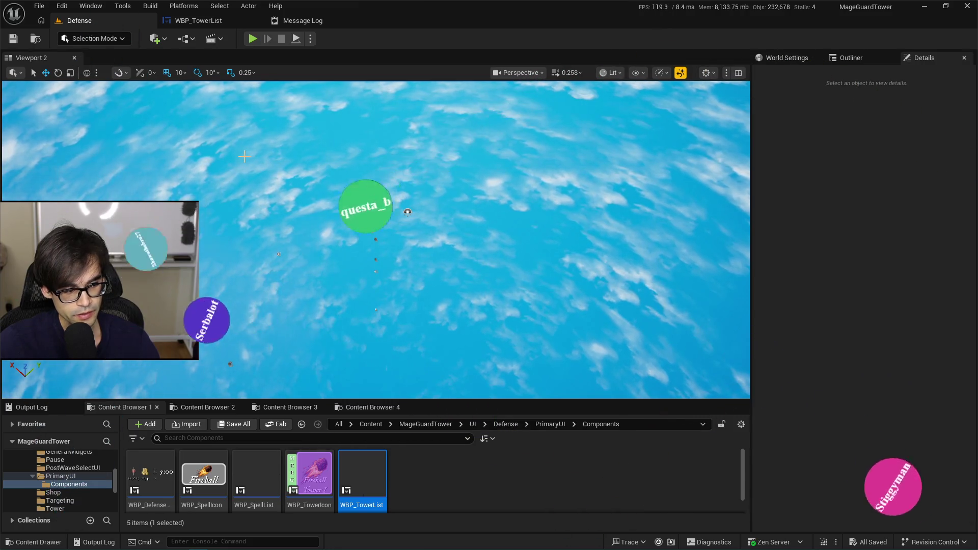
{"action": "left_click", "coordinate": [310, 22]}
{"action": "left_click", "coordinate": [364, 21]}
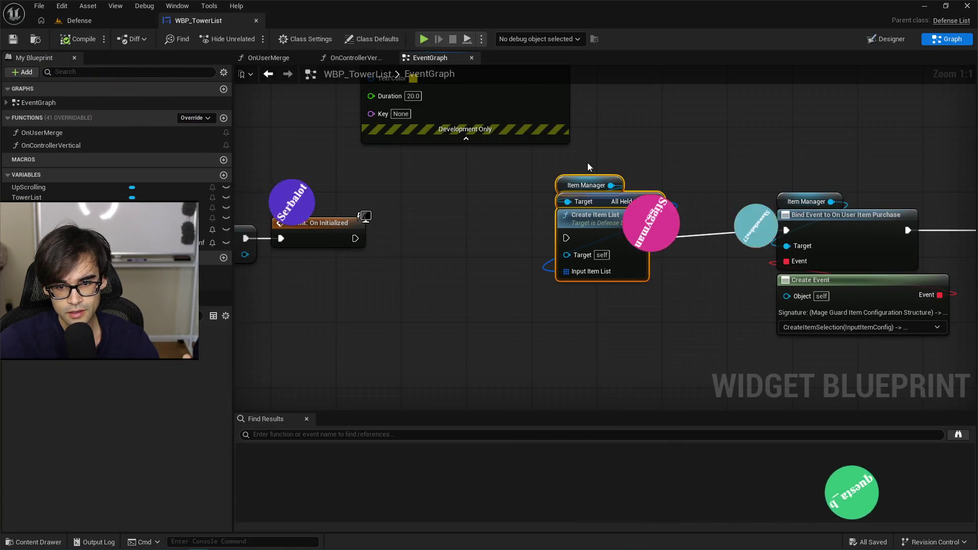
- Move the Create Item List node chain left and straighten it along the On Initialized wire
{"action": "scroll", "coordinate": [588, 163], "scroll_direction": "down", "scroll_amount": 3}
{"action": "left_click_drag", "start_coordinate": [592, 215], "coordinate": [542, 217]}
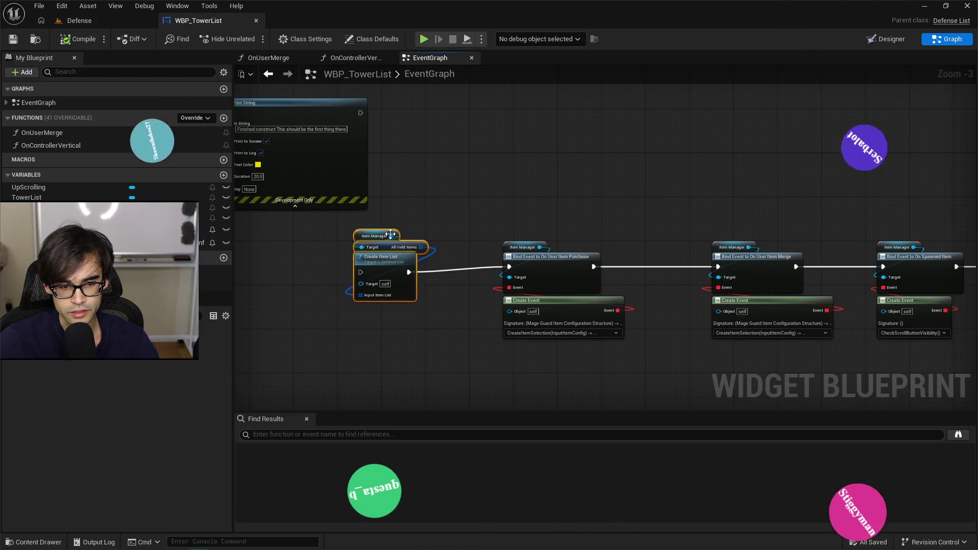
{"action": "left_click_drag", "start_coordinate": [439, 231], "coordinate": [451, 217]}
{"action": "scroll", "coordinate": [450, 218], "scroll_direction": "down", "scroll_amount": 4}
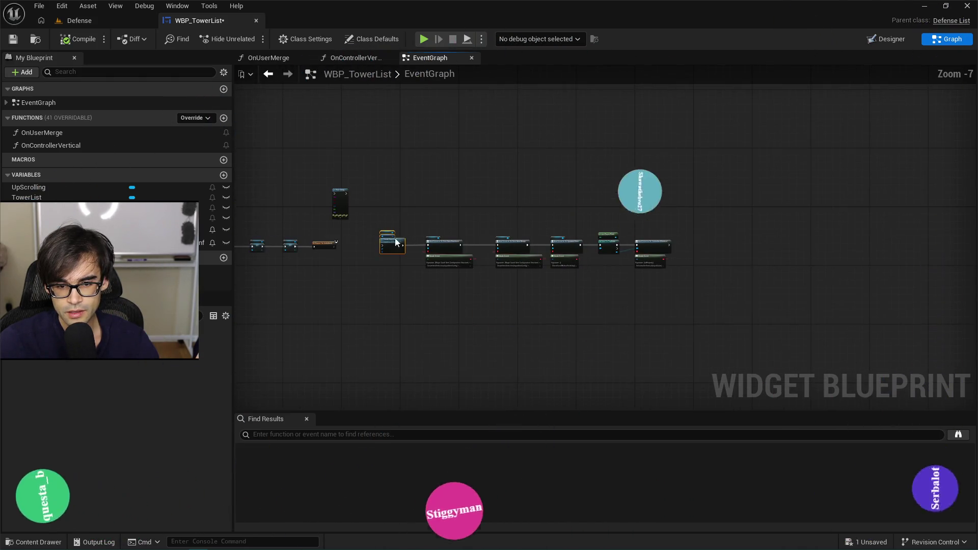
{"action": "left_click_drag", "start_coordinate": [367, 283], "coordinate": [679, 209]}
{"action": "scroll", "coordinate": [607, 254], "scroll_direction": "up", "scroll_amount": 6}
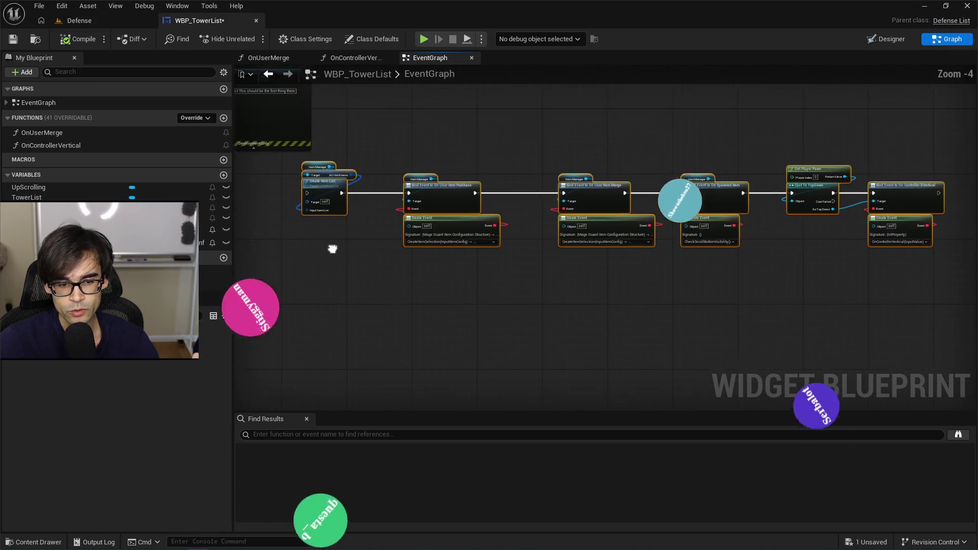
{"action": "left_click_drag", "start_coordinate": [570, 262], "coordinate": [499, 284]}
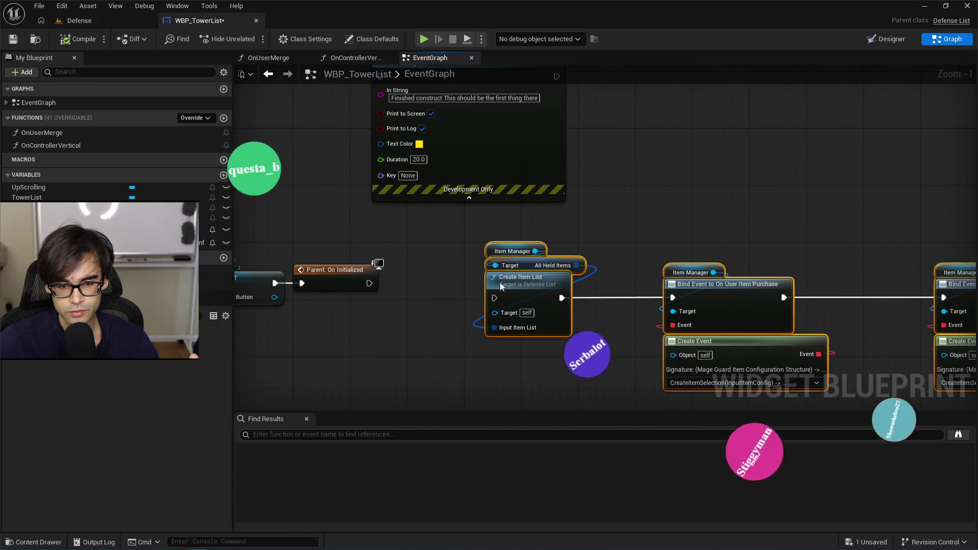
{"action": "key", "text": "q"}
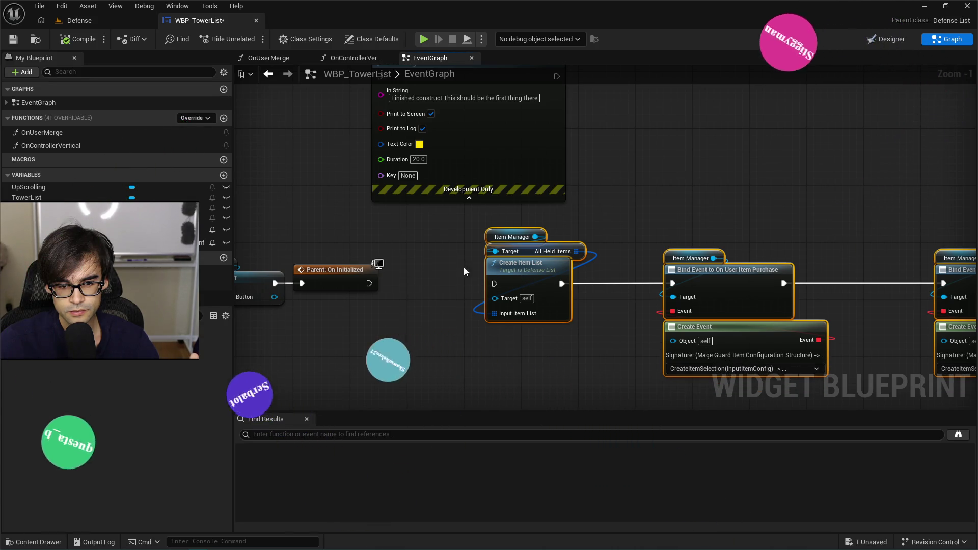
- Add a Get Item Manager node to the graph by searching 'get item manager'
{"action": "right_click", "coordinate": [415, 350]}
{"action": "type", "text": "get item manager"}
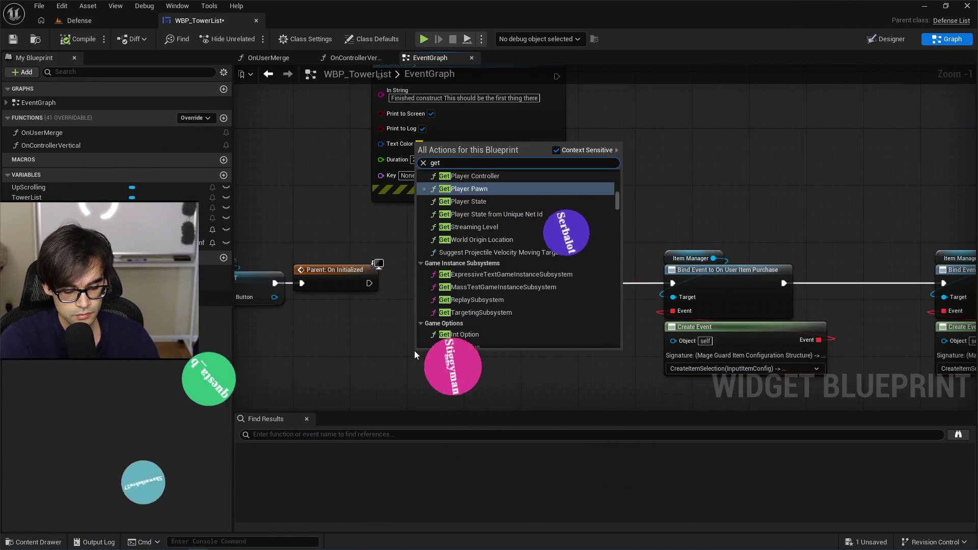
{"action": "key", "text": "Return"}
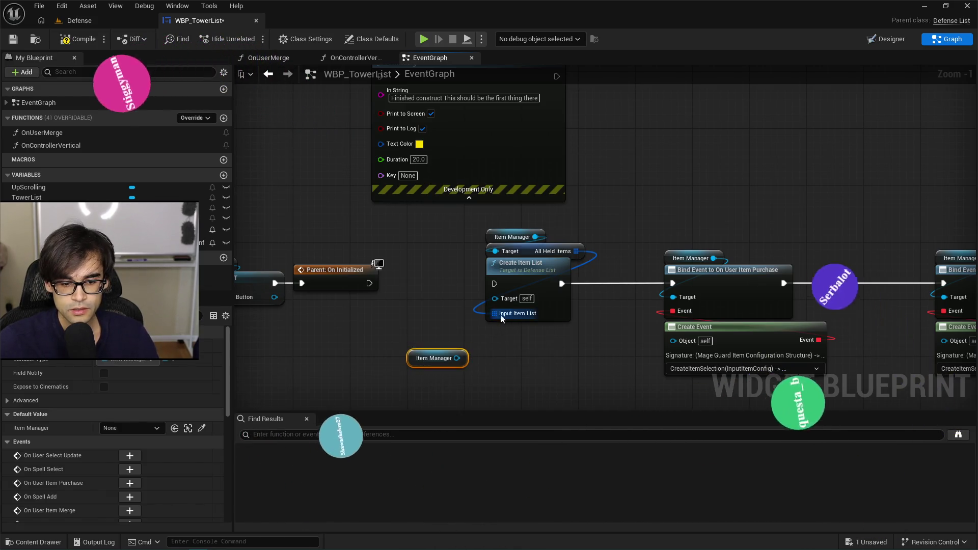
{"action": "scroll", "coordinate": [414, 351], "scroll_direction": "up", "scroll_amount": 1}
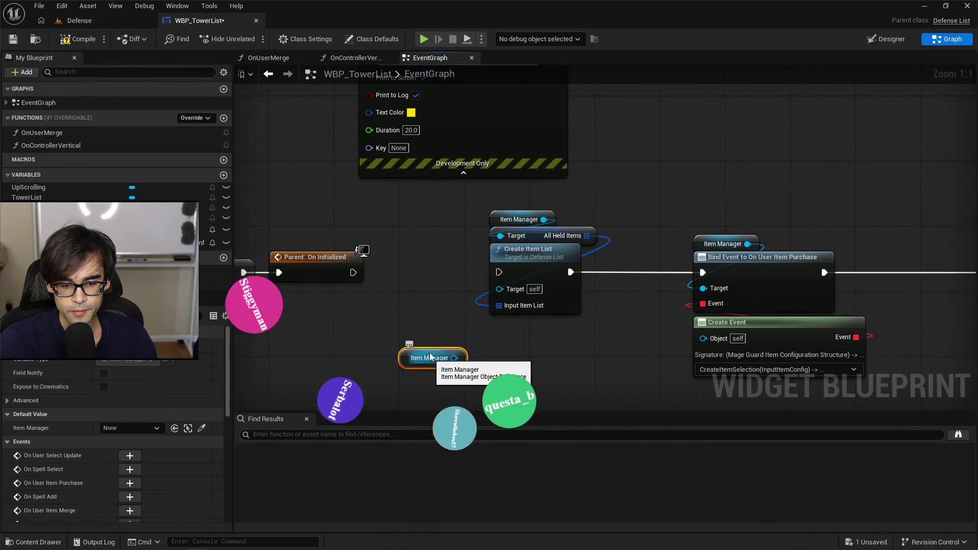
{"action": "key", "text": "alt+Tab"}
{"action": "scroll", "coordinate": [239, 274], "scroll_direction": "down", "scroll_amount": 2}
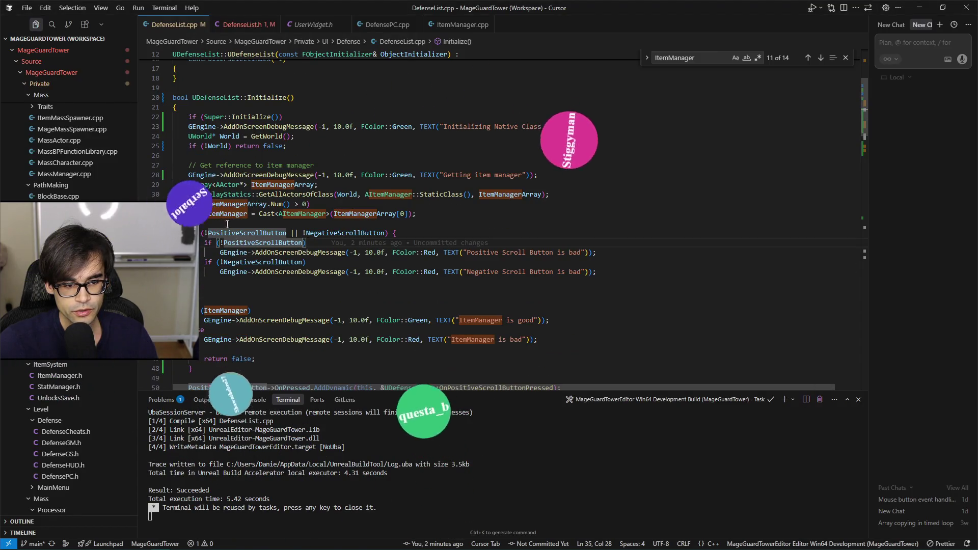
- Read through the ItemManager lookup and scroll-button checks in DefenseList.cpp's Initialize, then return to Unreal
{"action": "left_click", "coordinate": [227, 214]}
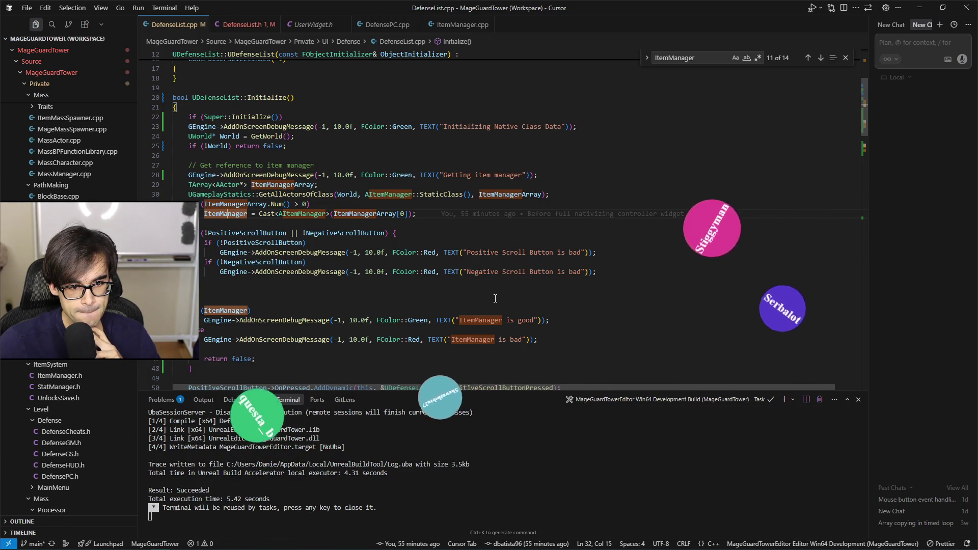
{"action": "scroll", "coordinate": [496, 298], "scroll_direction": "up", "scroll_amount": 5}
{"action": "scroll", "coordinate": [495, 299], "scroll_direction": "down", "scroll_amount": 4}
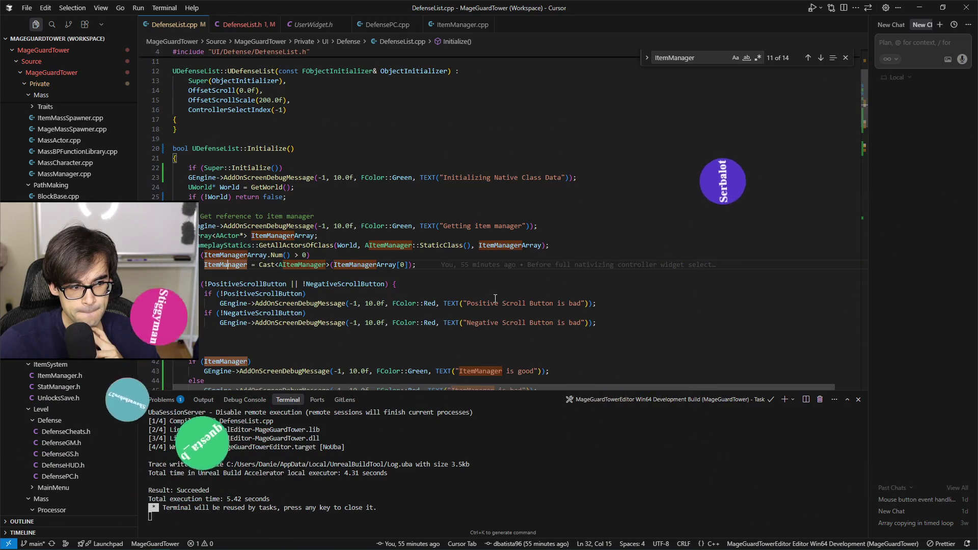
{"action": "scroll", "coordinate": [495, 298], "scroll_direction": "down", "scroll_amount": 1}
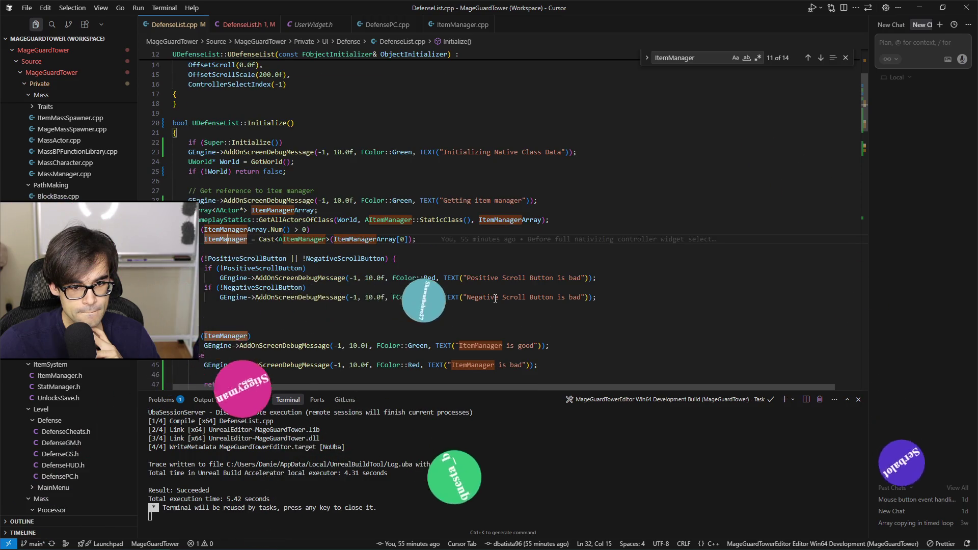
{"action": "scroll", "coordinate": [495, 299], "scroll_direction": "down", "scroll_amount": 5}
{"action": "scroll", "coordinate": [495, 299], "scroll_direction": "down", "scroll_amount": 2}
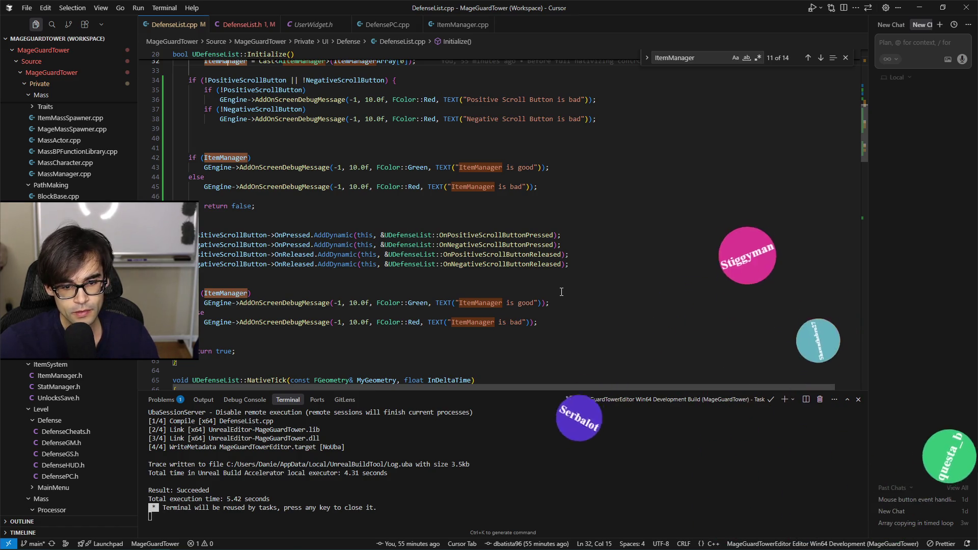
{"action": "key", "text": "alt+Tab"}
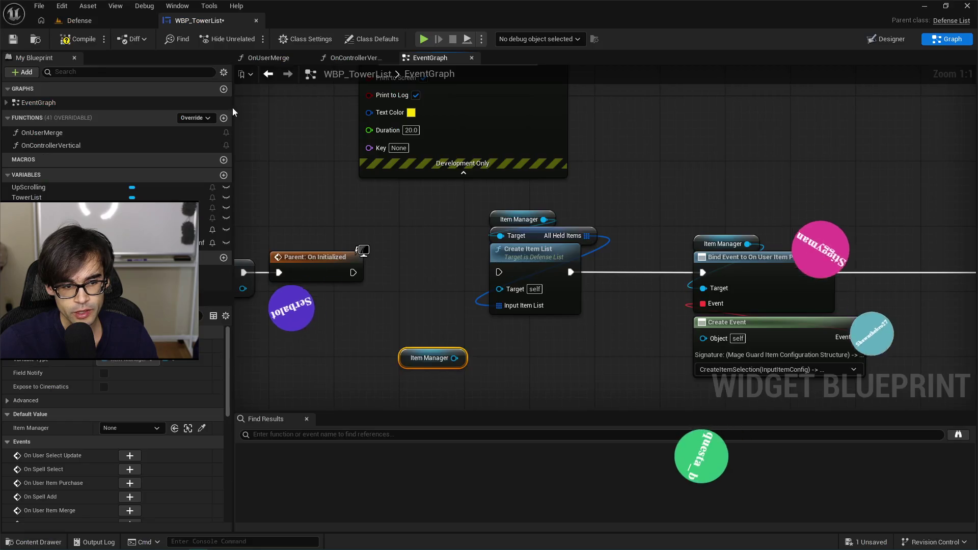
- Play-test with Alt+P to see 'ItemManager is good', stop, and go back to Cursor
{"action": "key", "text": "alt+p"}
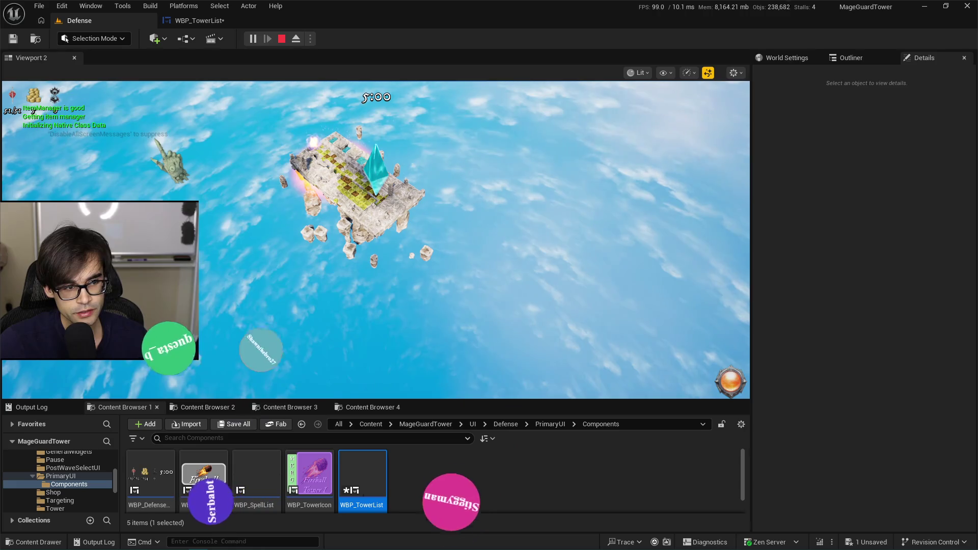
{"action": "key", "text": "Escape"}
{"action": "key", "text": "alt+Tab"}
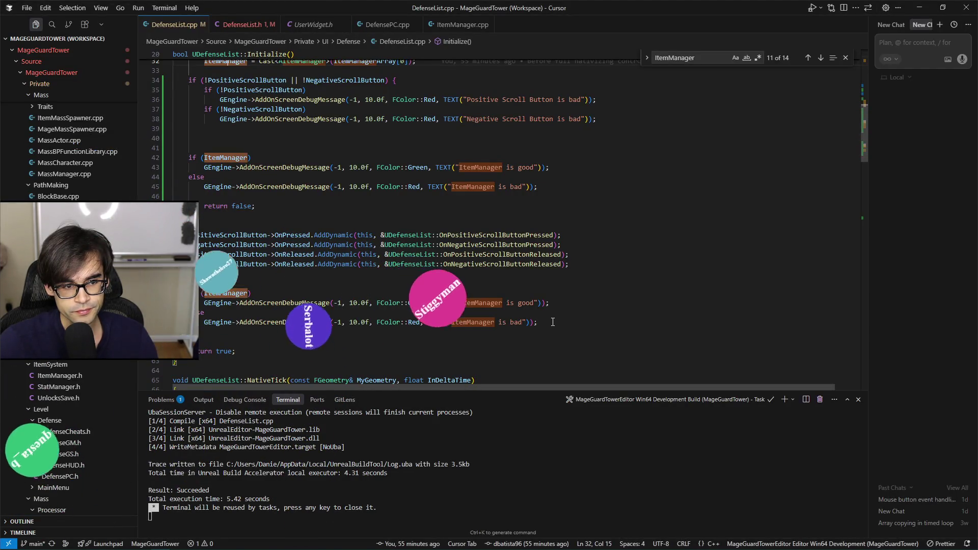
- Delete the scroll-button check and the ItemManager good/bad if/else block from Initialize
{"action": "scroll", "coordinate": [294, 221], "scroll_direction": "up", "scroll_amount": 4}
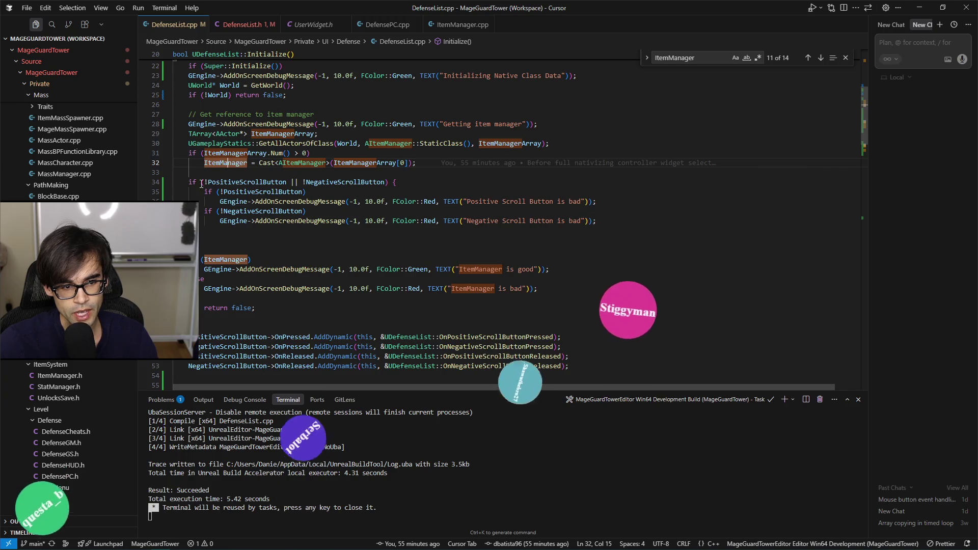
{"action": "mouse_move", "coordinate": [258, 308]}
{"action": "left_mouse_down"}
{"action": "mouse_move", "coordinate": [211, 228]}
{"action": "mouse_move", "coordinate": [201, 182]}
{"action": "left_mouse_up"}
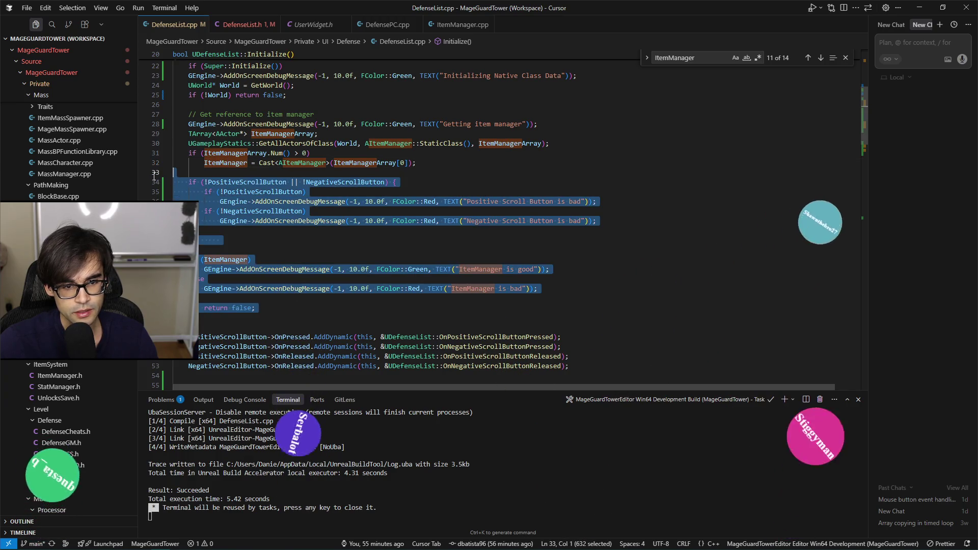
{"action": "key", "text": "ctrl+z"}
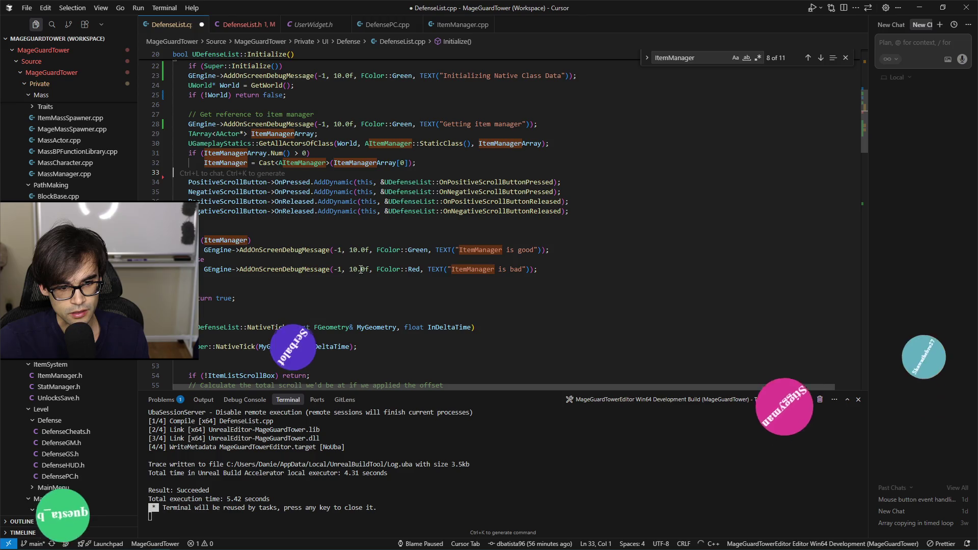
{"action": "left_click_drag", "start_coordinate": [538, 269], "coordinate": [176, 230]}
{"action": "key", "text": "BackSpace"}
{"action": "key", "text": "BackSpace"}
{"action": "key", "text": "BackSpace"}
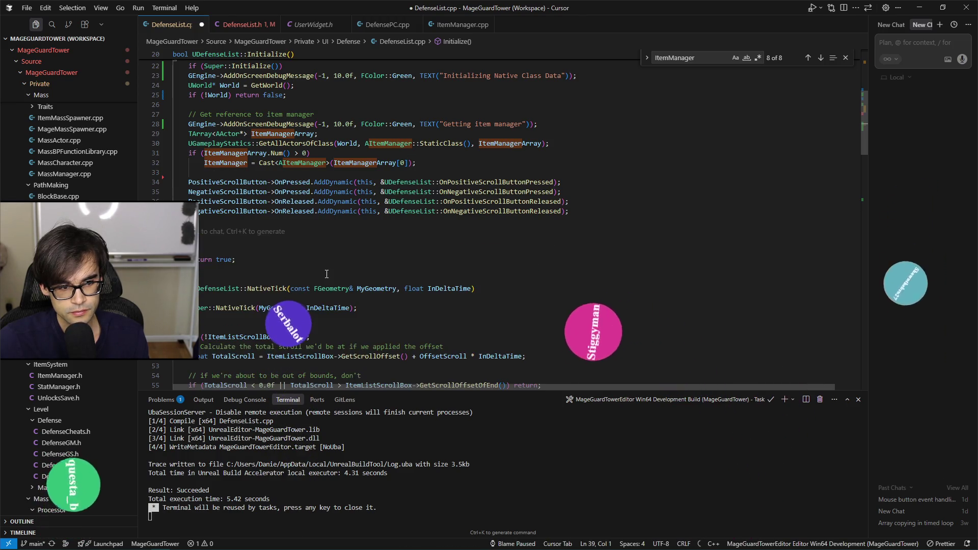
- Remove the 'Initializing Native Class Data' and 'Getting item manager' debug messages and save DefenseList.cpp
{"action": "scroll", "coordinate": [321, 240], "scroll_direction": "up", "scroll_amount": 2}
{"action": "scroll", "coordinate": [321, 240], "scroll_direction": "up", "scroll_amount": 2}
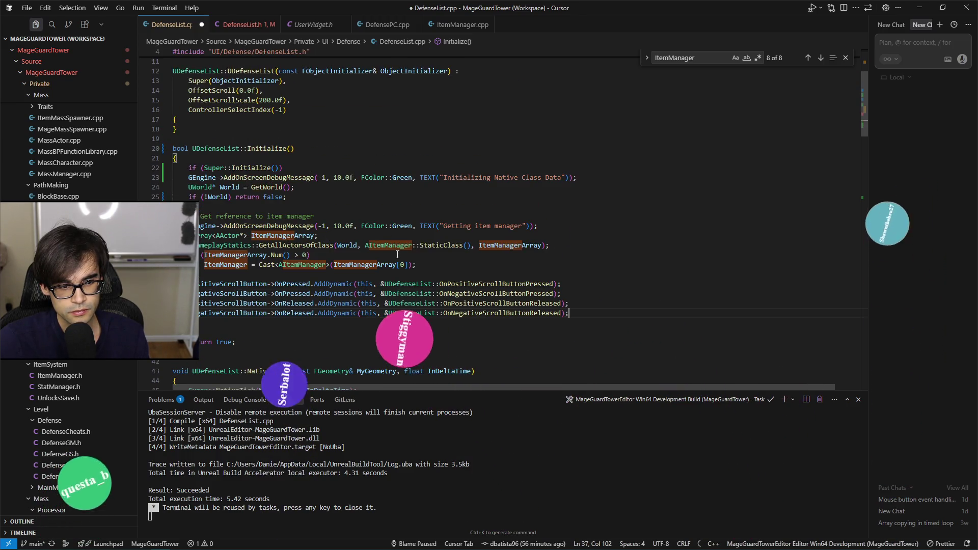
{"action": "left_click_drag", "start_coordinate": [580, 178], "coordinate": [283, 168]}
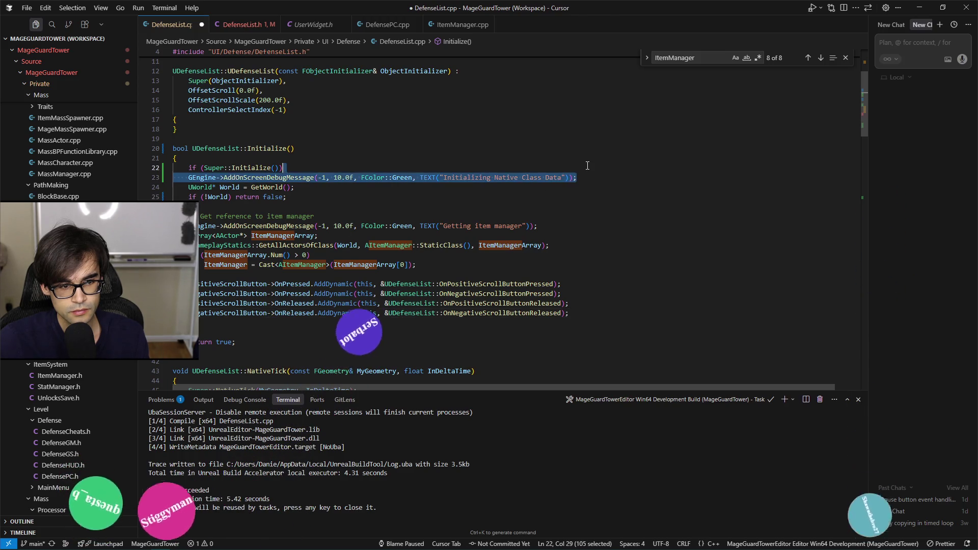
{"action": "key", "text": "BackSpace"}
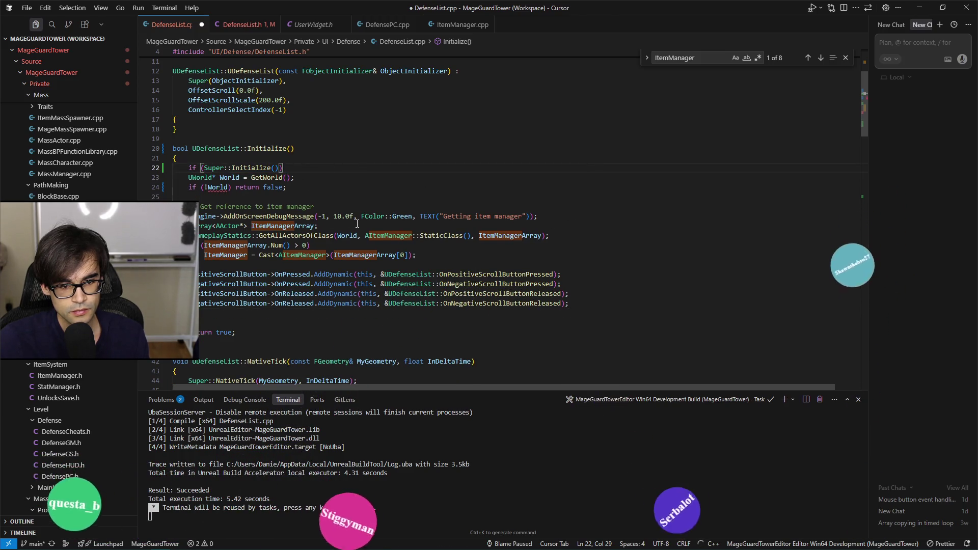
{"action": "left_click_drag", "start_coordinate": [550, 216], "coordinate": [551, 205]}
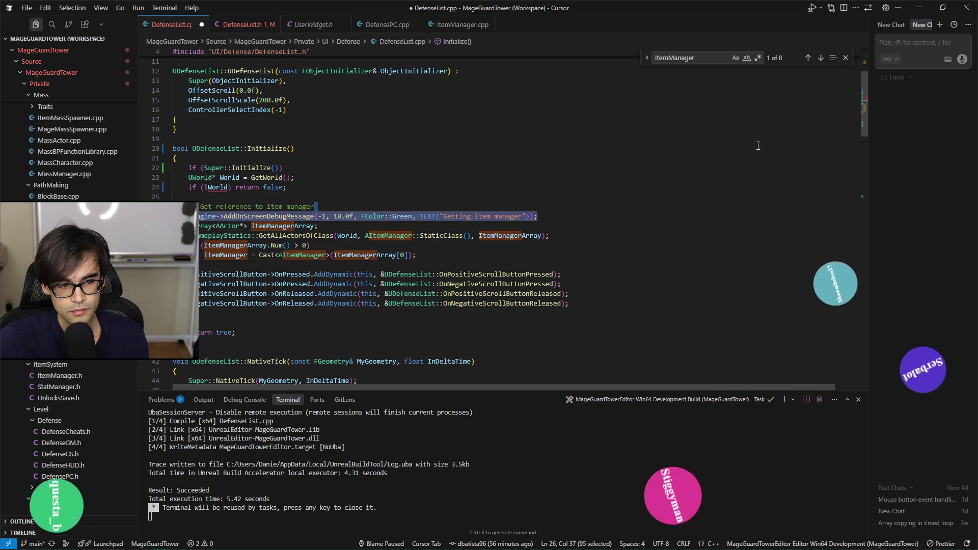
{"action": "key", "text": "BackSpace"}
{"action": "left_click", "coordinate": [476, 198]}
{"action": "key", "text": "ctrl+s"}
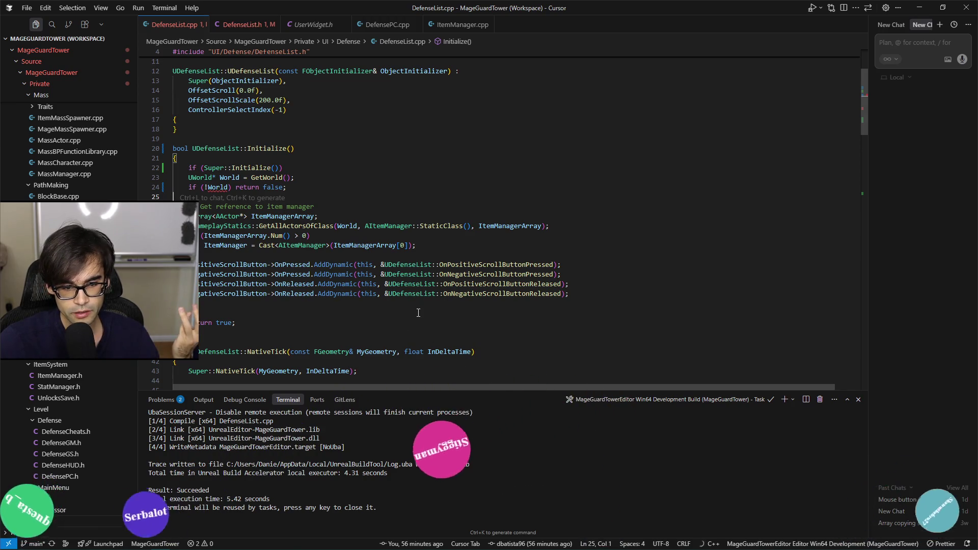
{"action": "scroll", "coordinate": [396, 344], "scroll_direction": "down", "scroll_amount": 8}
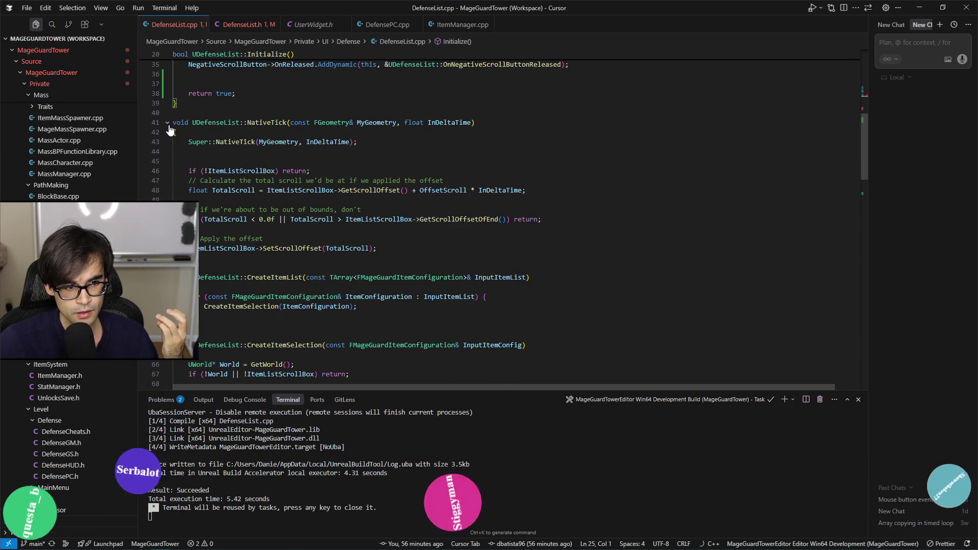
- Collapse NativeTick and undo back to the earlier Initialize code
{"action": "left_click", "coordinate": [168, 123]}
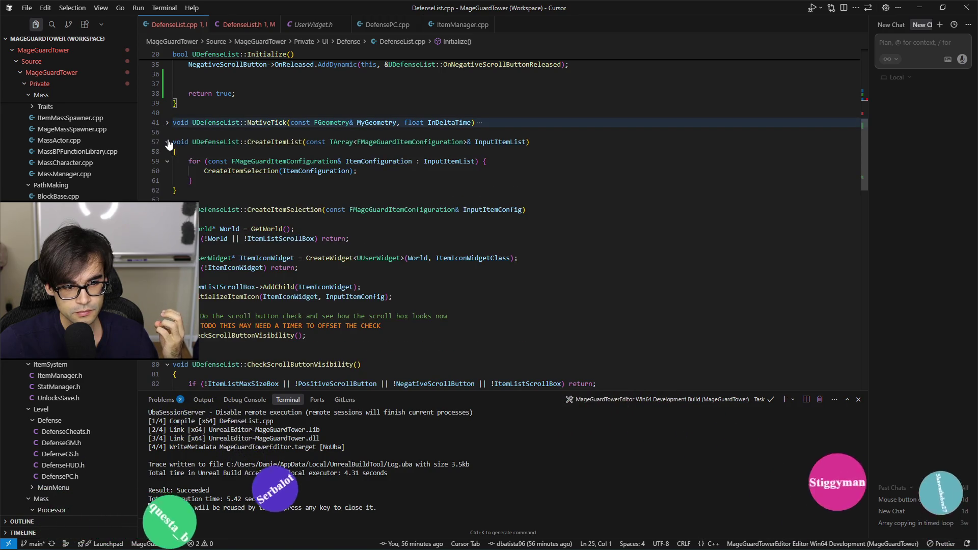
{"action": "scroll", "coordinate": [324, 306], "scroll_direction": "up", "scroll_amount": 10}
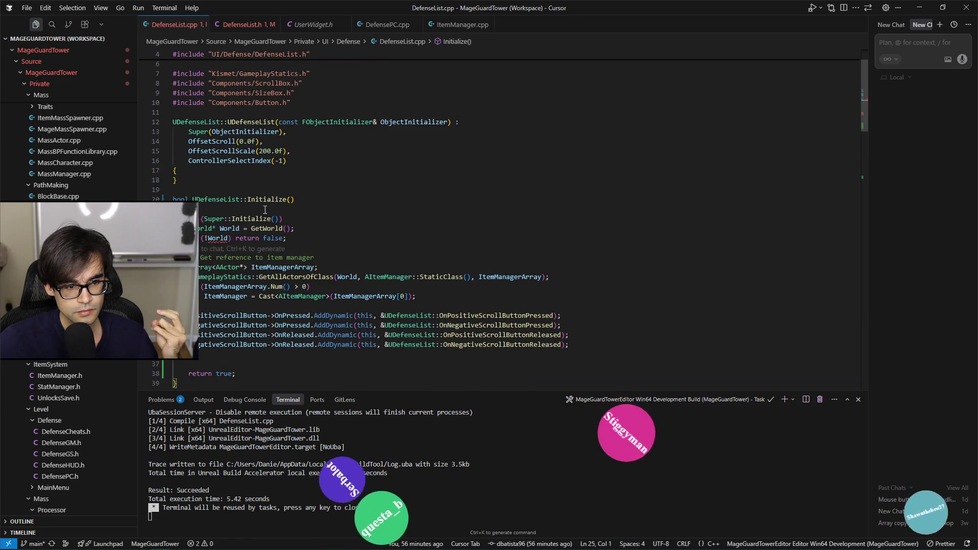
{"action": "left_click", "coordinate": [230, 238]}
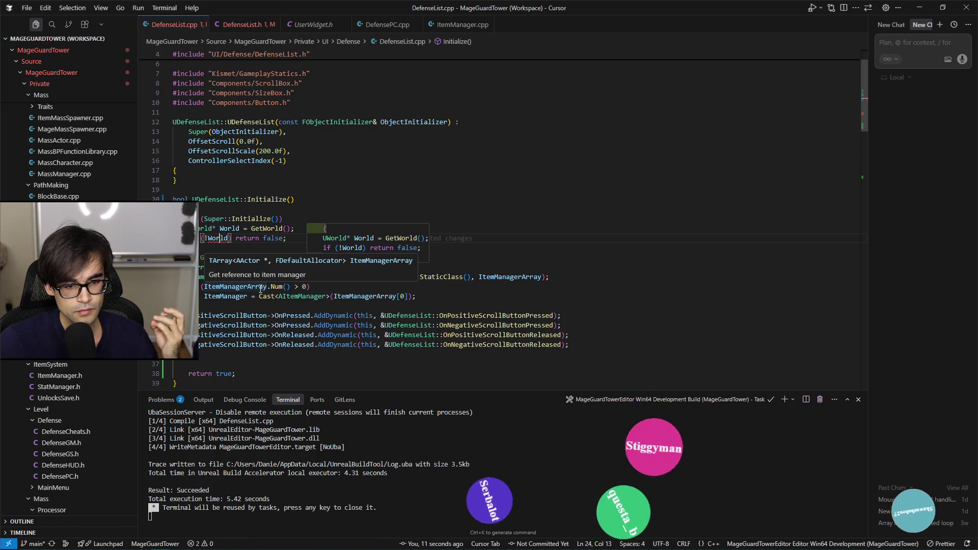
{"action": "key", "text": "ctrl+z"}
{"action": "left_click", "coordinate": [253, 207]}
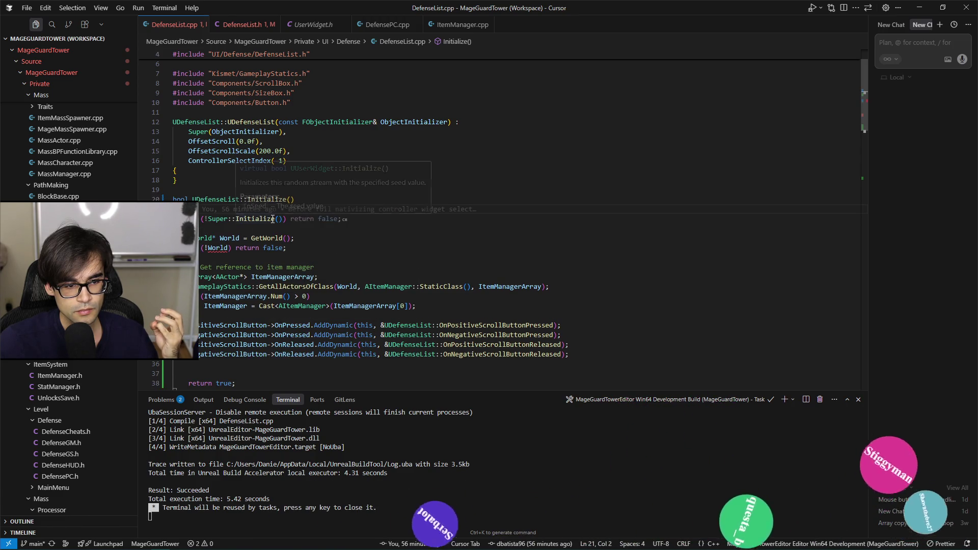
{"action": "key", "text": "ctrl+z"}
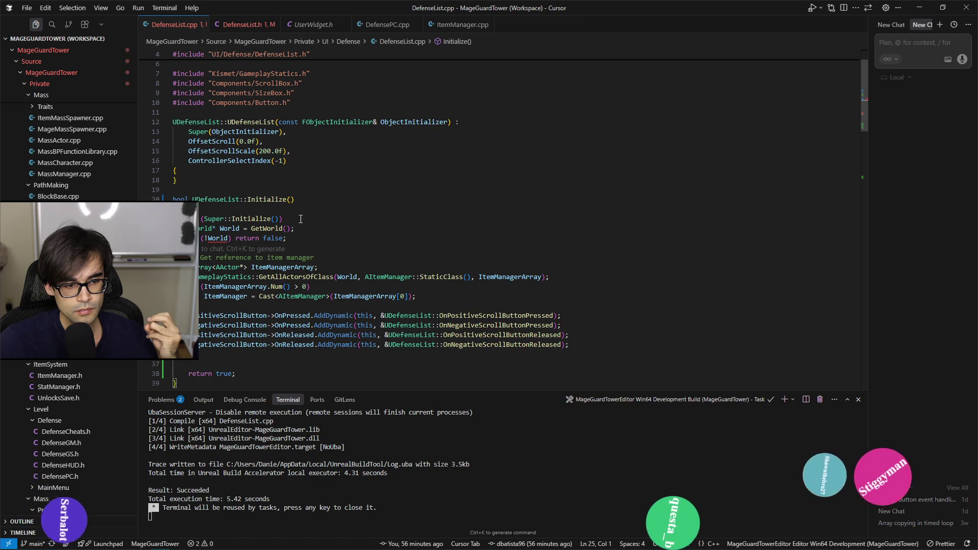
- Restore line 22 to a plain 'Super::Initialize();' call, rejecting the suggested if-check
{"action": "left_click", "coordinate": [301, 219]}
{"action": "key", "text": "BackSpace"}
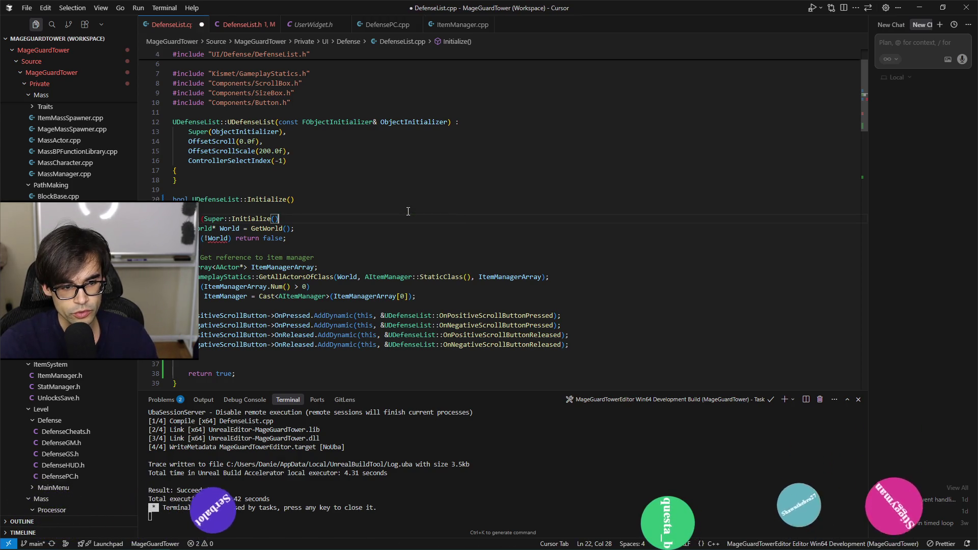
{"action": "type", "text": ")"}
{"action": "key", "text": "Tab"}
{"action": "key", "text": "ctrl+z"}
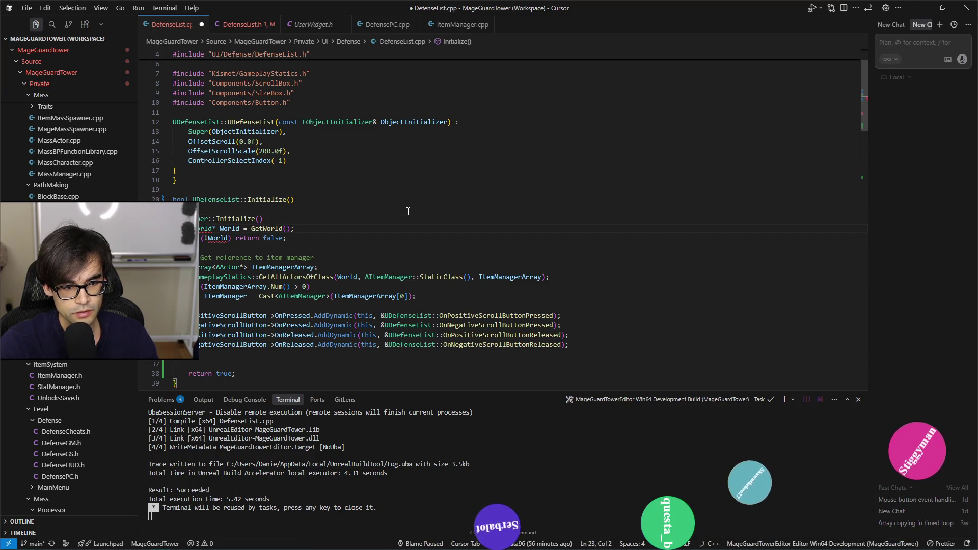
{"action": "key", "text": "Up"}
{"action": "key", "text": "End"}
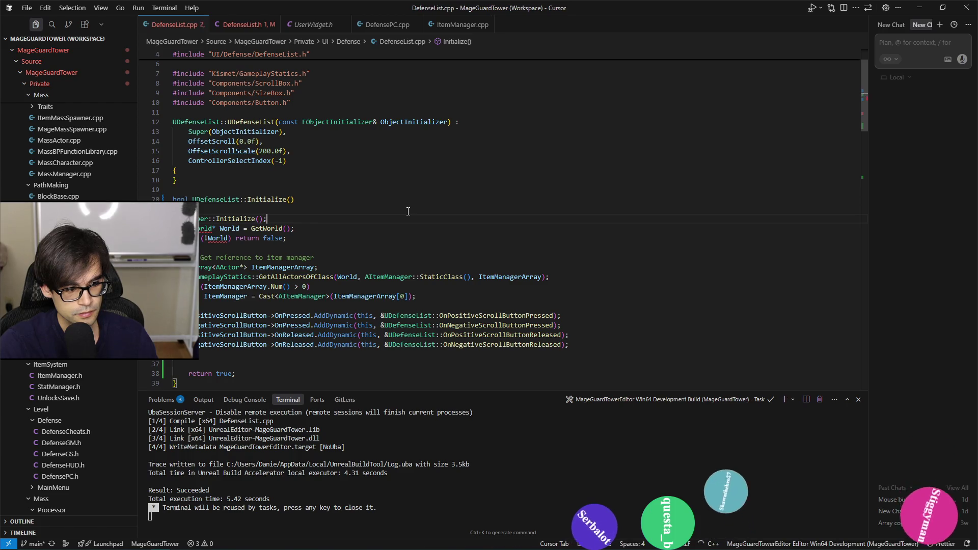
- Insert a null check returning false when either scroll button is missing, and save DefenseList.cpp
{"action": "key", "text": "Down"}
{"action": "key", "text": "Down"}
{"action": "key", "text": "Down"}
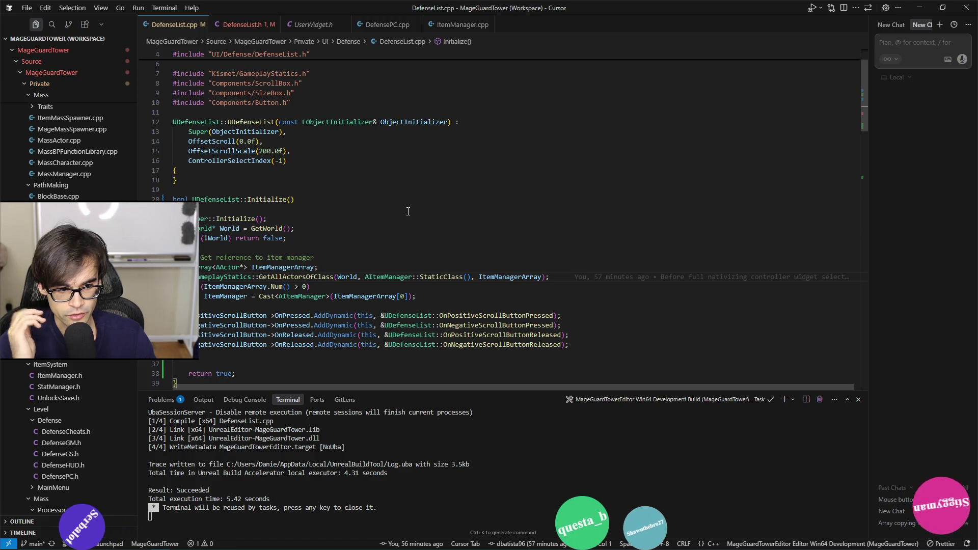
{"action": "key", "text": "Down"}
{"action": "key", "text": "Down"}
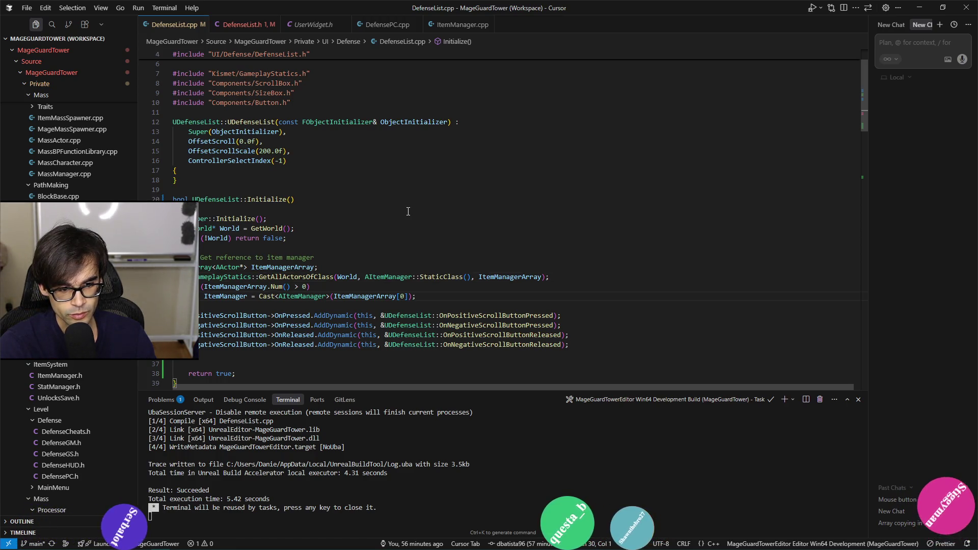
{"action": "key", "text": "ctrl+Right"}
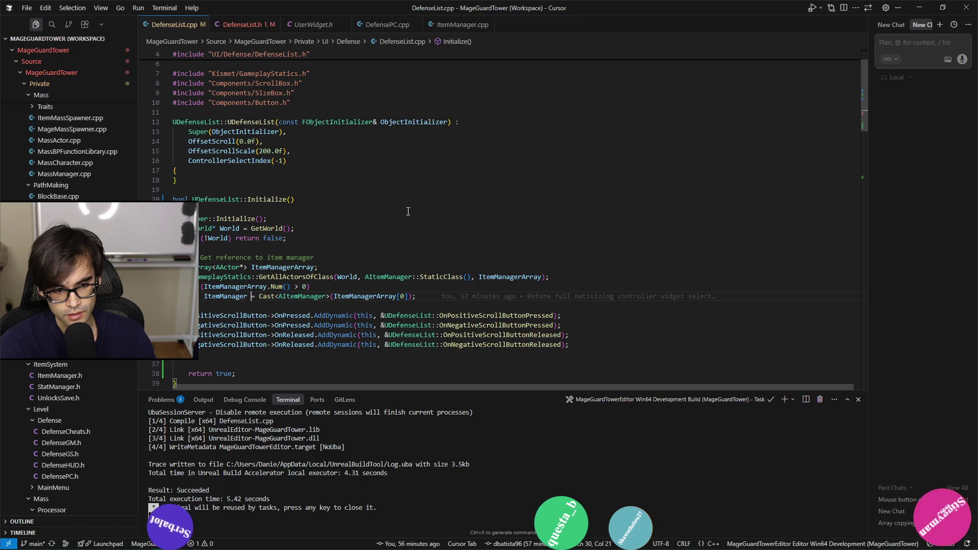
{"action": "scroll", "coordinate": [364, 284], "scroll_direction": "down", "scroll_amount": 3}
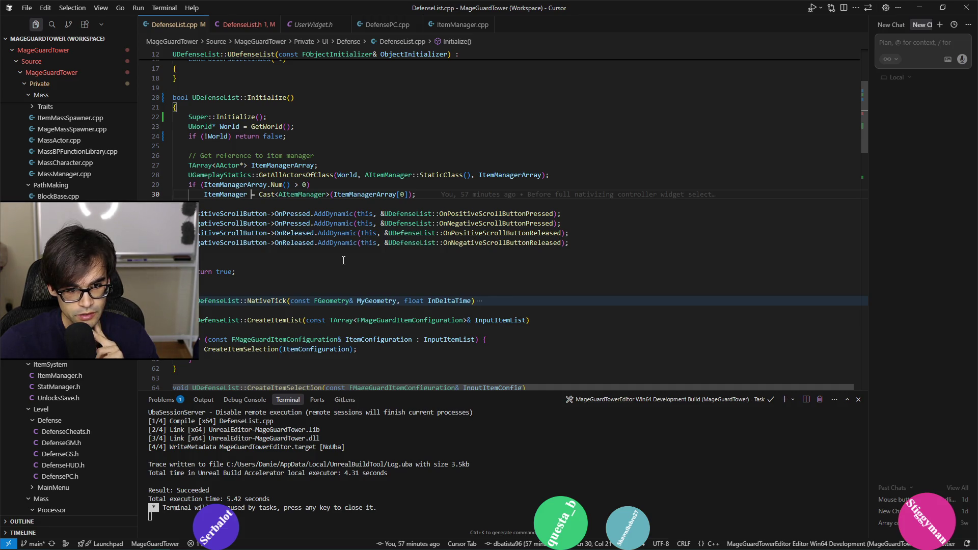
{"action": "left_click", "coordinate": [293, 204]}
{"action": "type", "text": "if (!PositiveScrollButton || !NegativeScrollButton) return false;"}
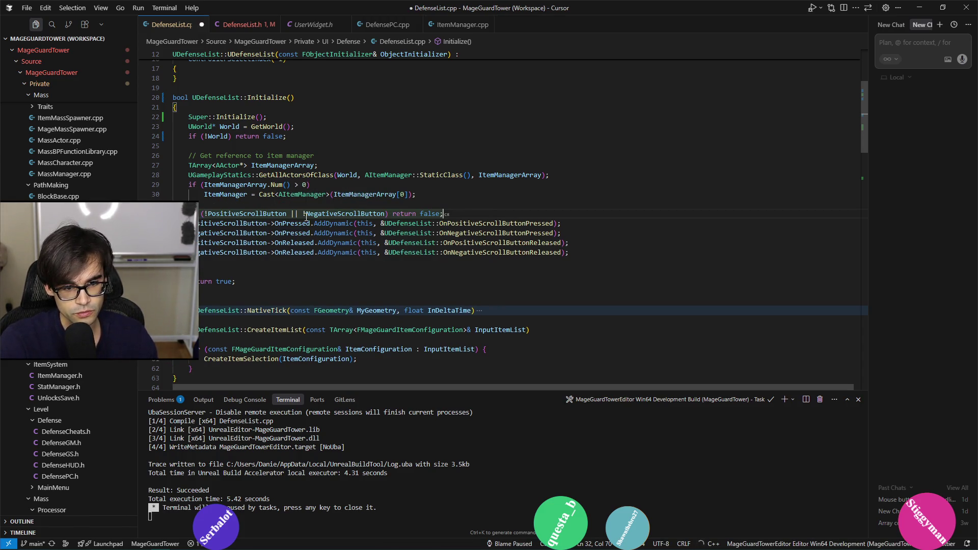
{"action": "key", "text": "Down"}
{"action": "key", "text": "ctrl+s"}
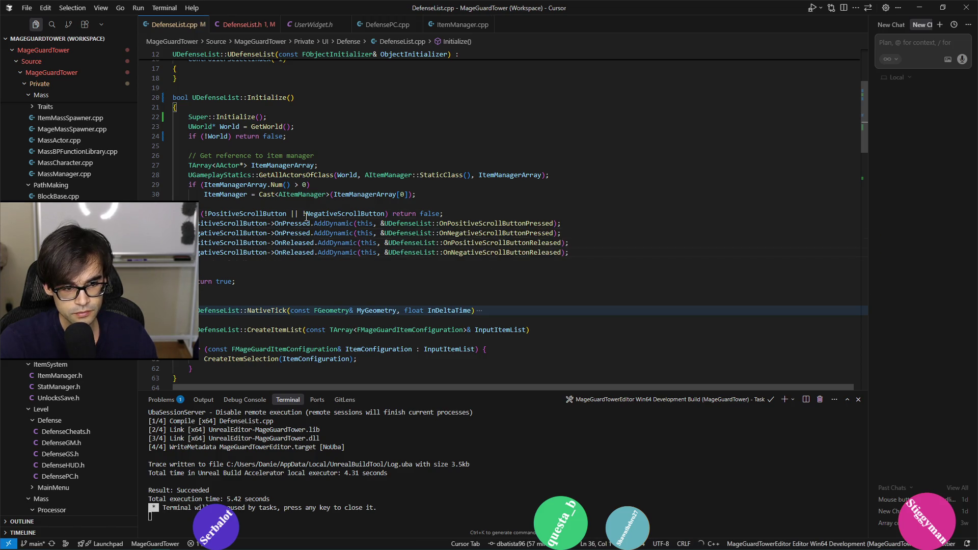
- Remove the extra blank line before return true, and save WBP_TowerList in Unreal
{"action": "key", "text": "BackSpace"}
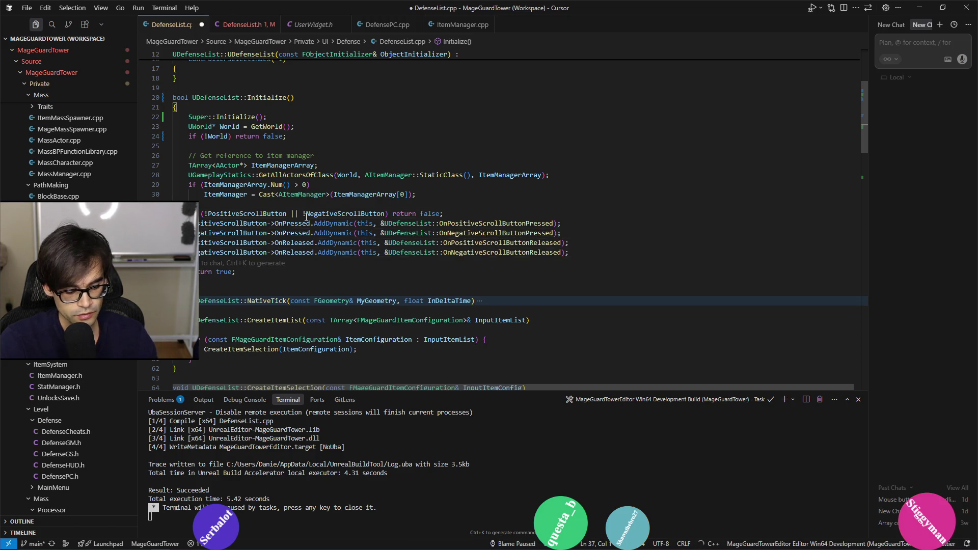
{"action": "scroll", "coordinate": [515, 155], "scroll_direction": "up", "scroll_amount": 4}
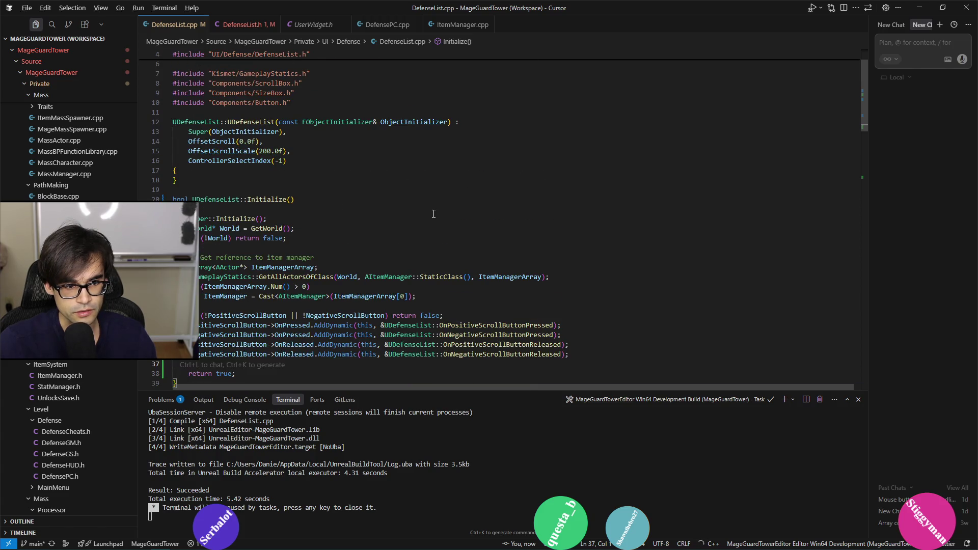
{"action": "key", "text": "alt+Tab"}
{"action": "key", "text": "ctrl+shift+s"}
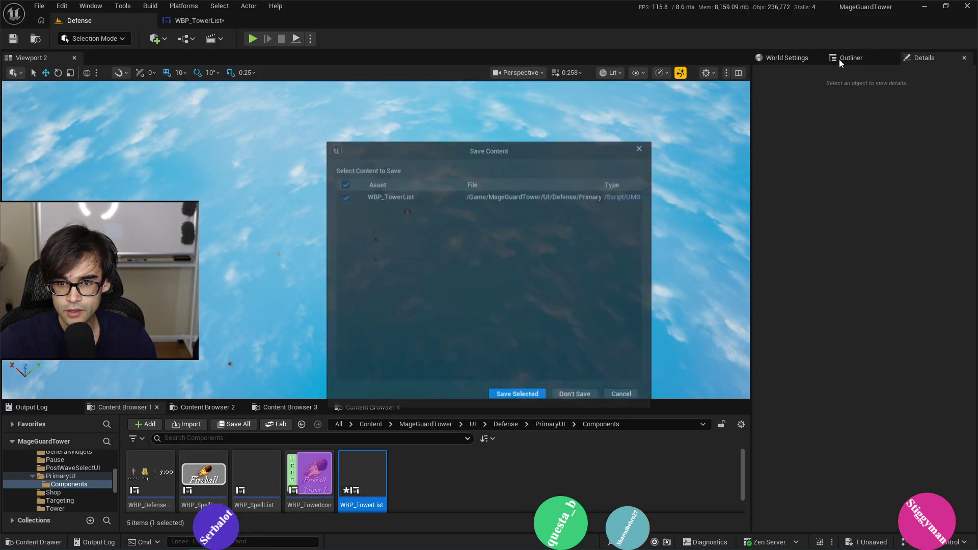
{"action": "left_click", "coordinate": [514, 397]}
- Run the Development Editor build task in Cursor until the DefenseList.cpp build succeeds
{"action": "key", "text": "alt+Tab"}
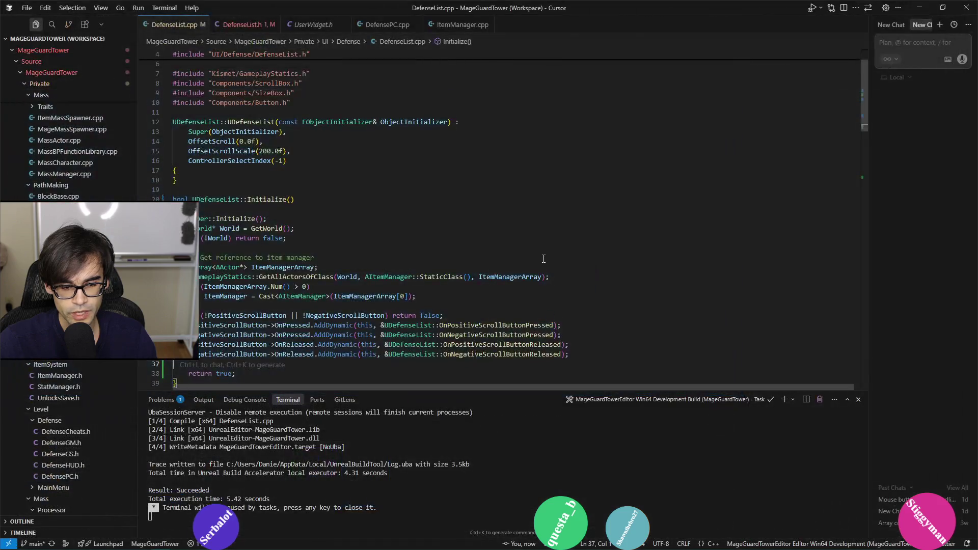
{"action": "key", "text": "ctrl+shift+b"}
{"action": "left_click", "coordinate": [485, 39]}
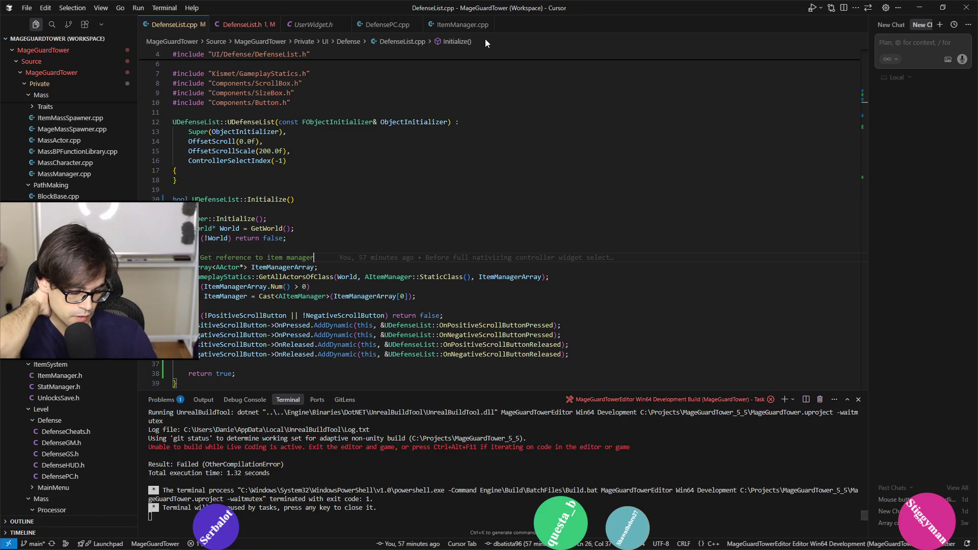
{"action": "key", "text": "ctrl+shift+b"}
{"action": "left_click", "coordinate": [485, 39]}
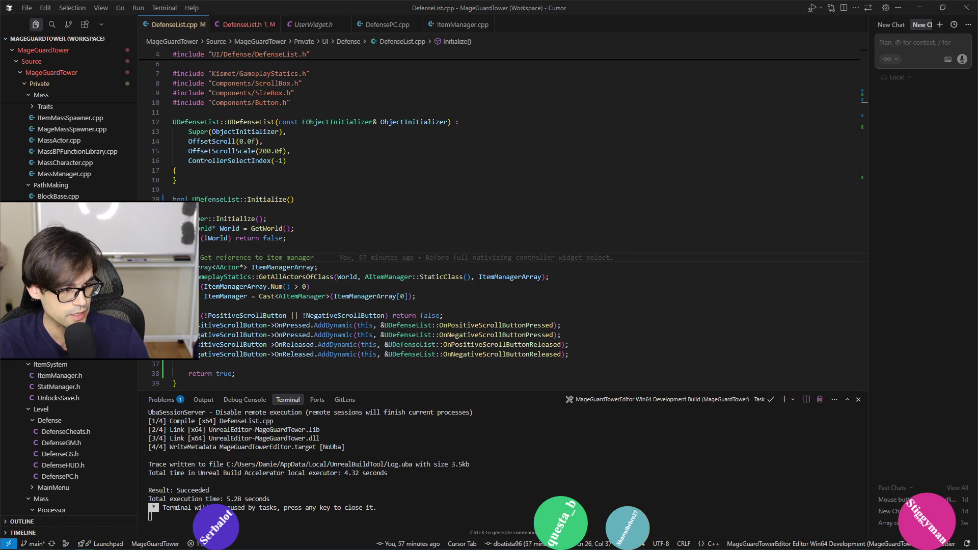
{"action": "left_click", "coordinate": [606, 296]}
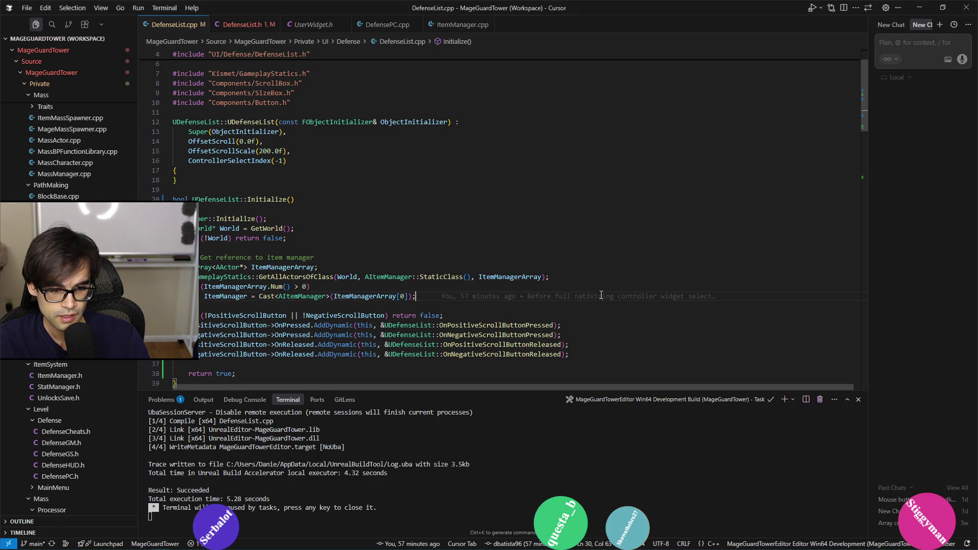
{"action": "key", "text": "Escape"}
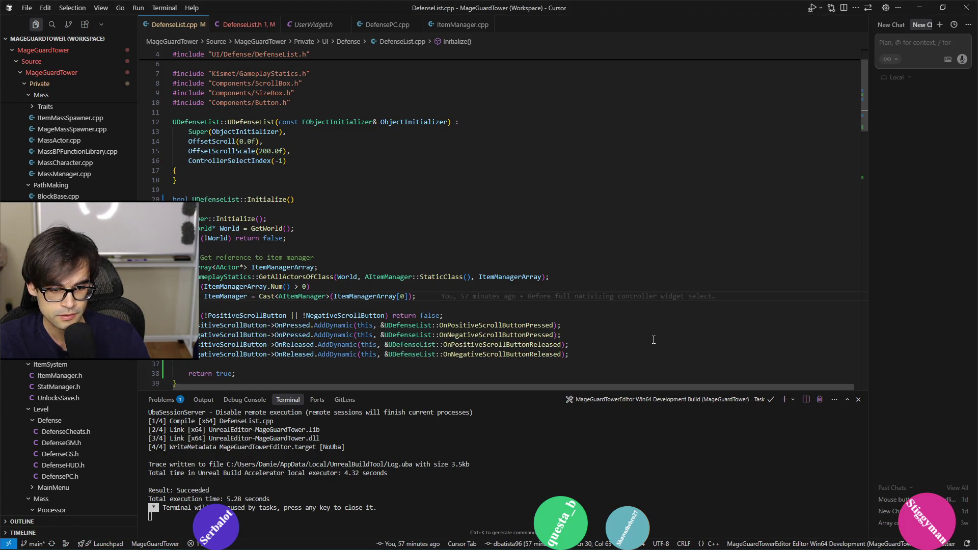
{"action": "scroll", "coordinate": [625, 358], "scroll_direction": "down", "scroll_amount": 3}
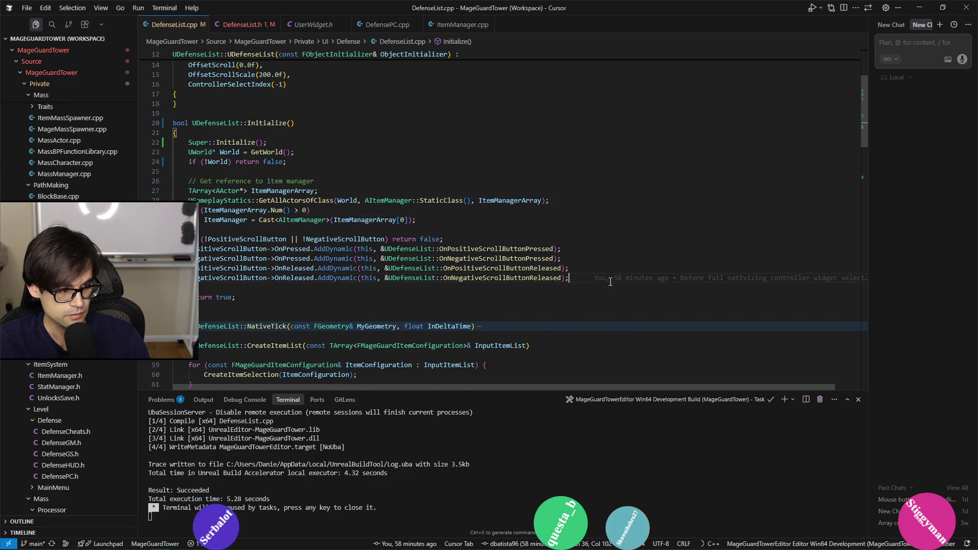
{"action": "key", "text": "alt+Tab"}
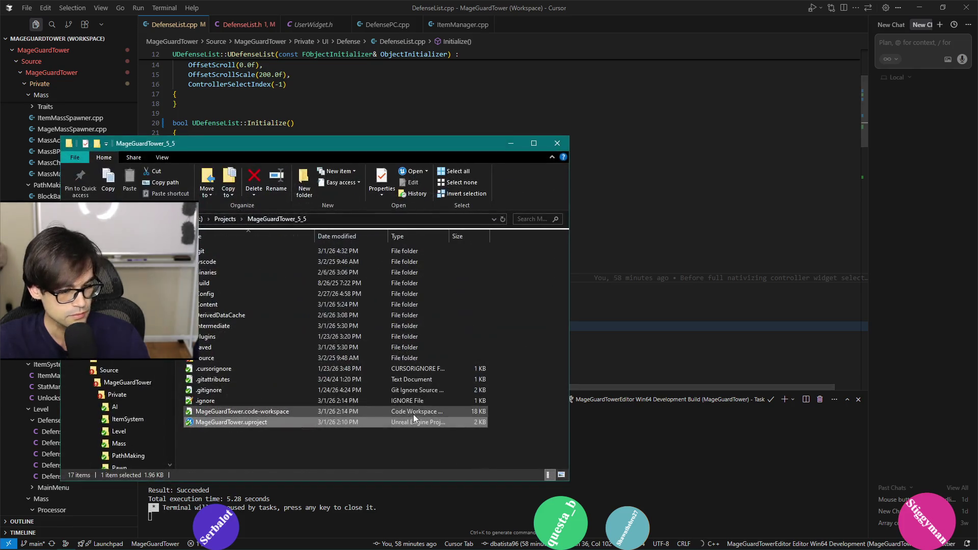
- Launch MageGuardTower.uproject from the MageGuardTower_5_5 folder and minimize File Explorer
{"action": "double_click", "coordinate": [273, 423]}
{"action": "left_click", "coordinate": [511, 143]}
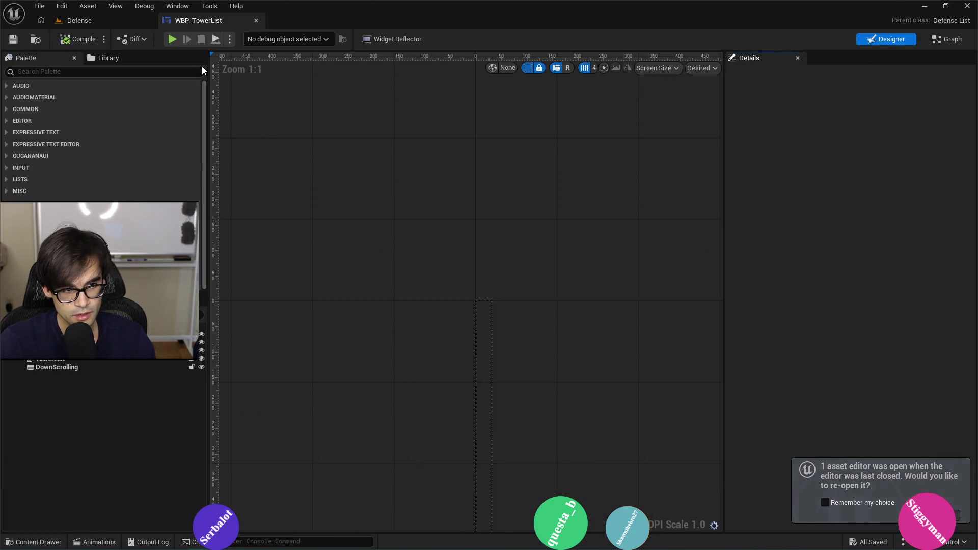
- Delete the stray Item Manager getter in the event graph, then compile and save WBP_TowerList
{"action": "left_click", "coordinate": [946, 39]}
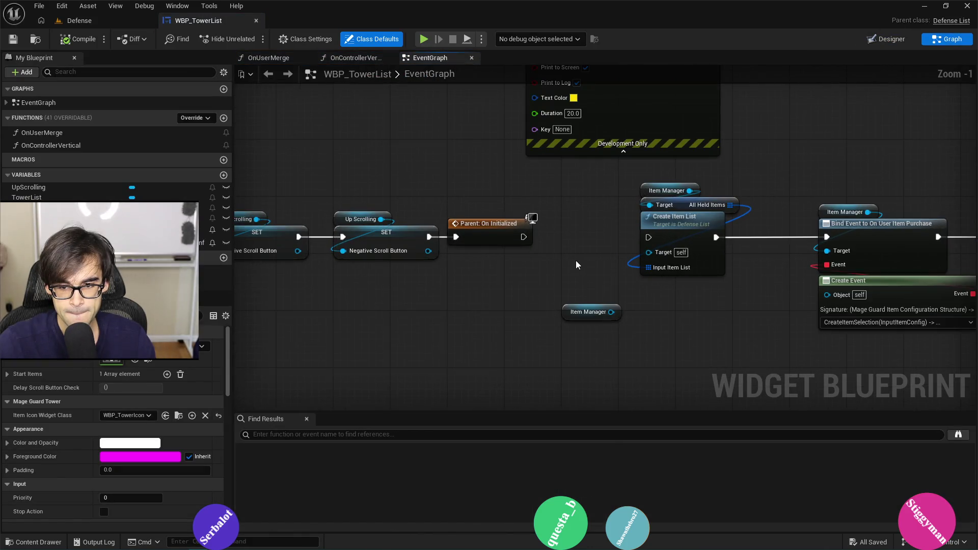
{"action": "left_click", "coordinate": [585, 313]}
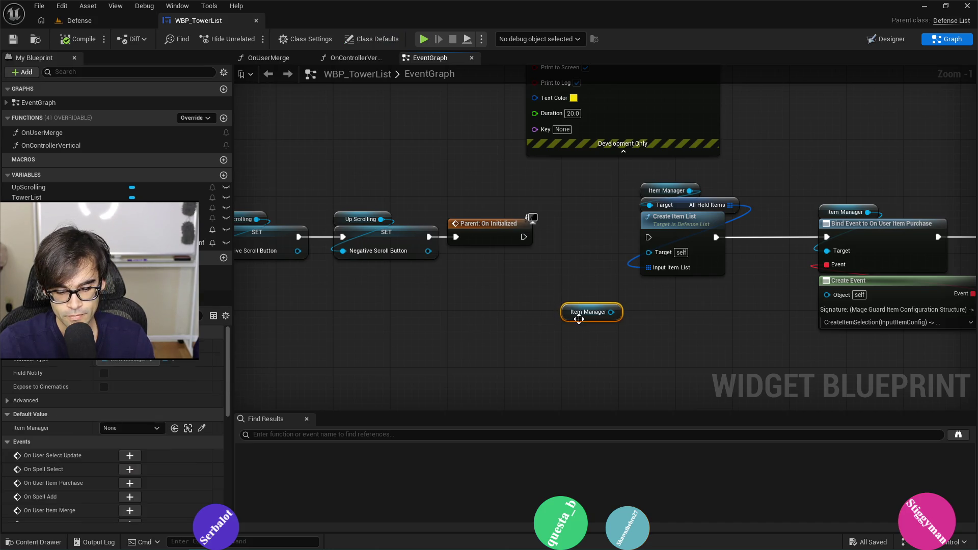
{"action": "key", "text": "Delete"}
{"action": "left_click", "coordinate": [79, 39]}
{"action": "left_click", "coordinate": [13, 39]}
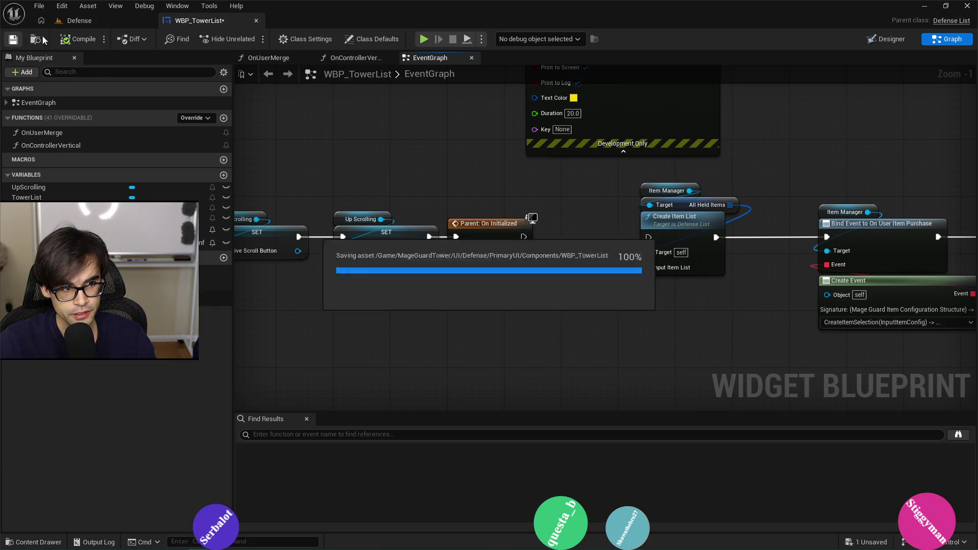
- Briefly play-test the Defense level and return to the WBP_TowerList graph
{"action": "left_click", "coordinate": [79, 20]}
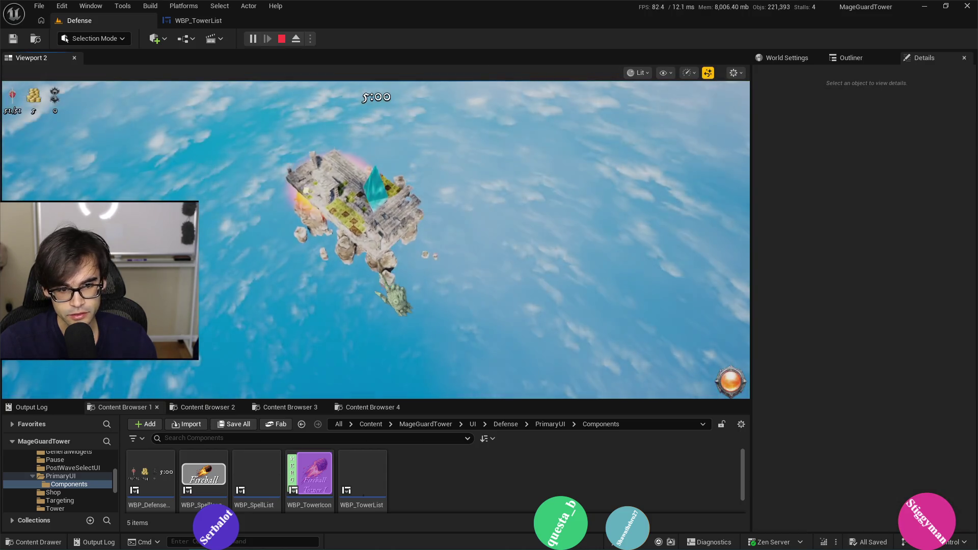
{"action": "key", "text": "Escape"}
{"action": "left_click", "coordinate": [199, 20]}
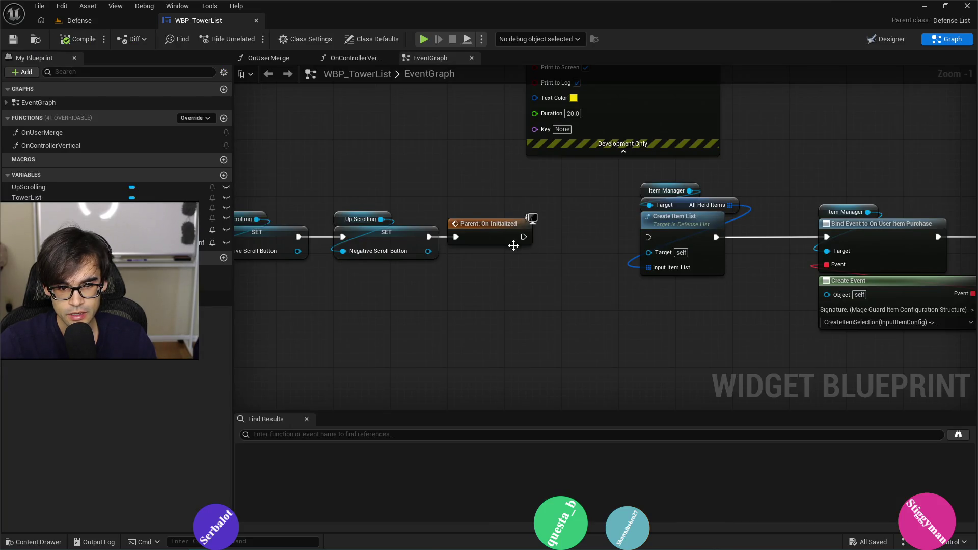
- Wire Parent: On Initialized into Create Item List and shift the following nodes right
{"action": "left_click_drag", "start_coordinate": [656, 239], "coordinate": [655, 240]}
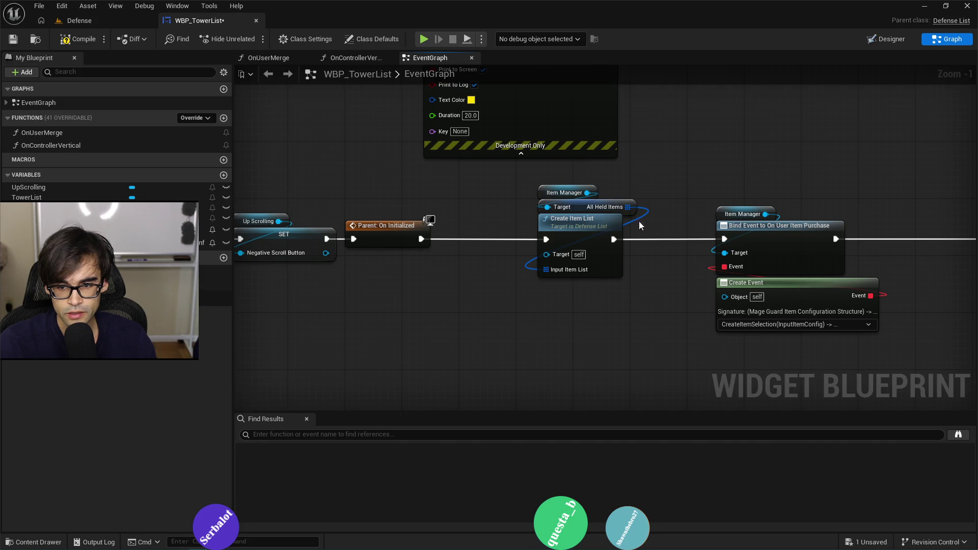
{"action": "scroll", "coordinate": [421, 236], "scroll_direction": "down", "scroll_amount": 4}
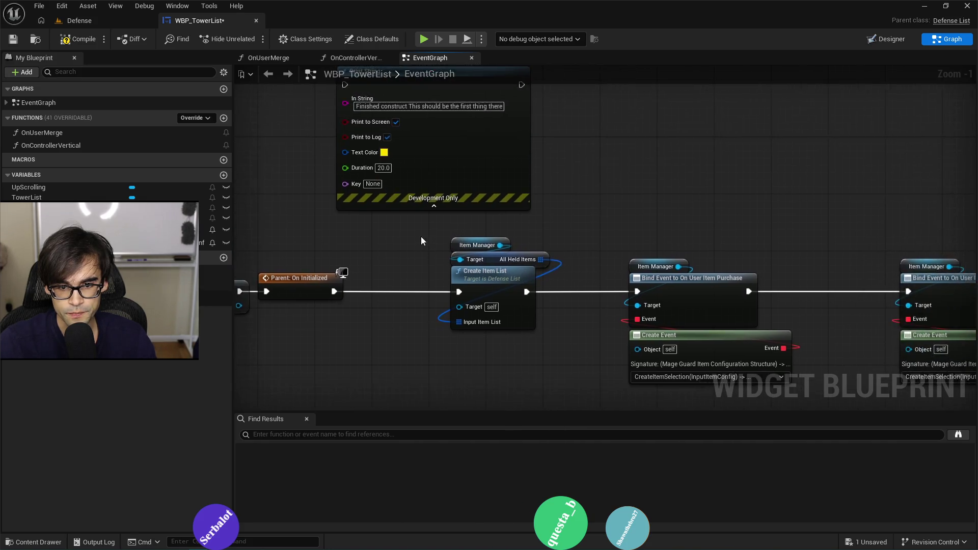
{"action": "left_click_drag", "start_coordinate": [422, 235], "coordinate": [929, 324]}
{"action": "scroll", "coordinate": [555, 279], "scroll_direction": "up", "scroll_amount": 3}
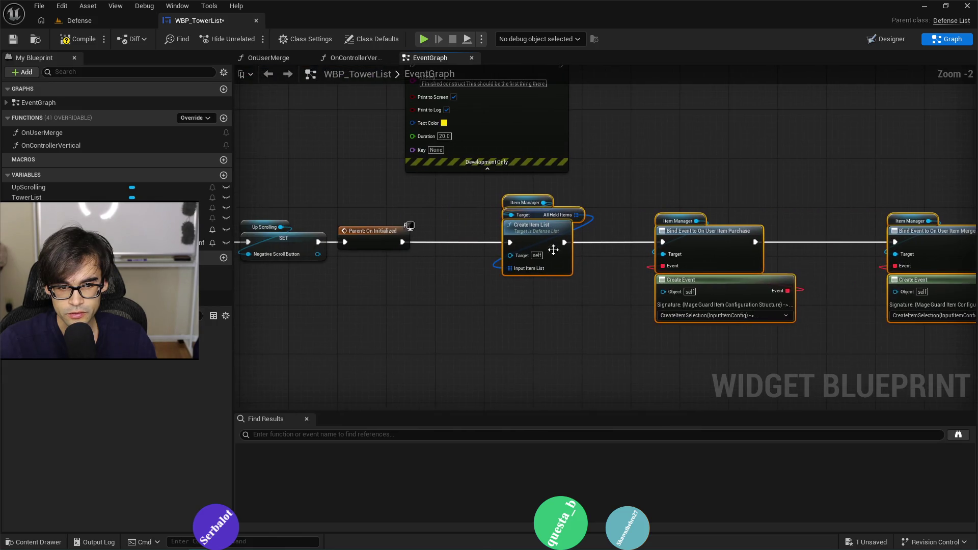
{"action": "left_click", "coordinate": [616, 187]}
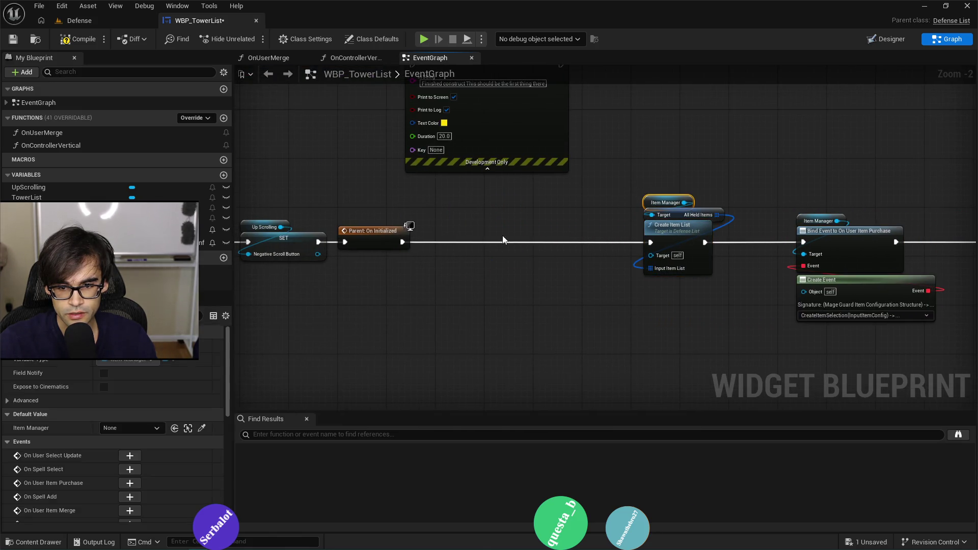
- Add a Get Item Manager node and an Is Valid check on its output
{"action": "right_click", "coordinate": [474, 224]}
{"action": "type", "text": "get item ma"}
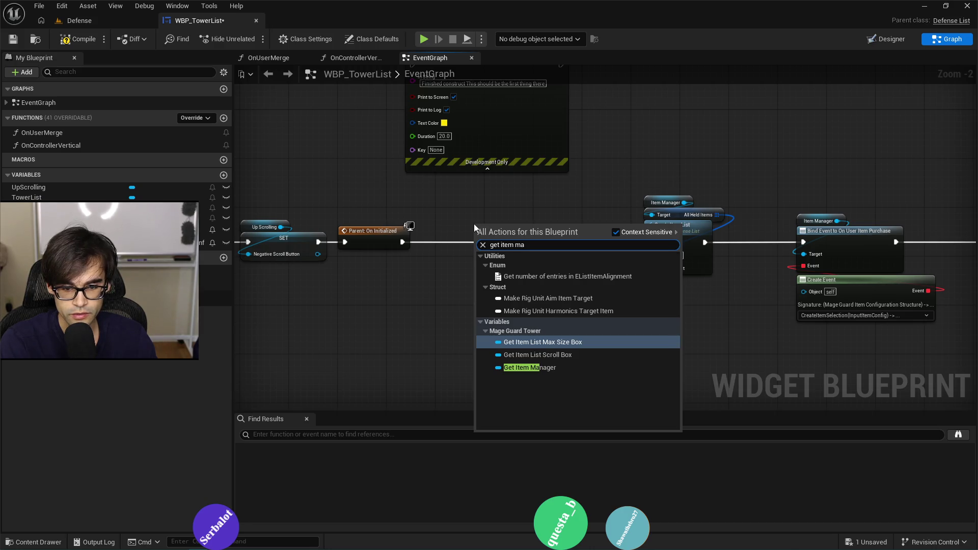
{"action": "key", "text": "Down"}
{"action": "key", "text": "Down"}
{"action": "key", "text": "Return"}
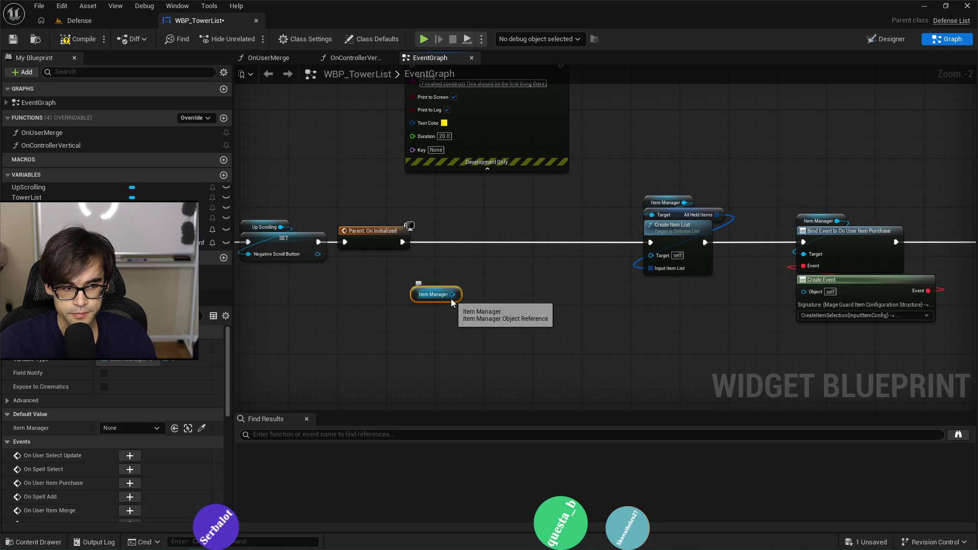
{"action": "left_click_drag", "start_coordinate": [453, 298], "coordinate": [478, 276]}
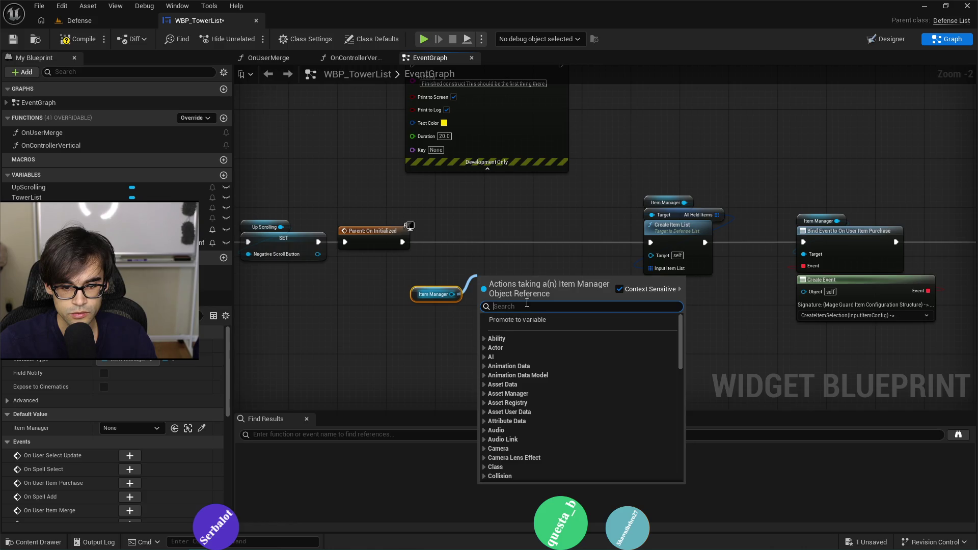
{"action": "type", "text": "bind"}
{"action": "key", "text": "BackSpace"}
{"action": "key", "text": "BackSpace"}
{"action": "key", "text": "BackSpace"}
{"action": "type", "text": "clear"}
{"action": "key", "text": "BackSpace"}
{"action": "key", "text": "BackSpace"}
{"action": "key", "text": "BackSpace"}
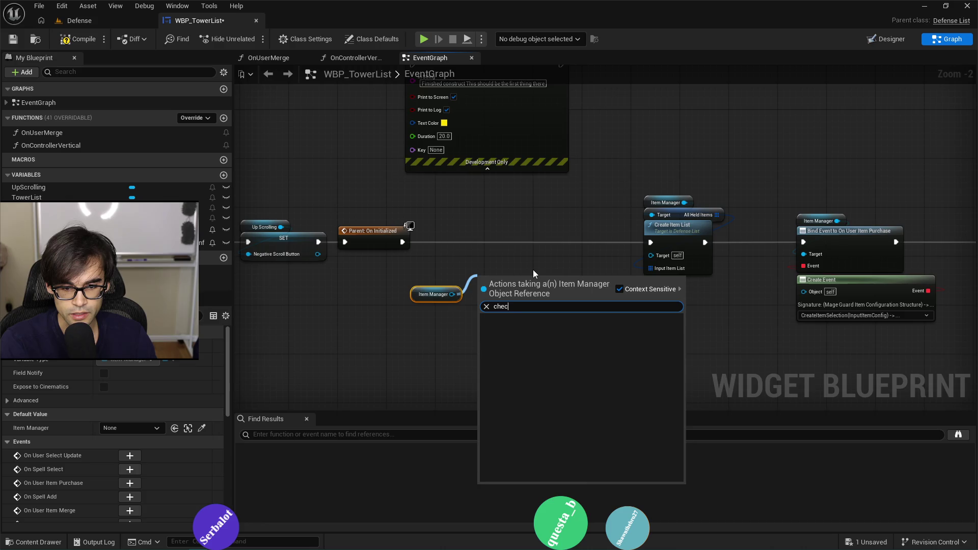
{"action": "type", "text": "clear"}
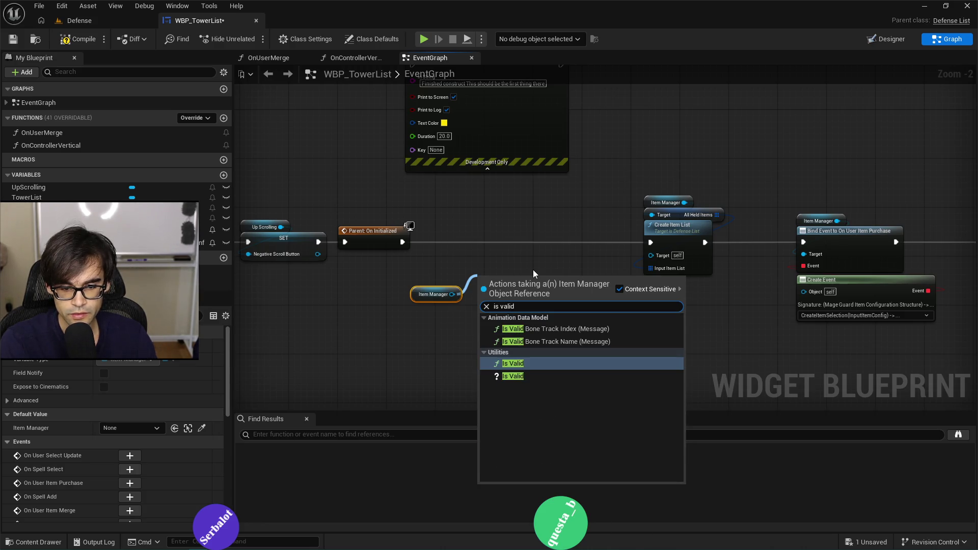
{"action": "key", "text": "Escape"}
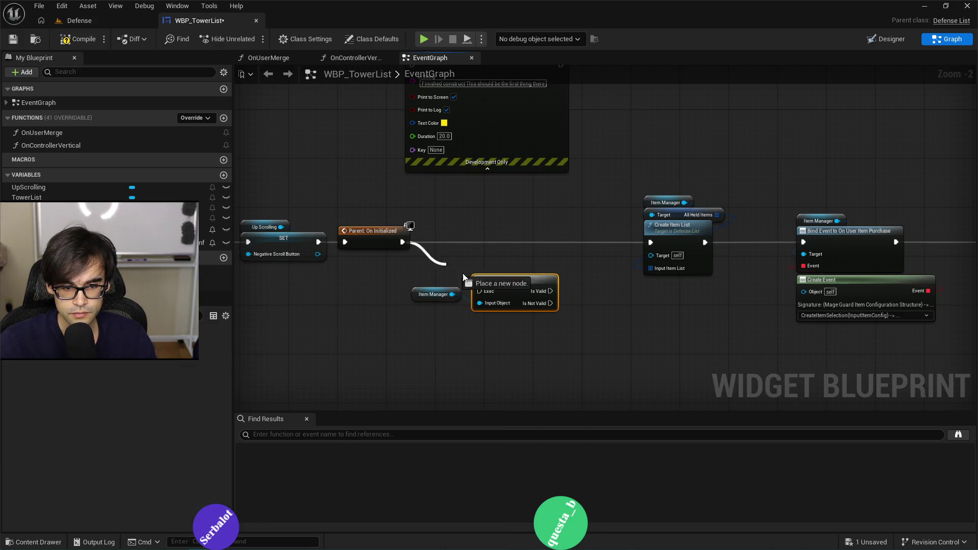
- Connect Is Valid's valid path to Create Item List's execution input
{"action": "mouse_move", "coordinate": [424, 296]}
{"action": "left_mouse_down"}
{"action": "mouse_move", "coordinate": [483, 279]}
{"action": "mouse_move", "coordinate": [478, 262]}
{"action": "left_mouse_up"}
{"action": "left_click_drag", "start_coordinate": [660, 250], "coordinate": [660, 250]}
{"action": "left_click", "coordinate": [543, 266]}
{"action": "left_click_drag", "start_coordinate": [582, 253], "coordinate": [650, 243]}
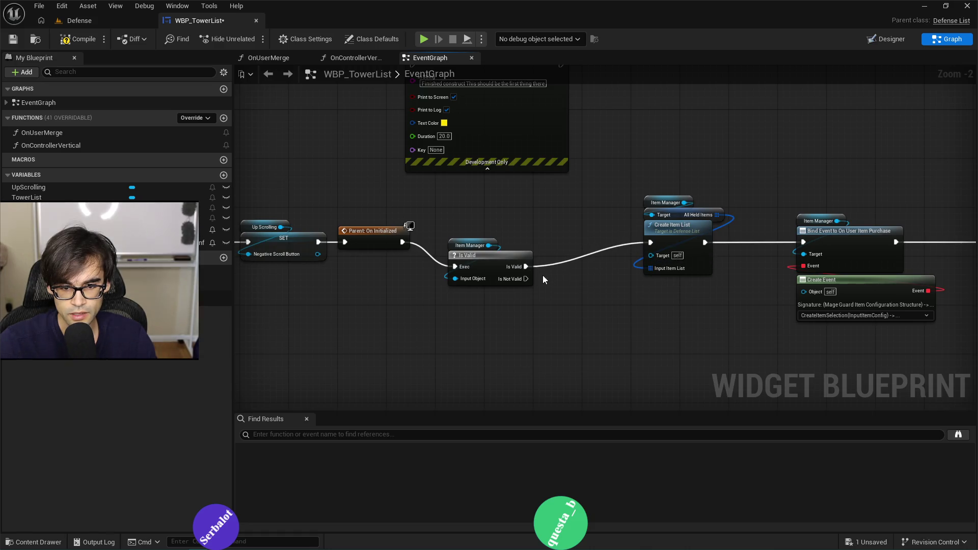
{"action": "left_click_drag", "start_coordinate": [538, 303], "coordinate": [532, 279]}
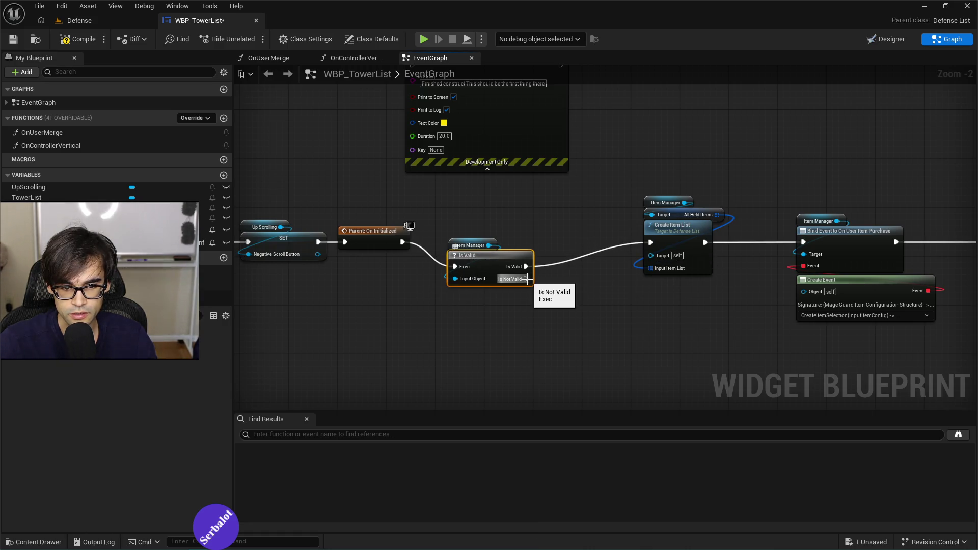
- Add a Print String on Is Not Valid reading 'For some reason item manager is bad'
{"action": "left_click_drag", "start_coordinate": [548, 347], "coordinate": [561, 347]}
{"action": "type", "text": "print strin"}
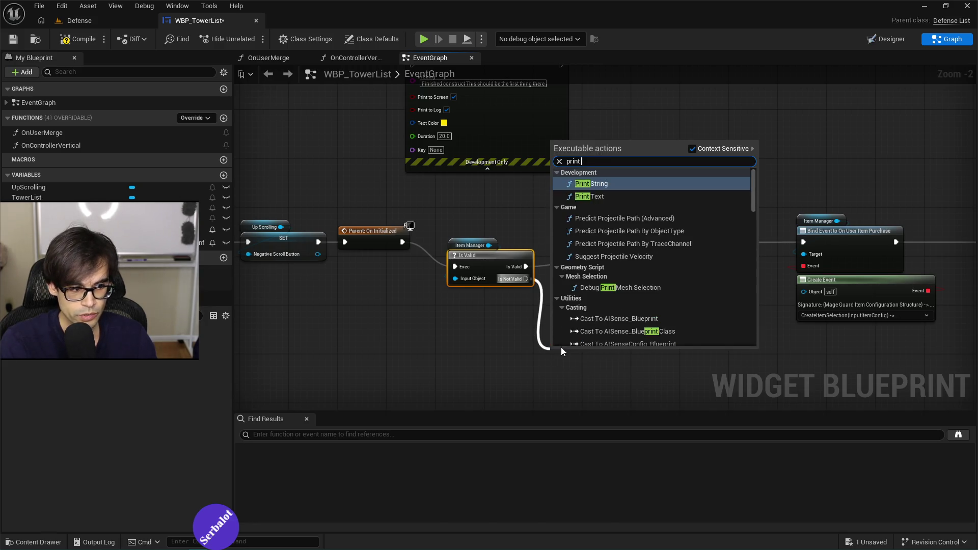
{"action": "key", "text": "Return"}
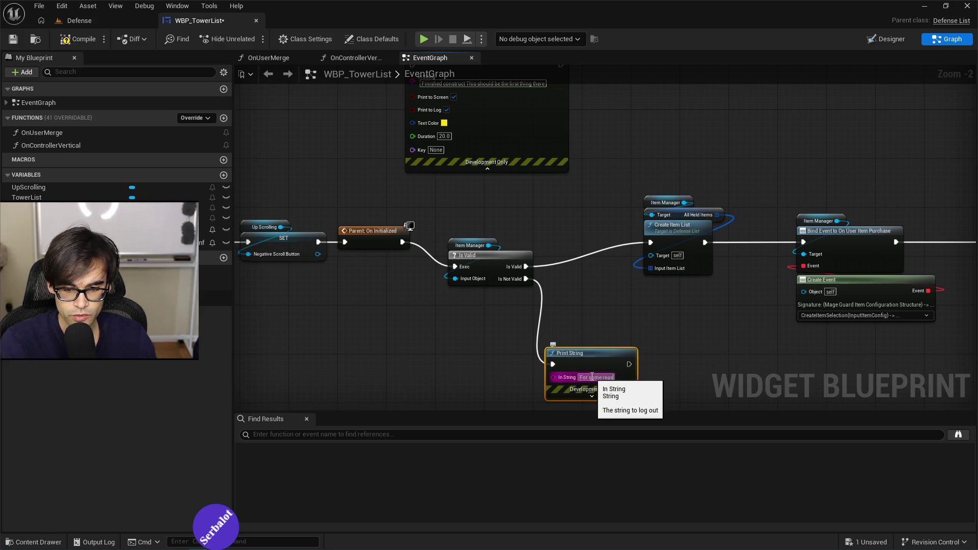
{"action": "key", "text": "Return"}
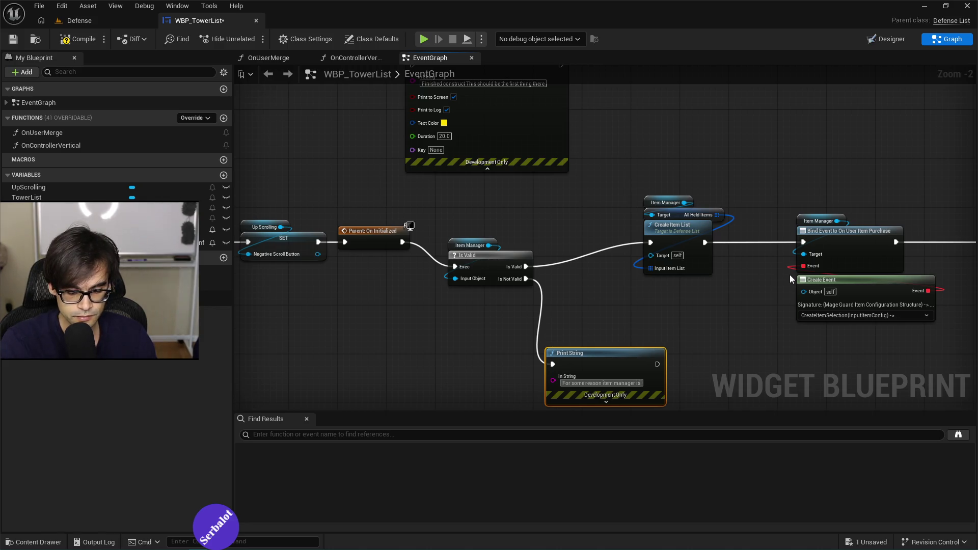
{"action": "type", "text": " bad"}
{"action": "scroll", "coordinate": [588, 317], "scroll_direction": "down", "scroll_amount": 2}
{"action": "scroll", "coordinate": [580, 317], "scroll_direction": "up", "scroll_amount": 3}
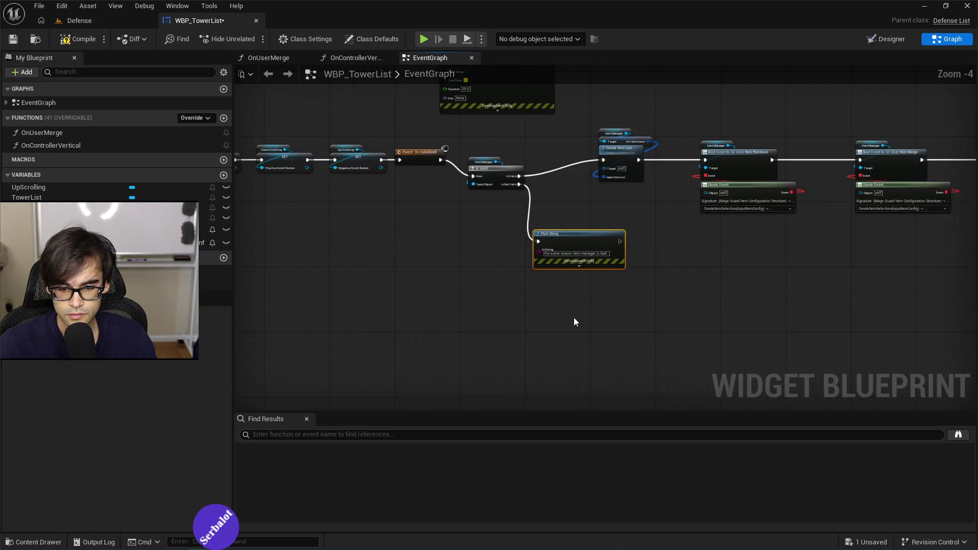
- Give the warning Print String an orange text colour and a Duration of 20
{"action": "left_click", "coordinate": [581, 230]}
{"action": "left_click", "coordinate": [553, 253]}
{"action": "left_click_drag", "start_coordinate": [644, 306], "coordinate": [665, 337]}
{"action": "left_click", "coordinate": [706, 513]}
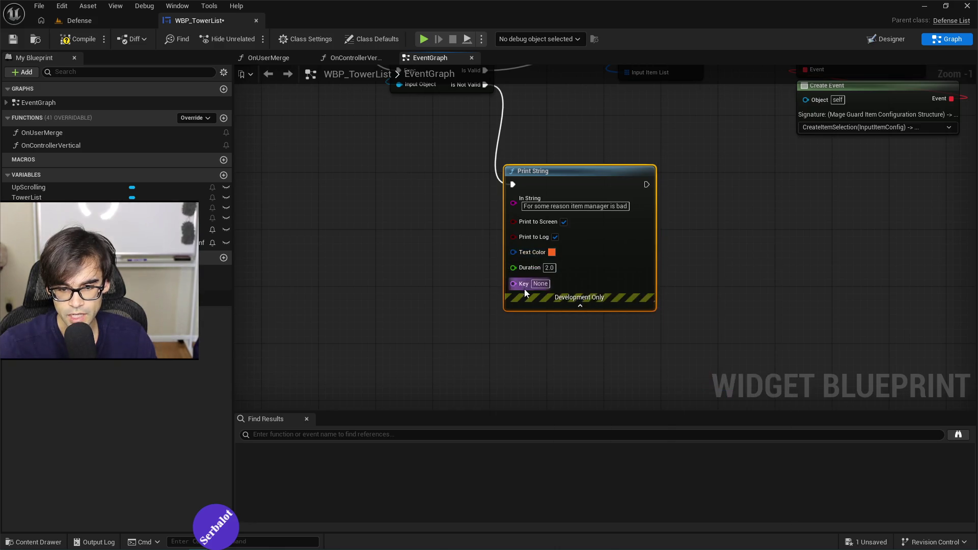
{"action": "left_click", "coordinate": [557, 268]}
{"action": "type", "text": "20"}
{"action": "key", "text": "Return"}
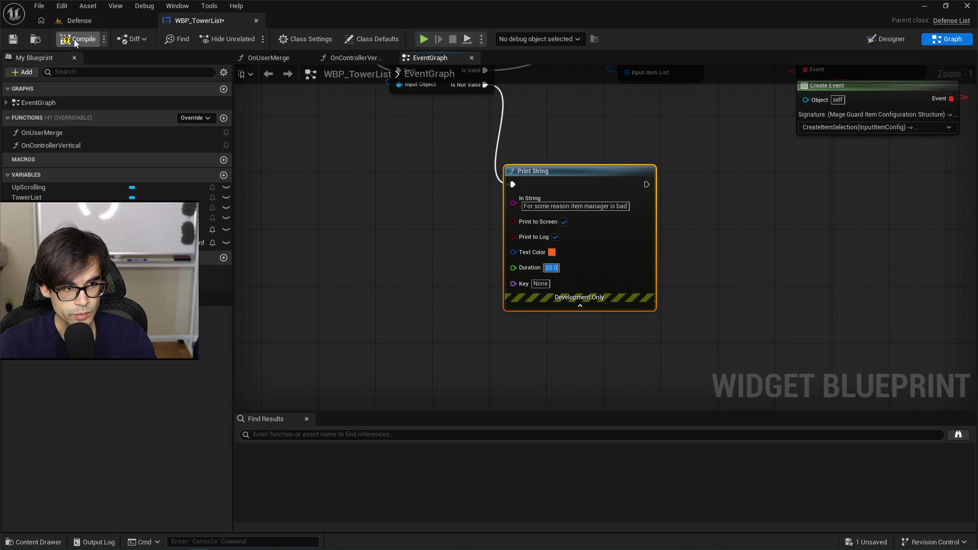
- Compile and save WBP_TowerList, play the Defense level to see the warning, then return to the graph
{"action": "left_click", "coordinate": [13, 39]}
{"action": "left_click", "coordinate": [111, 20]}
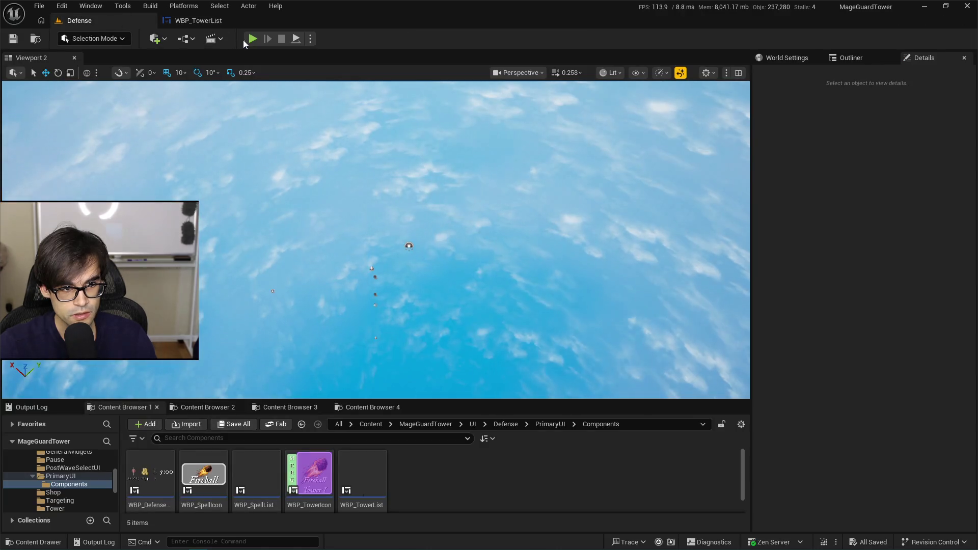
{"action": "left_click", "coordinate": [249, 37]}
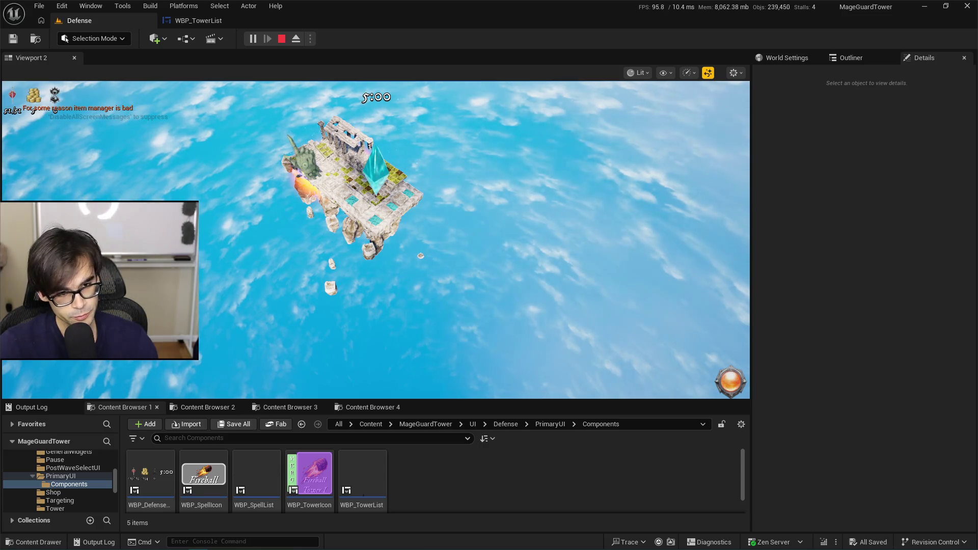
{"action": "key", "text": "Escape"}
{"action": "left_click", "coordinate": [213, 27]}
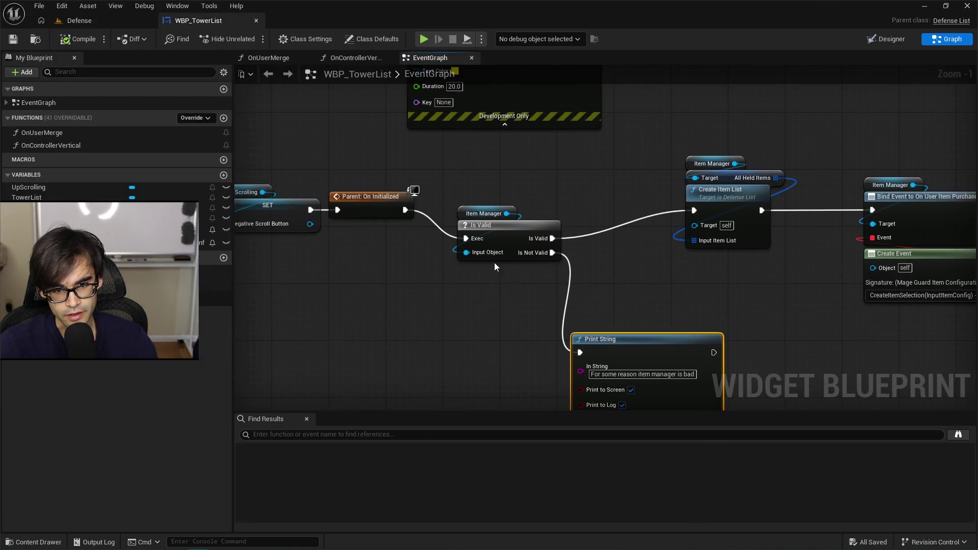
{"action": "mouse_move", "coordinate": [506, 227]}
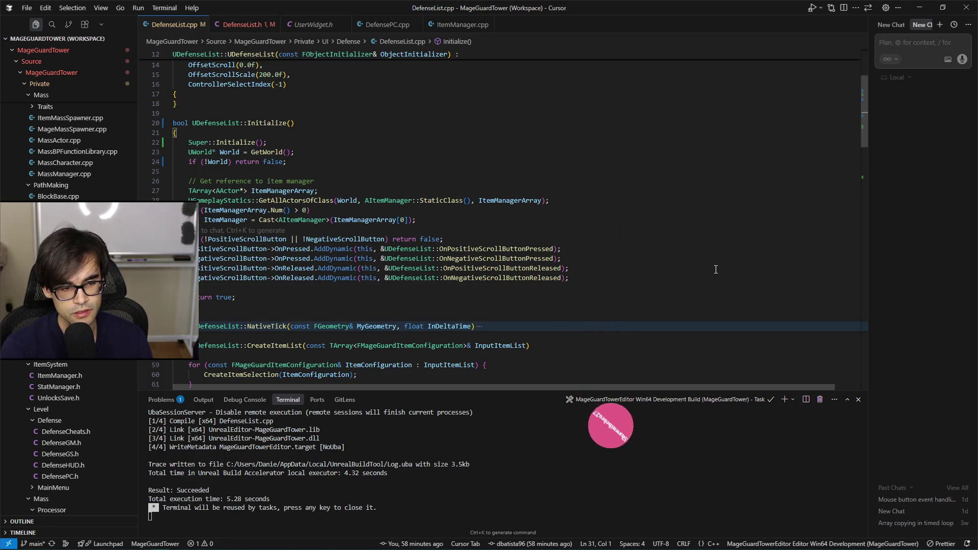
- Return to Unreal Editor and show WBP_TowerList's overridable functions list
{"action": "key", "text": "alt+Tab"}
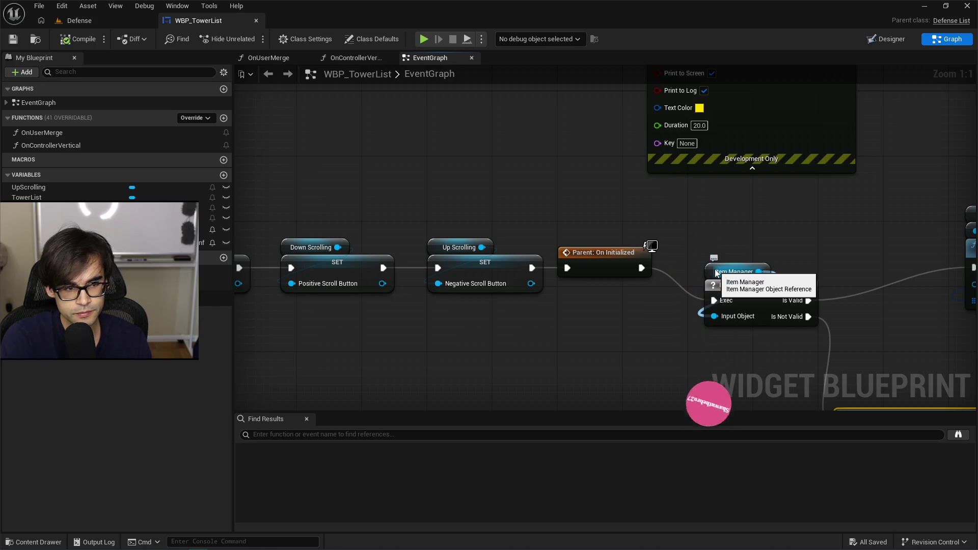
{"action": "left_click", "coordinate": [206, 119]}
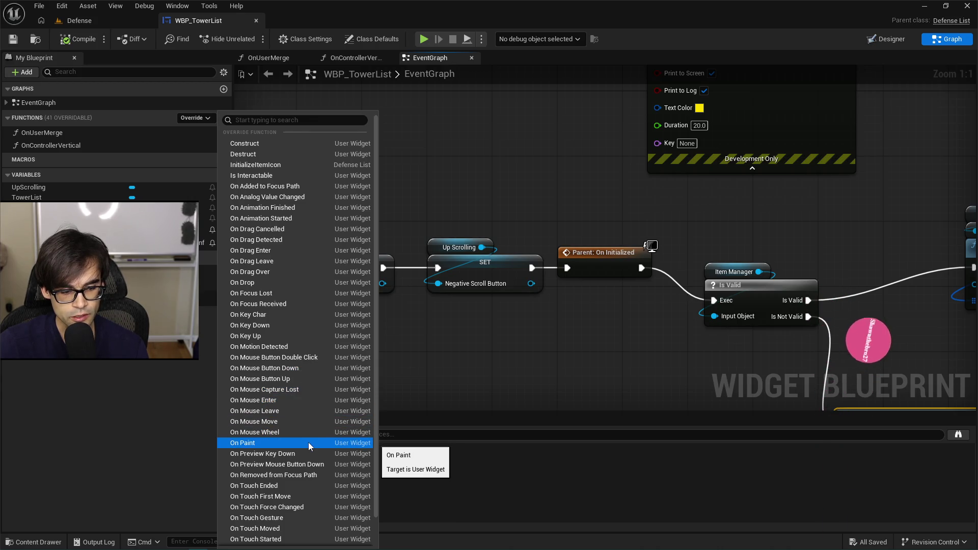
{"action": "scroll", "coordinate": [307, 442], "scroll_direction": "down", "scroll_amount": 3}
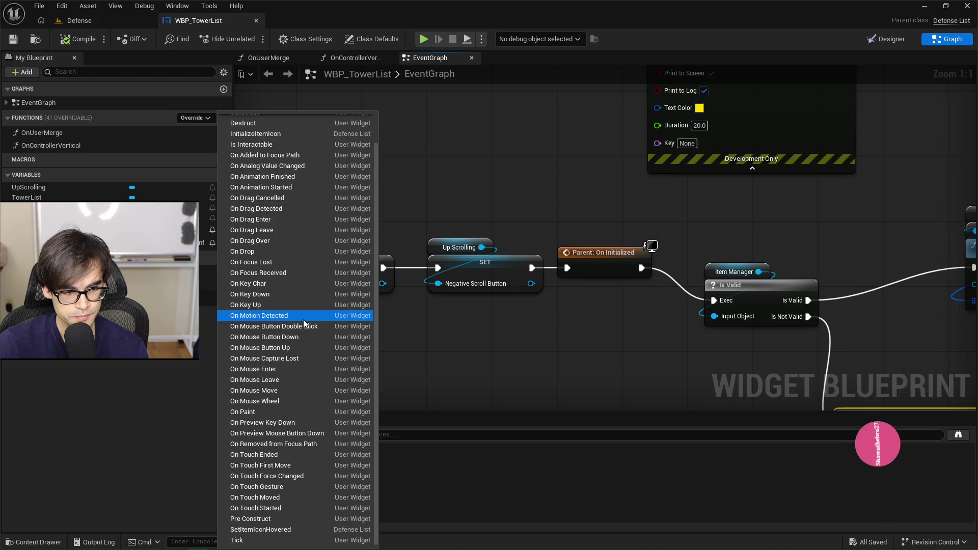
{"action": "scroll", "coordinate": [304, 320], "scroll_direction": "up", "scroll_amount": 2}
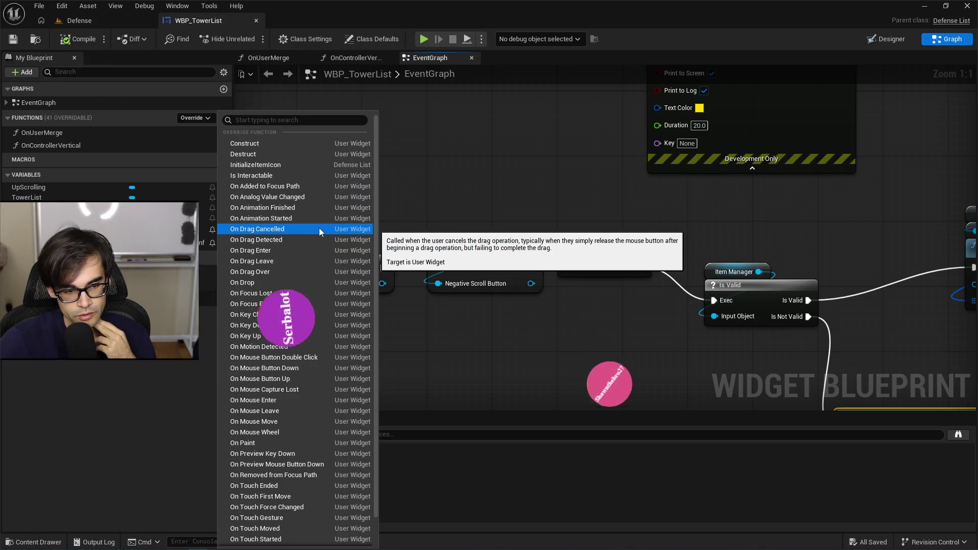
{"action": "left_click", "coordinate": [485, 351]}
{"action": "scroll", "coordinate": [484, 357], "scroll_direction": "down", "scroll_amount": 2}
{"action": "mouse_move", "coordinate": [482, 366]}
{"action": "left_mouse_down"}
{"action": "mouse_move", "coordinate": [499, 255]}
{"action": "mouse_move", "coordinate": [519, 234]}
{"action": "mouse_move", "coordinate": [780, 251]}
{"action": "left_mouse_up"}
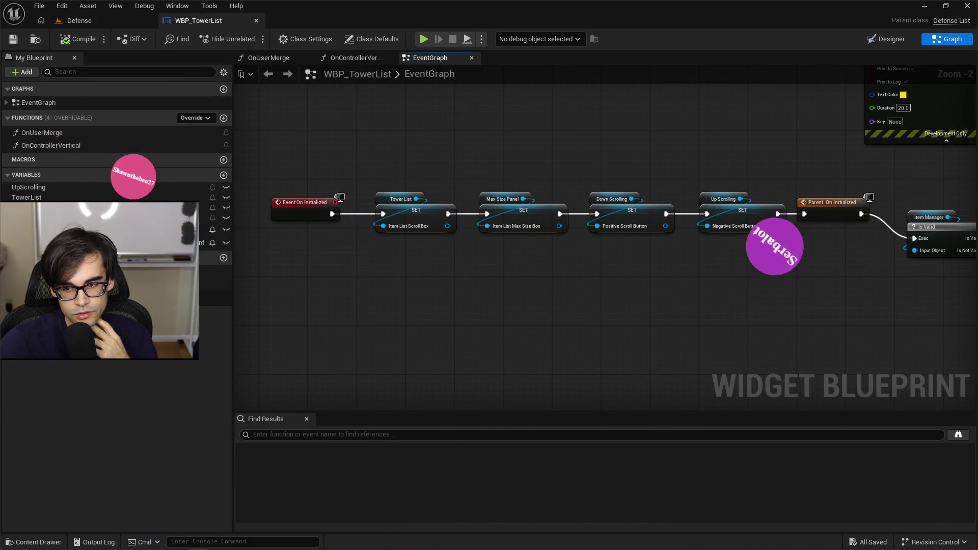
- Delete the old yellow-text Print String above the initialization chain and reframe the Is Valid section
{"action": "left_click_drag", "start_coordinate": [801, 241], "coordinate": [763, 337]}
{"action": "scroll", "coordinate": [504, 255], "scroll_direction": "down", "scroll_amount": 3}
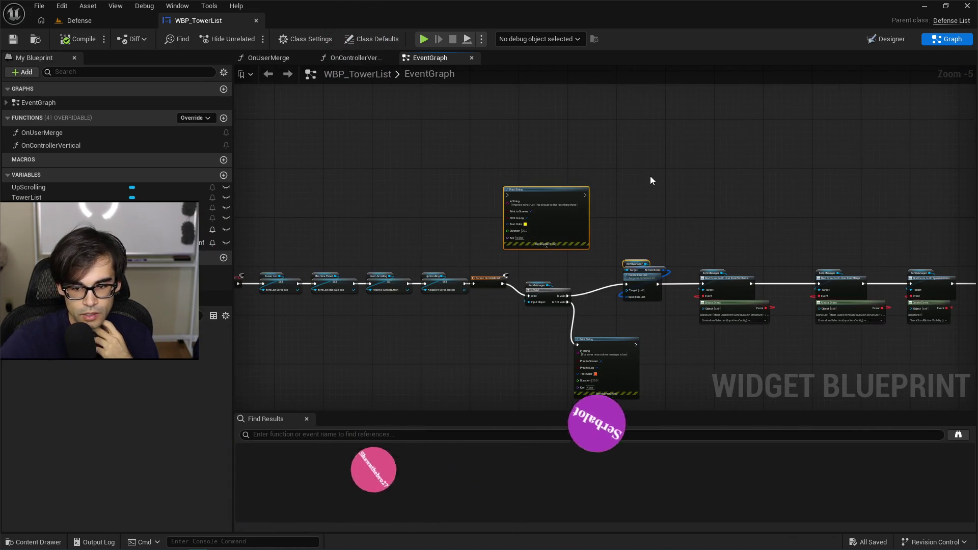
{"action": "key", "text": "Delete"}
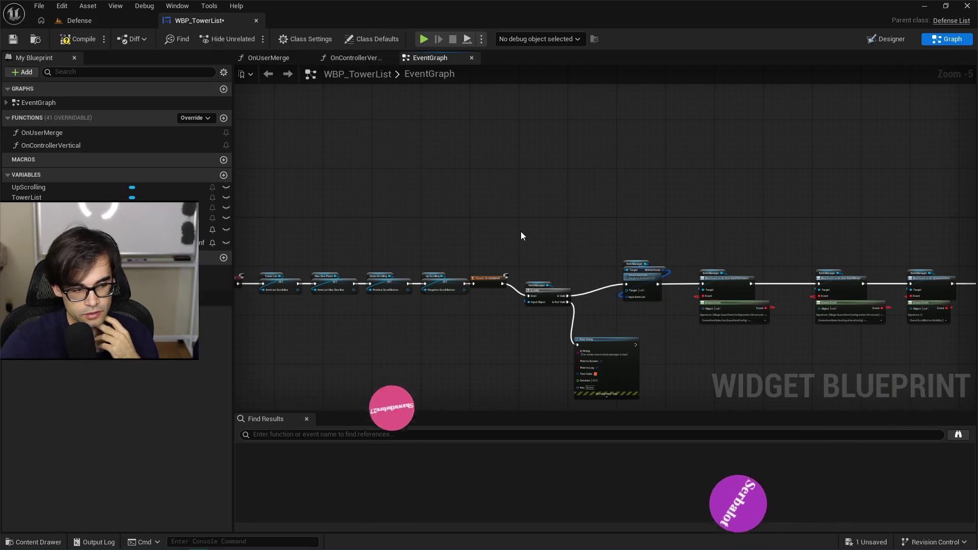
{"action": "scroll", "coordinate": [506, 219], "scroll_direction": "up", "scroll_amount": 2}
{"action": "left_click_drag", "start_coordinate": [514, 274], "coordinate": [619, 161]}
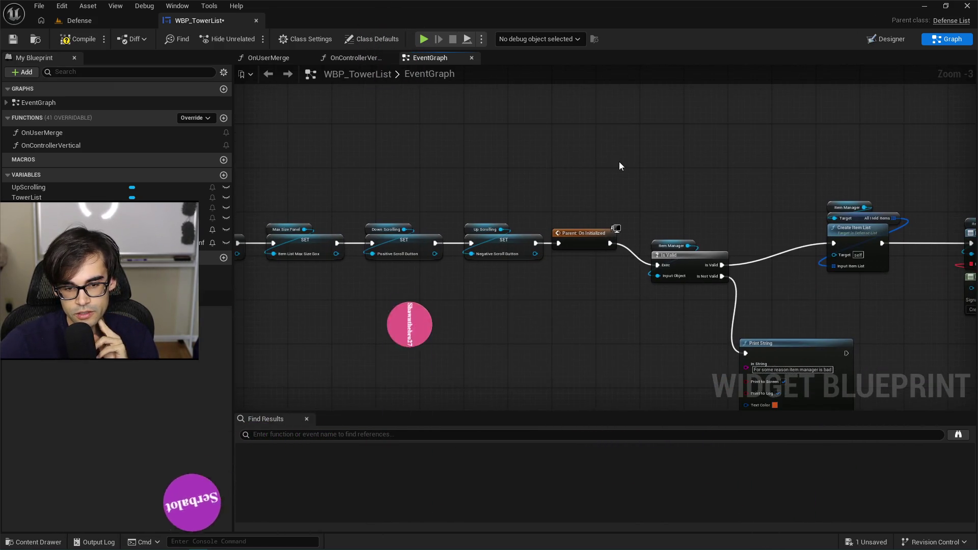
{"action": "left_click_drag", "start_coordinate": [519, 228], "coordinate": [635, 189]}
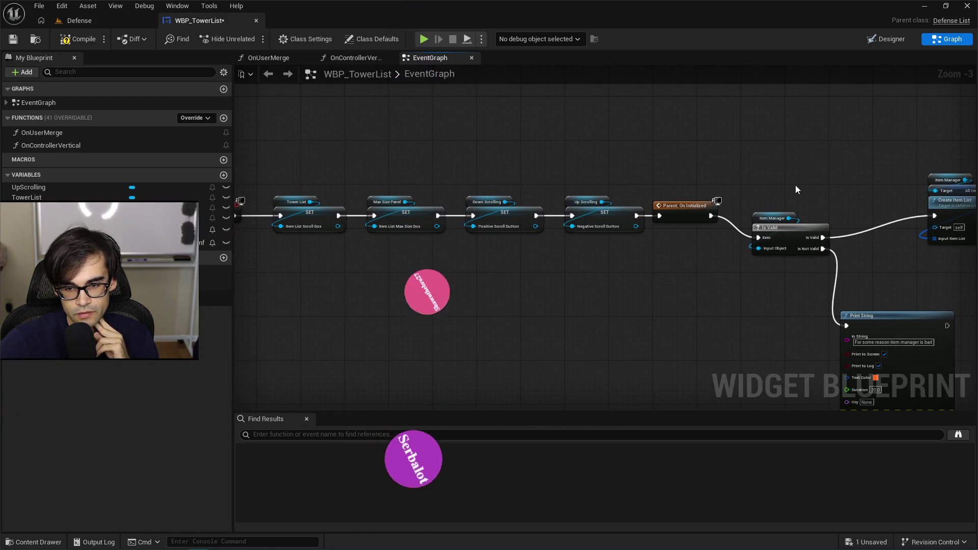
{"action": "mouse_move", "coordinate": [690, 164]}
{"action": "left_mouse_down"}
{"action": "mouse_move", "coordinate": [742, 160]}
{"action": "mouse_move", "coordinate": [658, 181]}
{"action": "mouse_move", "coordinate": [537, 172]}
{"action": "mouse_move", "coordinate": [713, 218]}
{"action": "mouse_move", "coordinate": [976, 338]}
{"action": "mouse_move", "coordinate": [976, 408]}
{"action": "mouse_move", "coordinate": [897, 361]}
{"action": "left_mouse_up"}
{"action": "scroll", "coordinate": [663, 182], "scroll_direction": "down", "scroll_amount": 1}
{"action": "scroll", "coordinate": [671, 192], "scroll_direction": "down", "scroll_amount": 1}
{"action": "key", "text": "Home"}
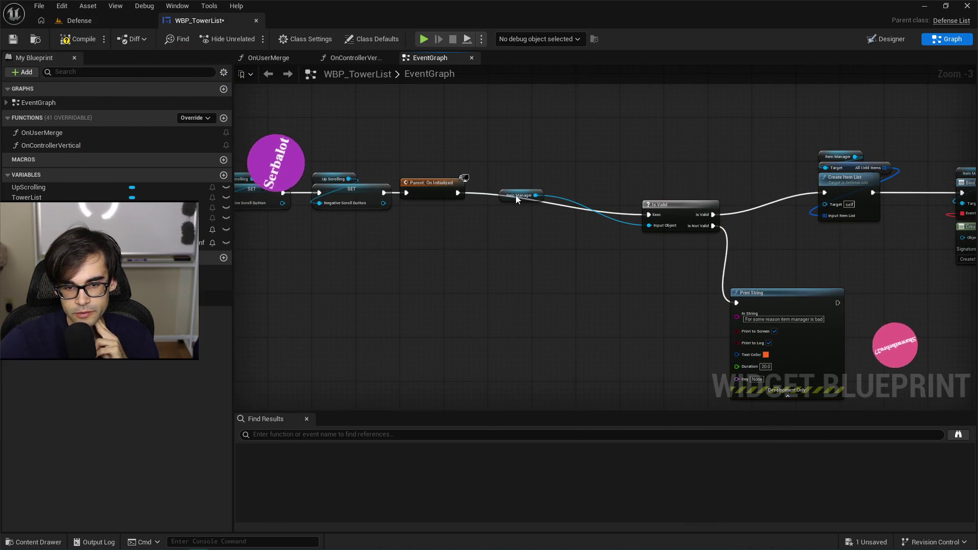
- Insert a 0.2 Delay after Parent: On Initialized, then save and start a Defense play test
{"action": "left_click_drag", "start_coordinate": [504, 196], "coordinate": [649, 193]}
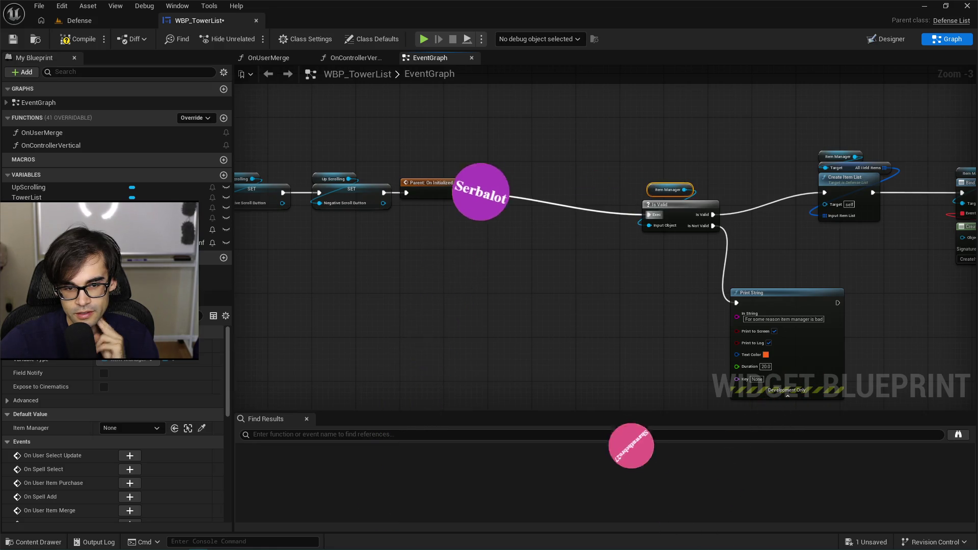
{"action": "left_click_drag", "start_coordinate": [460, 193], "coordinate": [495, 192]}
{"action": "type", "text": "delay"}
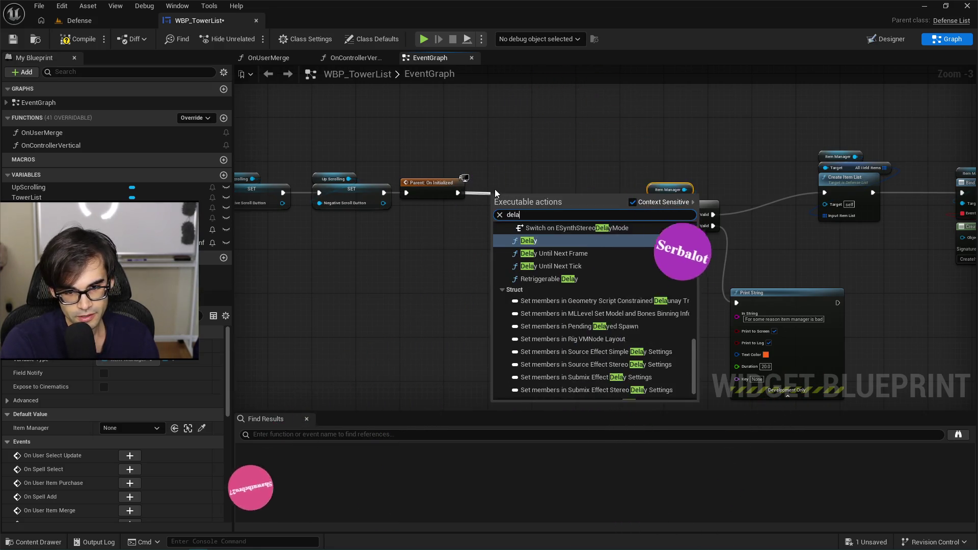
{"action": "key", "text": "Return"}
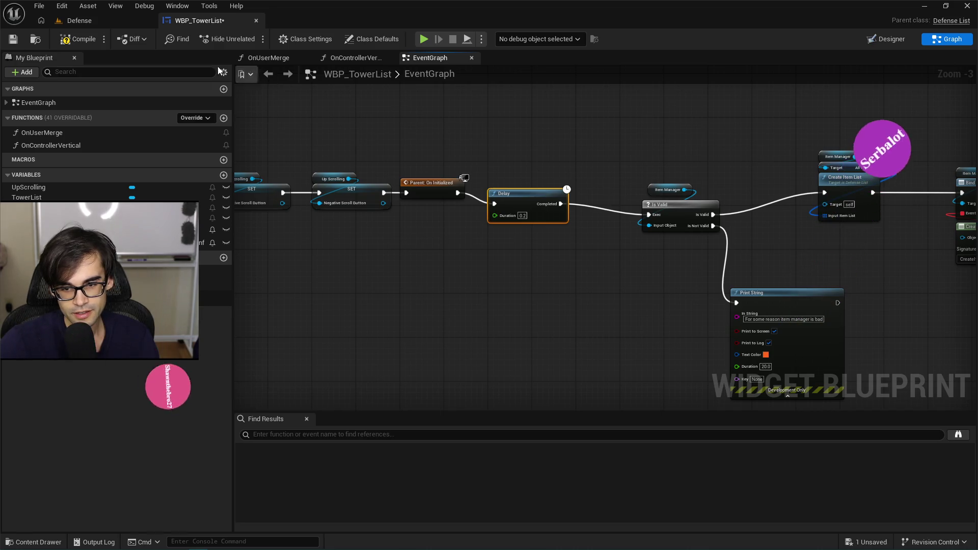
{"action": "left_click", "coordinate": [16, 41]}
{"action": "key", "text": "alt+p"}
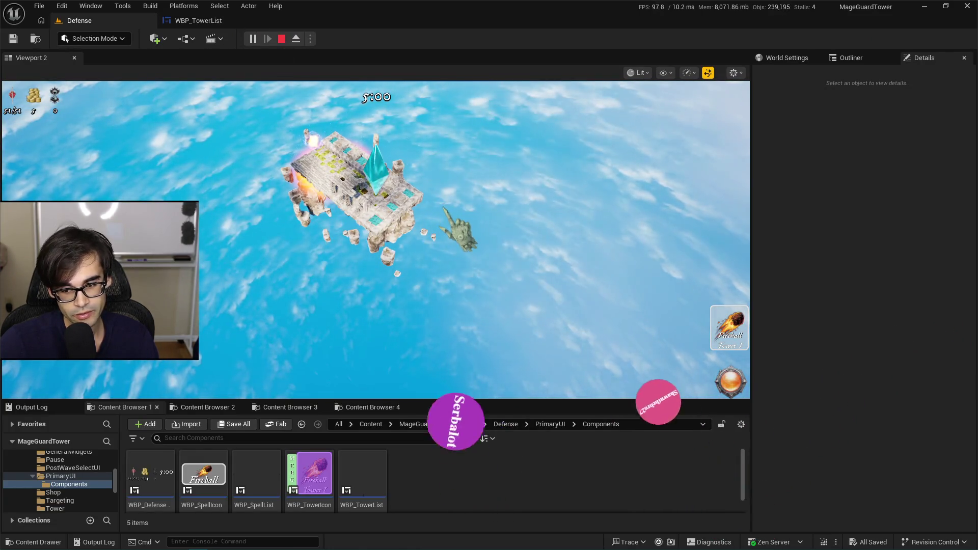
- End the play run, return to the TowerList graph and nudge the Delay node into line
{"action": "left_click", "coordinate": [281, 39]}
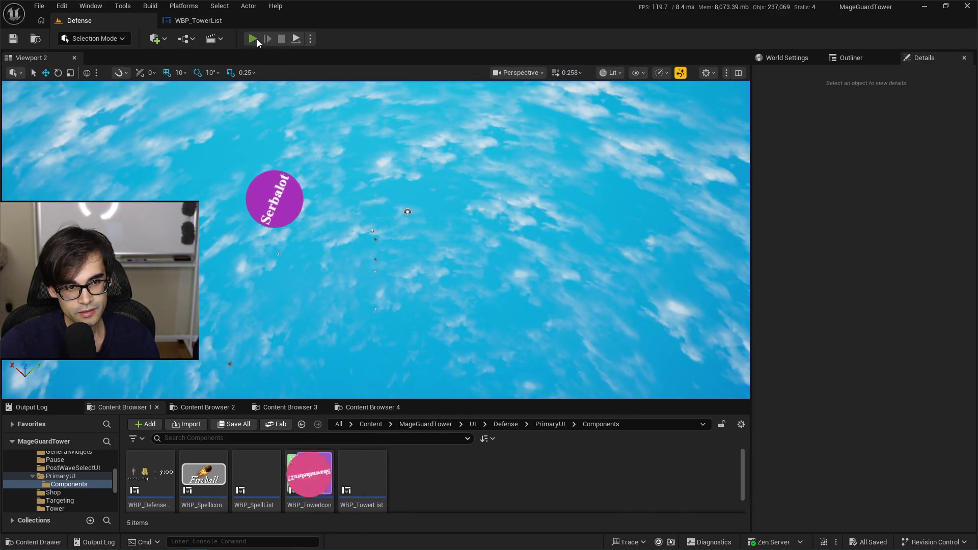
{"action": "left_click", "coordinate": [254, 39]}
{"action": "left_click", "coordinate": [218, 21]}
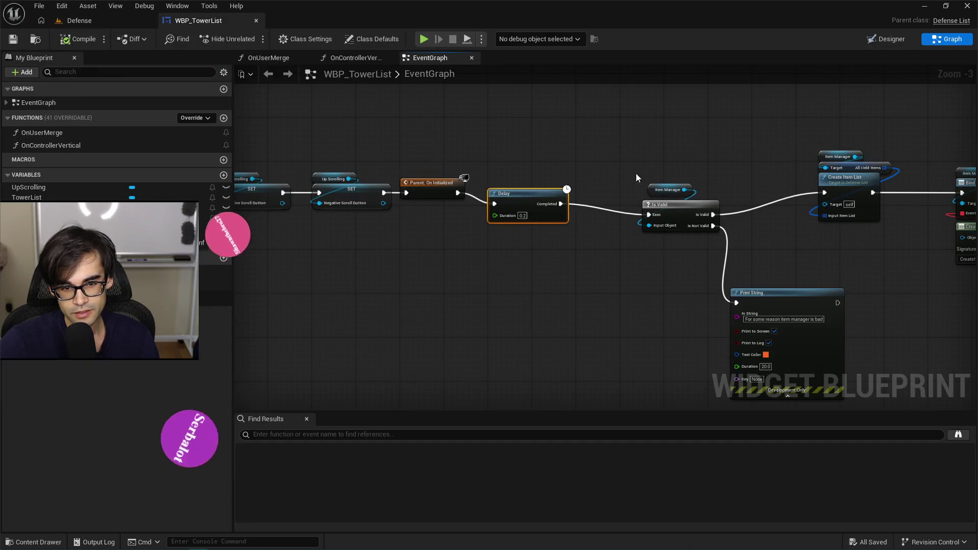
{"action": "left_click_drag", "start_coordinate": [524, 196], "coordinate": [524, 185]}
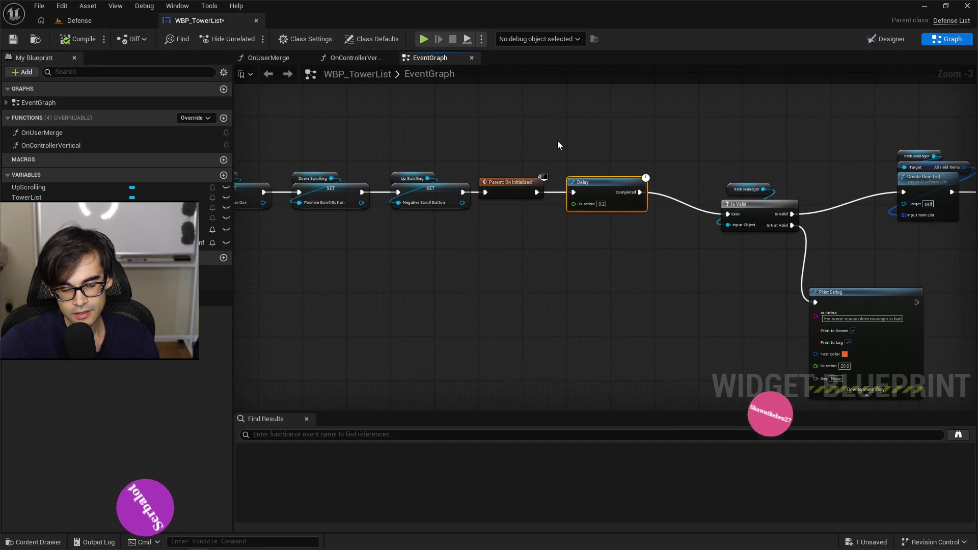
{"action": "scroll", "coordinate": [506, 154], "scroll_direction": "up", "scroll_amount": 2}
{"action": "left_click", "coordinate": [593, 164]}
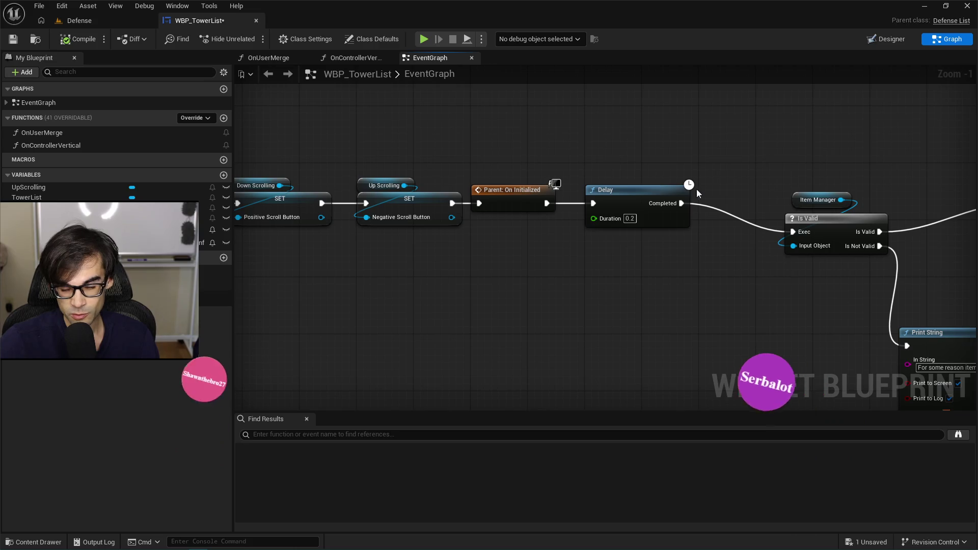
- Move the Item Manager getter and Is Valid nodes up-left together
{"action": "left_click_drag", "start_coordinate": [771, 167], "coordinate": [606, 203]}
{"action": "left_click", "coordinate": [632, 234]}
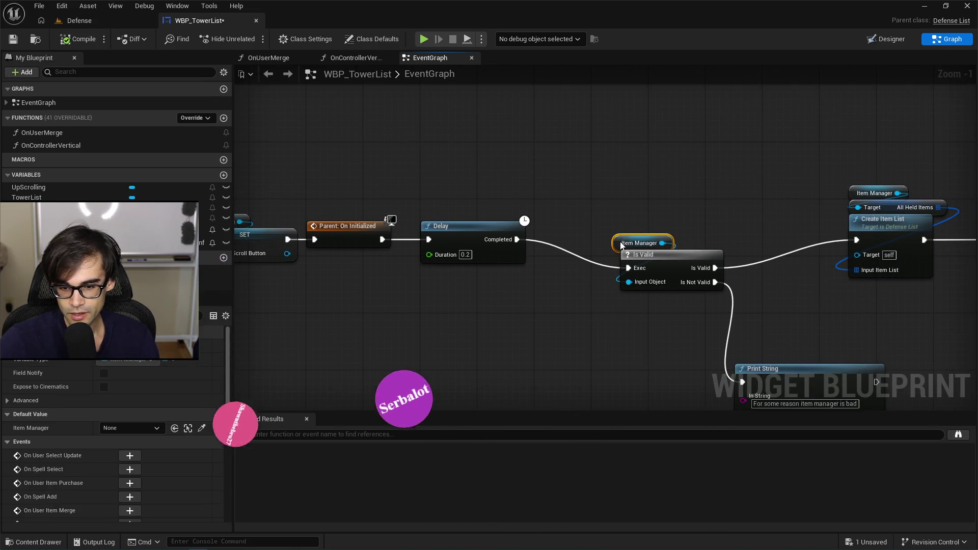
{"action": "left_click", "coordinate": [668, 268], "text": "ctrl"}
{"action": "left_click_drag", "start_coordinate": [669, 267], "coordinate": [659, 223]}
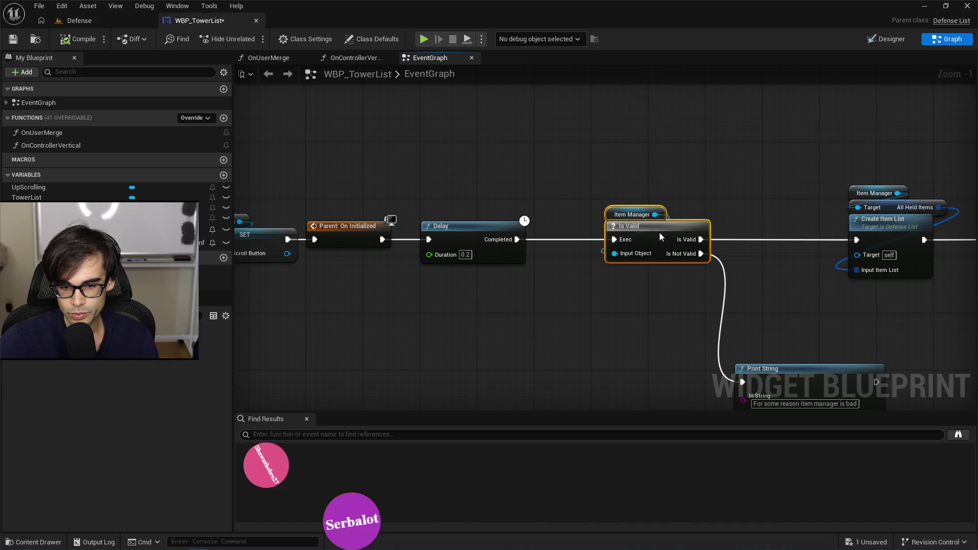
{"action": "scroll", "coordinate": [659, 232], "scroll_direction": "down", "scroll_amount": 1}
{"action": "mouse_move", "coordinate": [686, 281]}
{"action": "left_mouse_down"}
{"action": "mouse_move", "coordinate": [586, 250]}
{"action": "mouse_move", "coordinate": [619, 240]}
{"action": "left_mouse_up"}
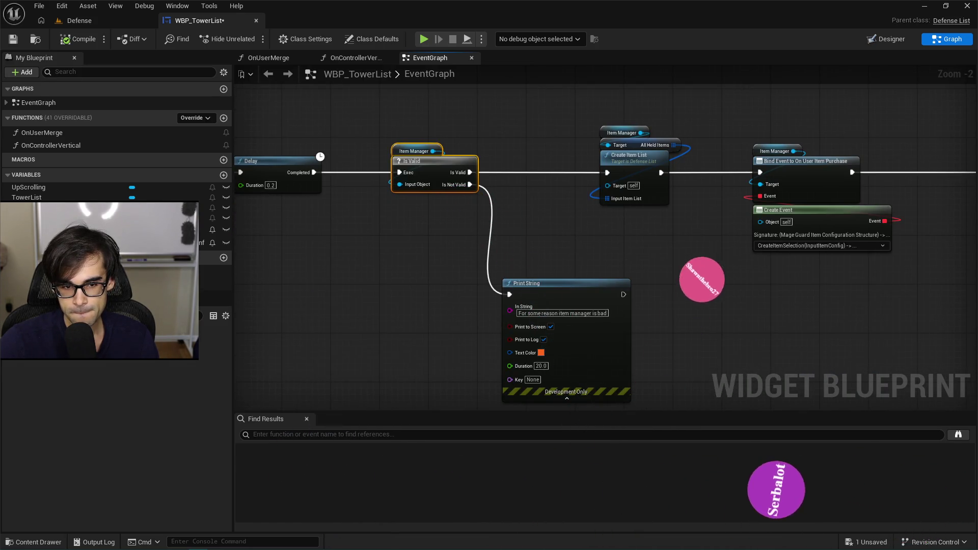
- Delete the Print String node, shift the Create Item List group left and breakpoint Create Item List
{"action": "left_click", "coordinate": [561, 306]}
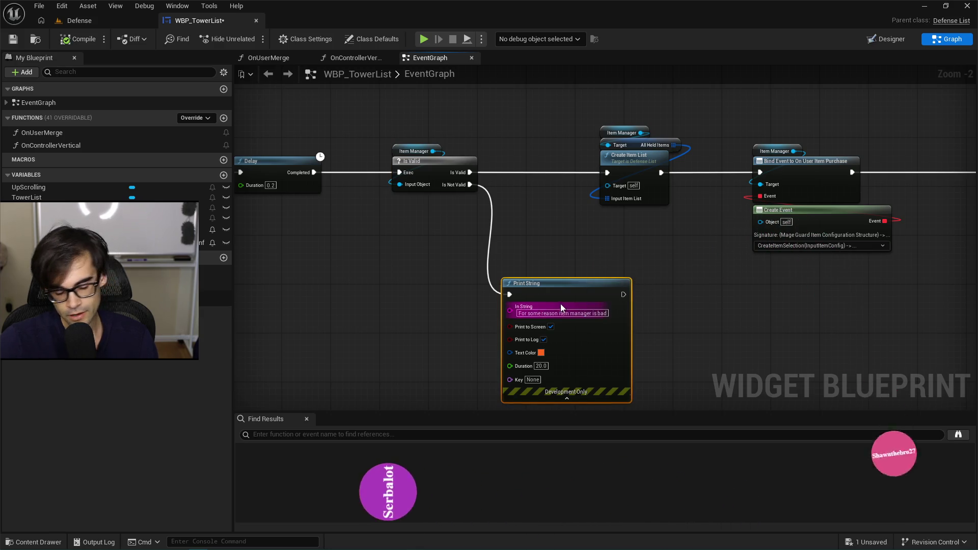
{"action": "key", "text": "Delete"}
{"action": "left_click_drag", "start_coordinate": [552, 288], "coordinate": [401, 321]}
{"action": "mouse_move", "coordinate": [439, 136]}
{"action": "left_mouse_down"}
{"action": "mouse_move", "coordinate": [509, 217]}
{"action": "mouse_move", "coordinate": [451, 191]}
{"action": "left_mouse_up"}
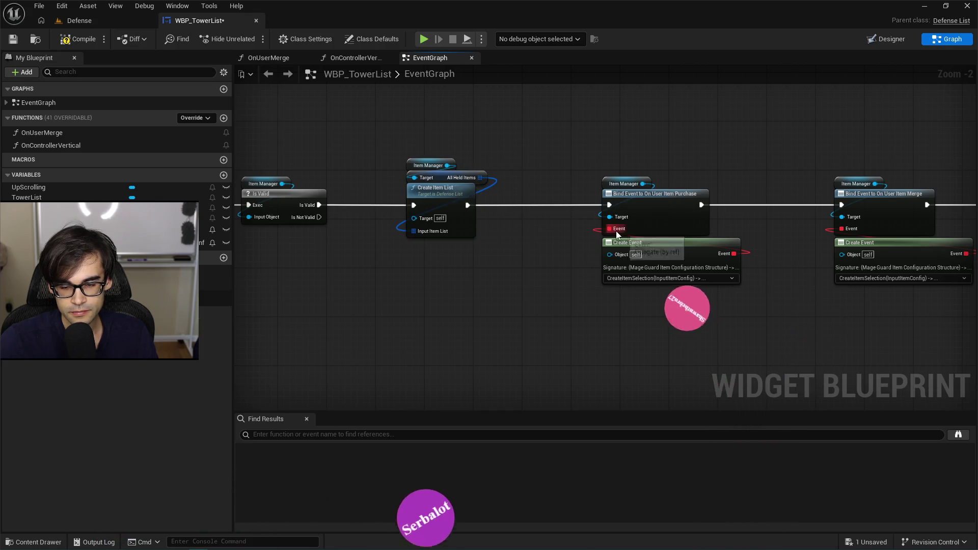
{"action": "scroll", "coordinate": [616, 231], "scroll_direction": "down", "scroll_amount": 2}
{"action": "scroll", "coordinate": [395, 172], "scroll_direction": "down", "scroll_amount": 2}
{"action": "scroll", "coordinate": [494, 178], "scroll_direction": "up", "scroll_amount": 3}
{"action": "left_click_drag", "start_coordinate": [493, 178], "coordinate": [702, 190]}
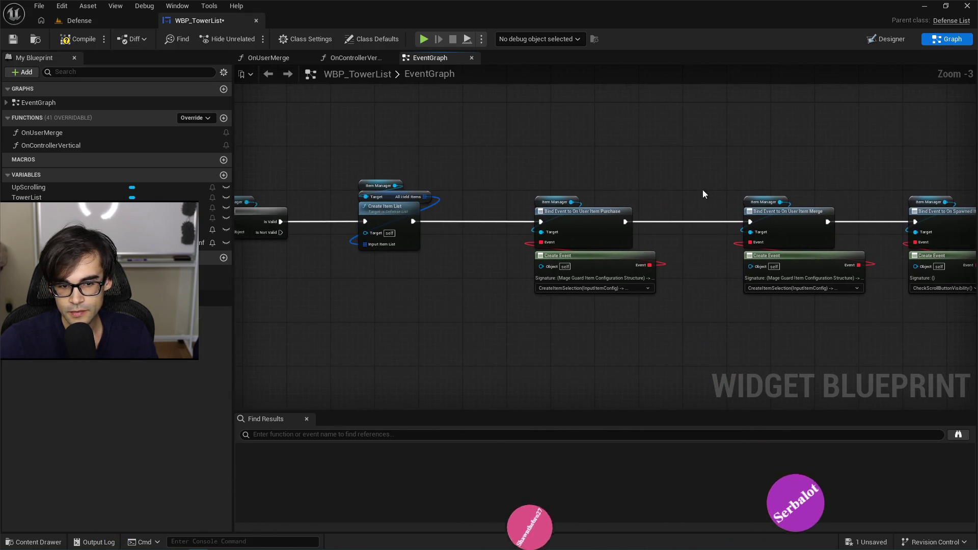
{"action": "key", "text": "F9"}
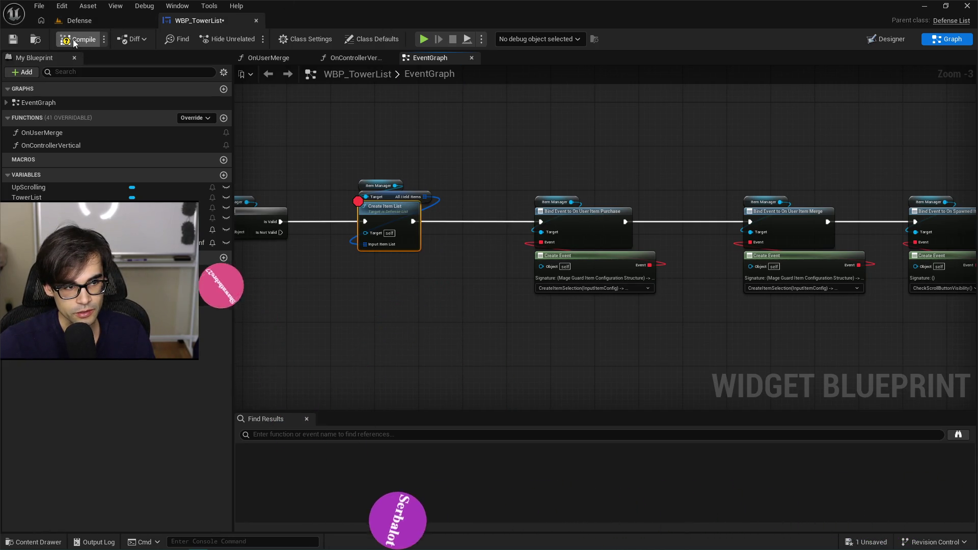
- Play the Defense level until the Create Item List breakpoint hits, step once, then resume
{"action": "left_click", "coordinate": [77, 20]}
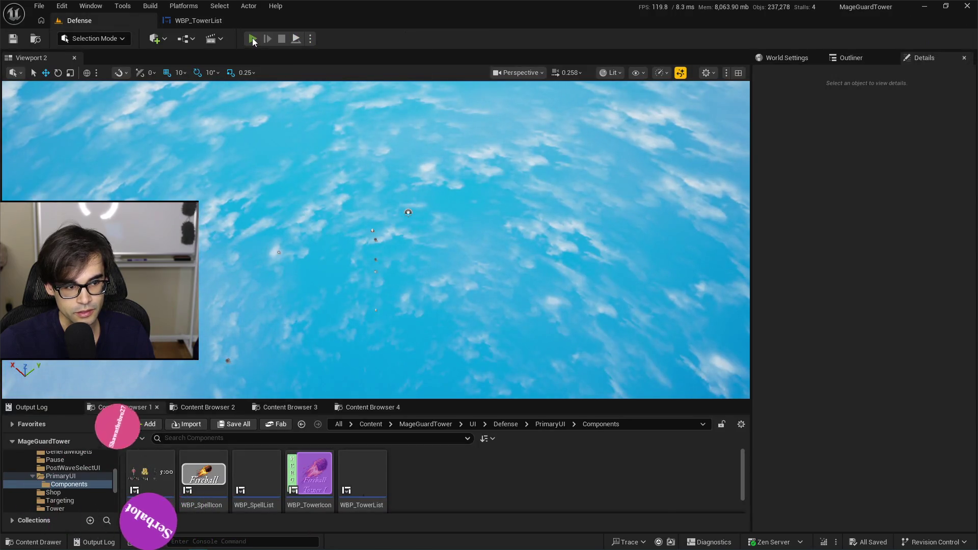
{"action": "left_click", "coordinate": [252, 39]}
{"action": "mouse_move", "coordinate": [632, 196]}
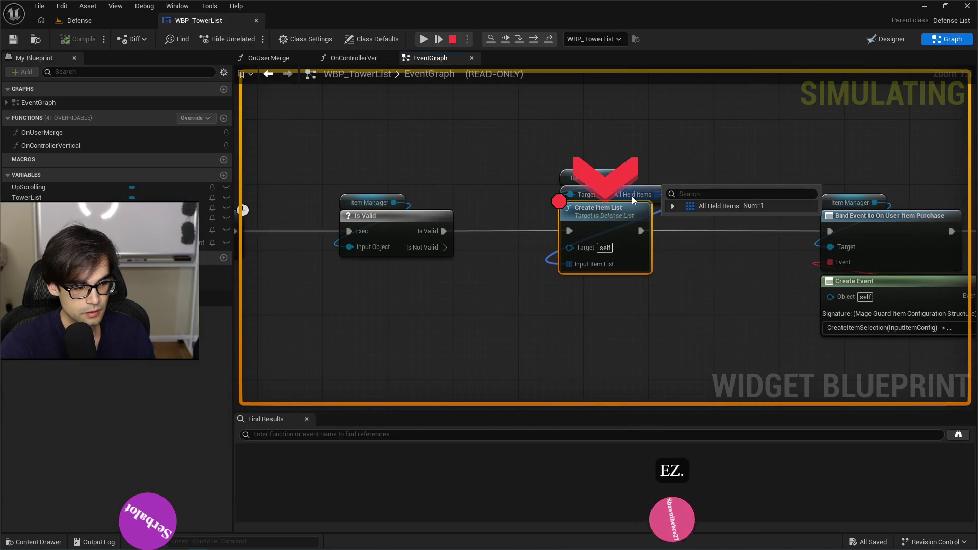
{"action": "key", "text": "F11"}
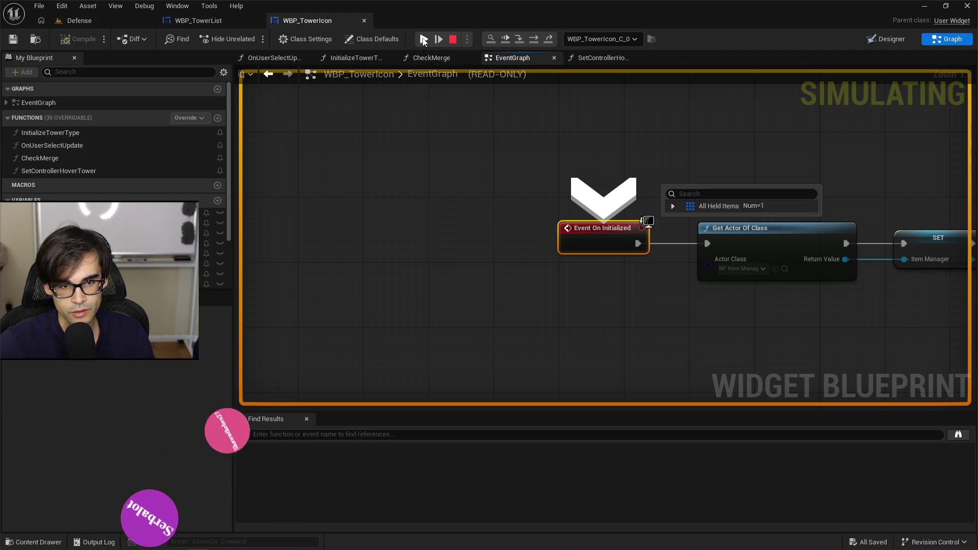
{"action": "left_click", "coordinate": [423, 39]}
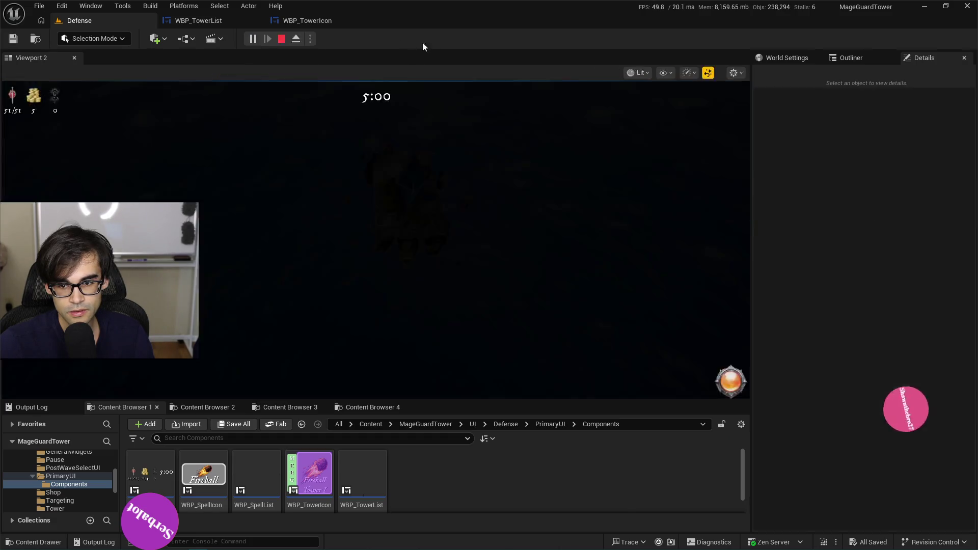
- Confirm All Held Items has one entry by expanding element [0], then step into the icon initialization
{"action": "mouse_move", "coordinate": [582, 266]}
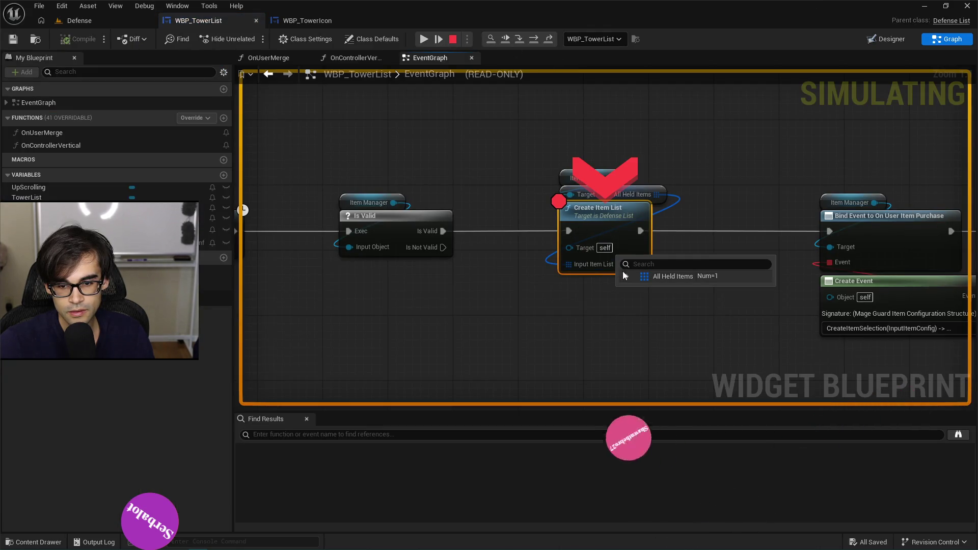
{"action": "left_click", "coordinate": [626, 276]}
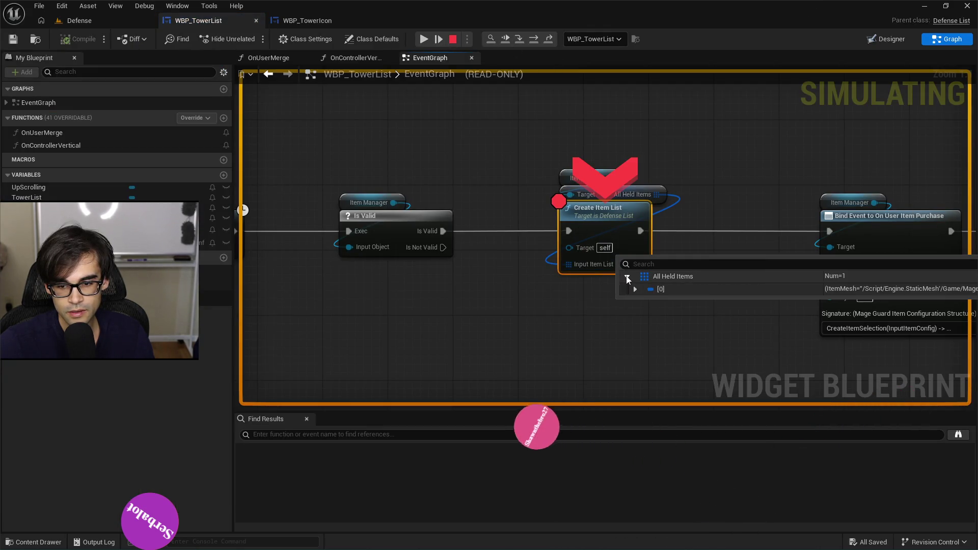
{"action": "left_click", "coordinate": [635, 289]}
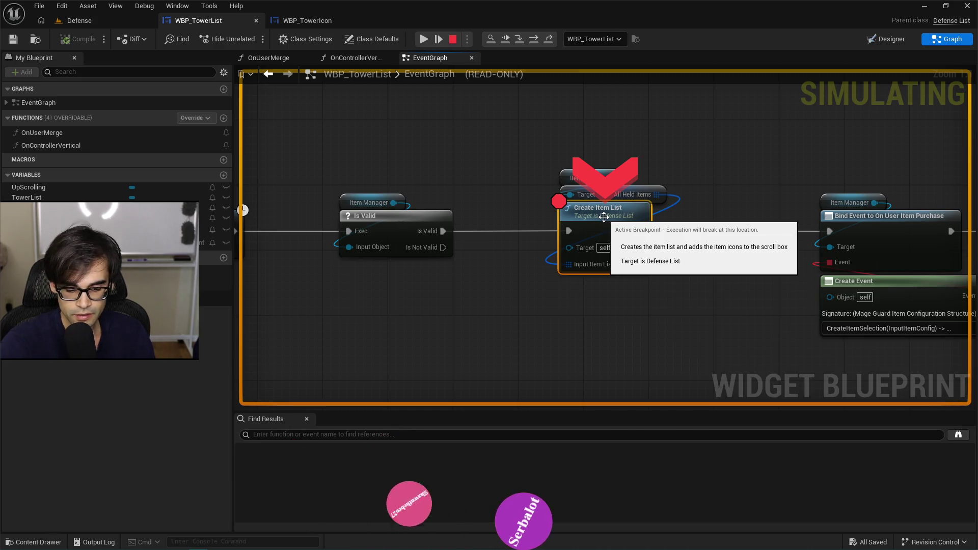
{"action": "key", "text": "F11"}
{"action": "key", "text": "F11"}
{"action": "key", "text": "F11"}
{"action": "key", "text": "F11"}
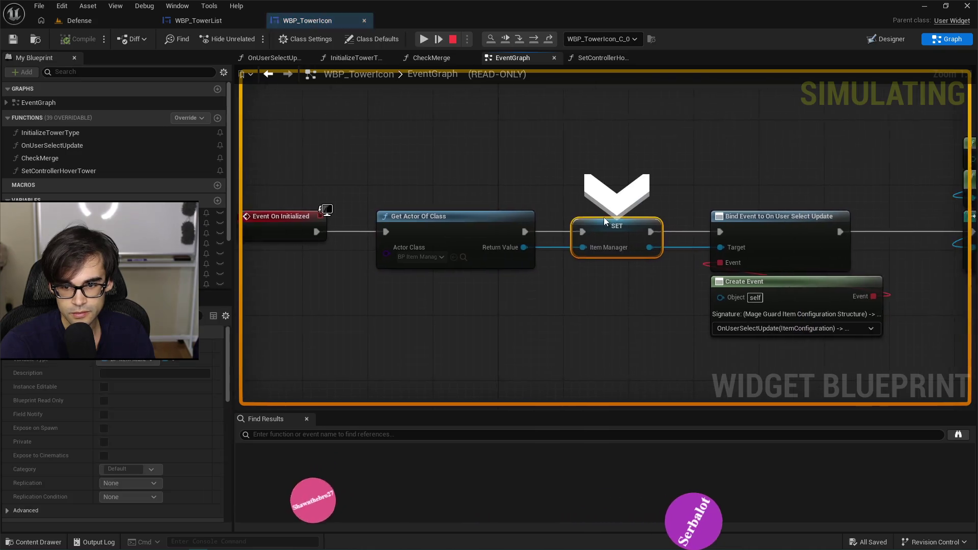
{"action": "key", "text": "F11"}
{"action": "key", "text": "F11"}
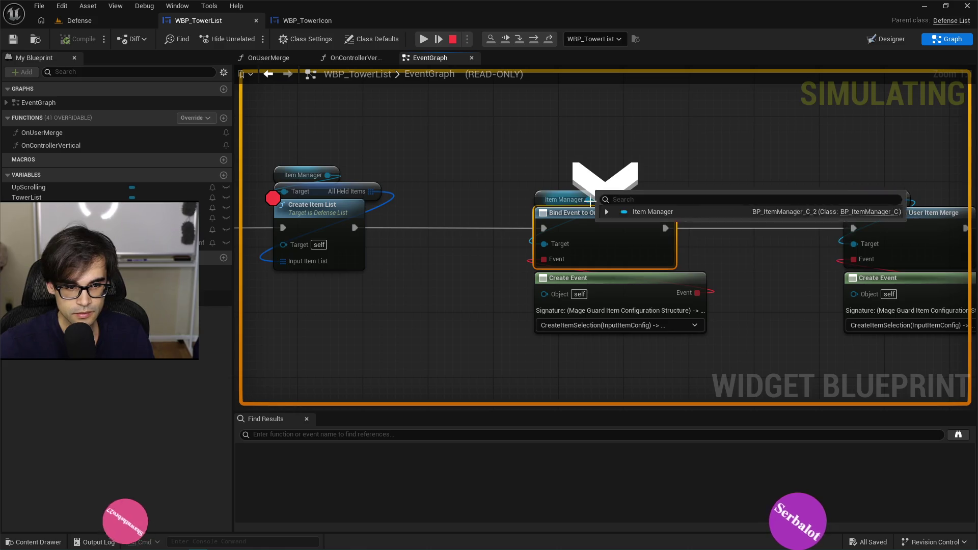
- Stop debugging and switch to DefenseList.cpp's CreateItemList code in Cursor
{"action": "left_click", "coordinate": [453, 39]}
{"action": "left_click_drag", "start_coordinate": [398, 228], "coordinate": [486, 228]}
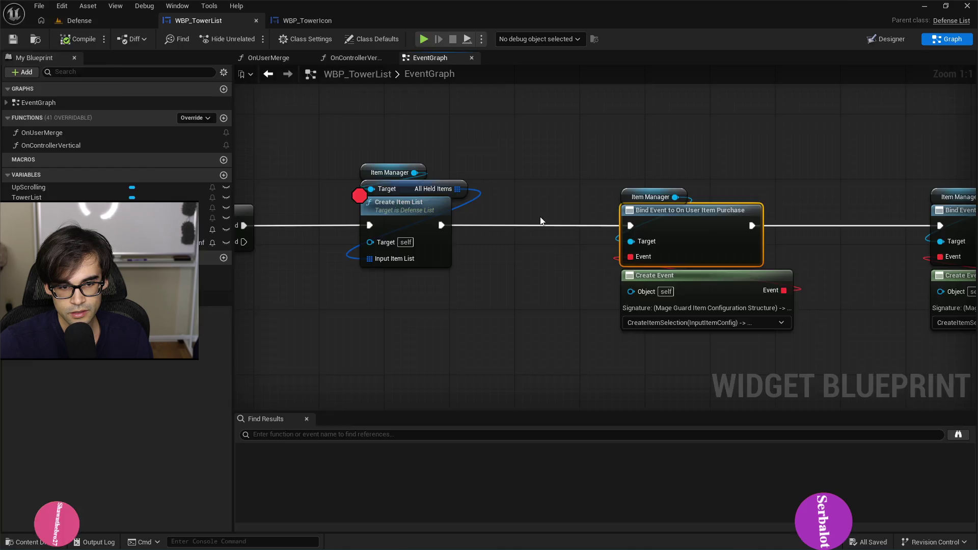
{"action": "key", "text": "alt+Tab"}
{"action": "scroll", "coordinate": [386, 276], "scroll_direction": "down", "scroll_amount": 4}
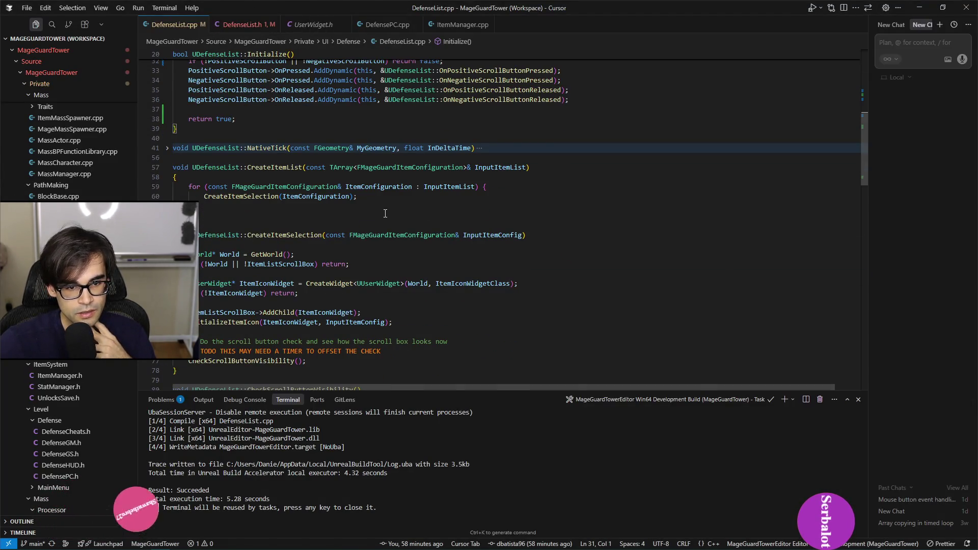
- Inspect InputItemList usages and the InitializeItemIcon call in DefenseList.cpp, then return to Unreal
{"action": "left_click", "coordinate": [513, 168]}
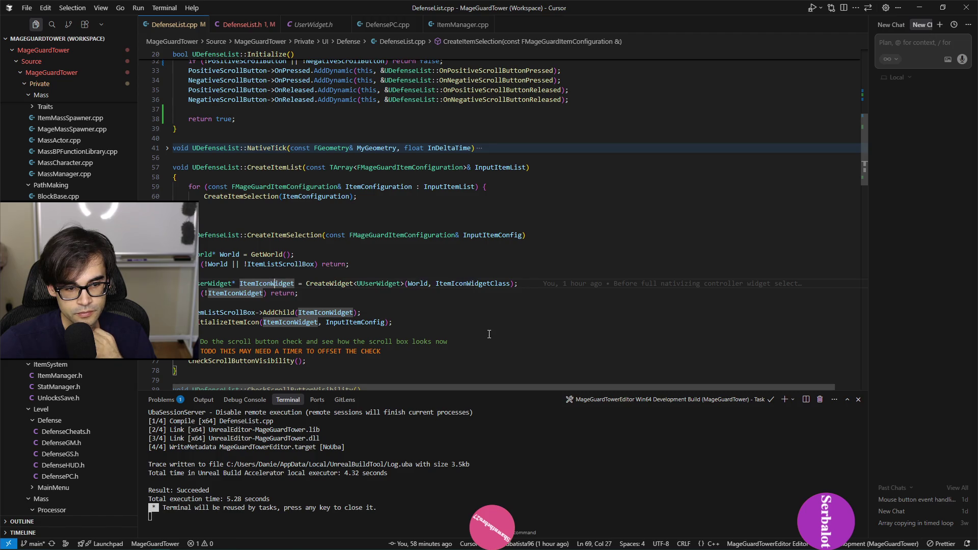
{"action": "left_click", "coordinate": [226, 325]}
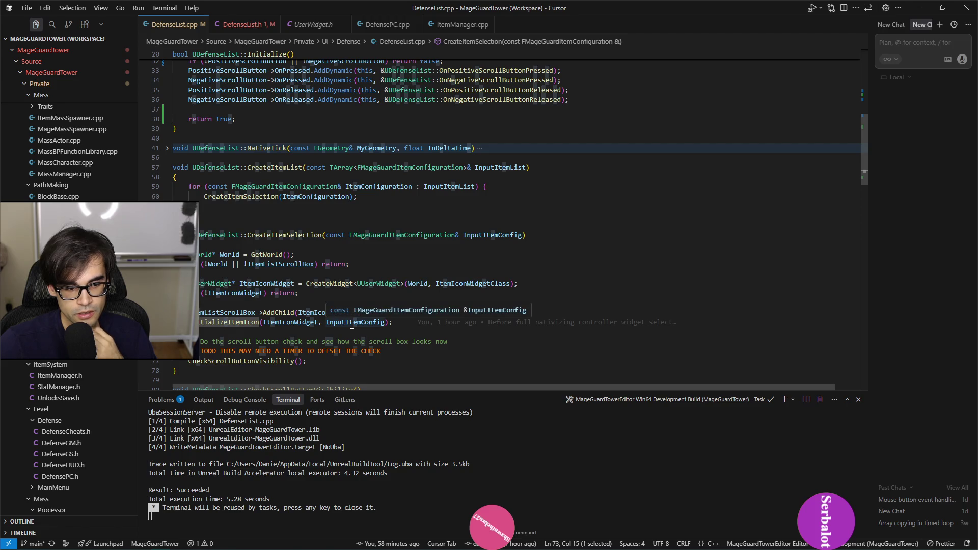
{"action": "left_click", "coordinate": [237, 321]}
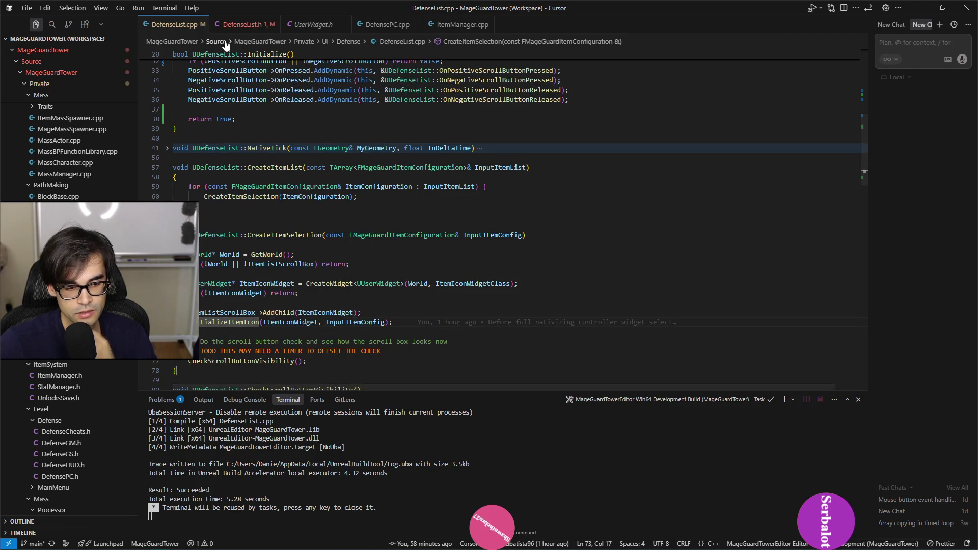
{"action": "key", "text": "alt+Tab"}
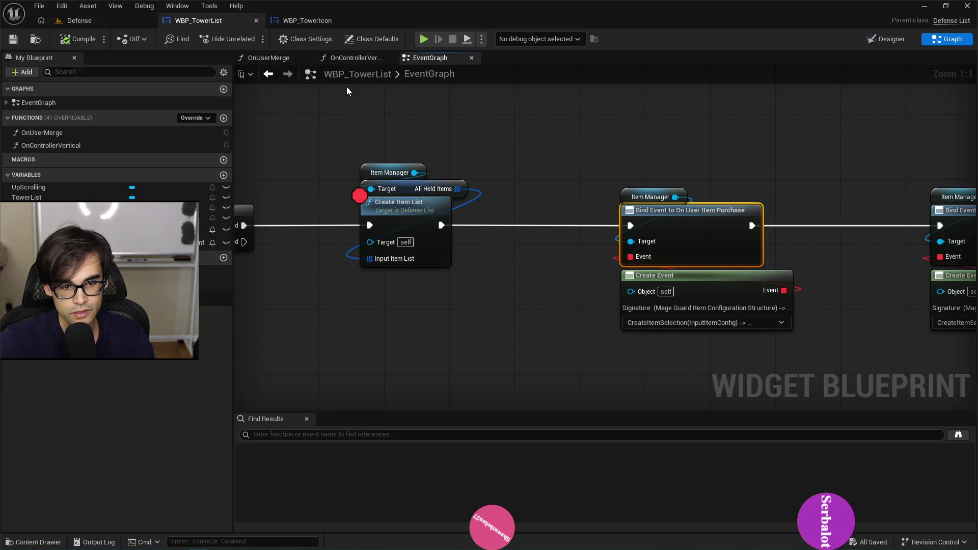
- Start a play test and step through tower icon initialization to the Cast To BP_DefenseHUD node
{"action": "left_click", "coordinate": [424, 39]}
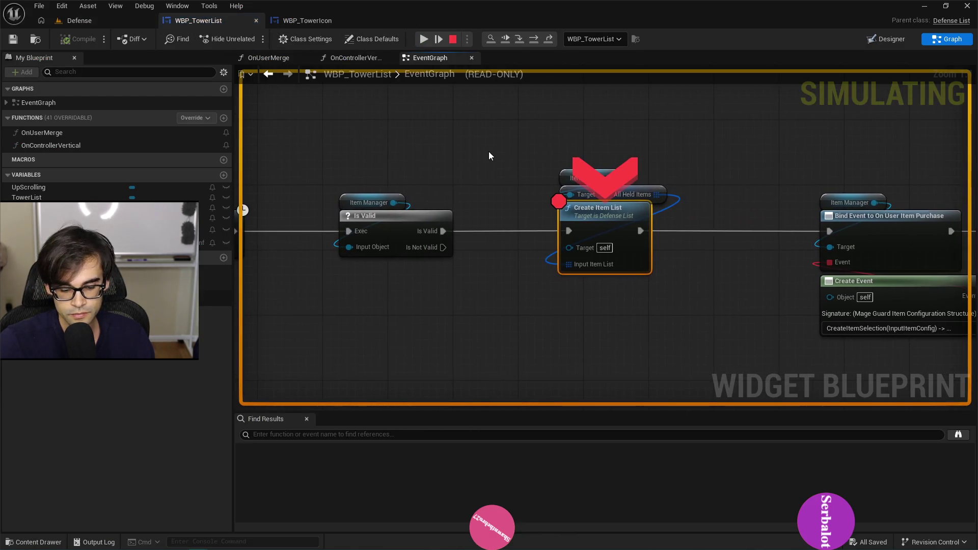
{"action": "key", "text": "F11"}
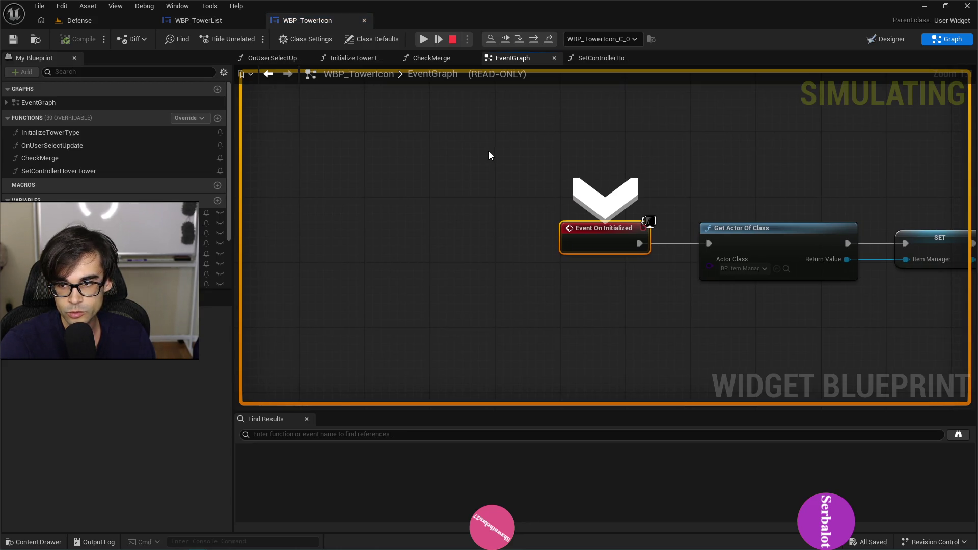
{"action": "key", "text": "F11"}
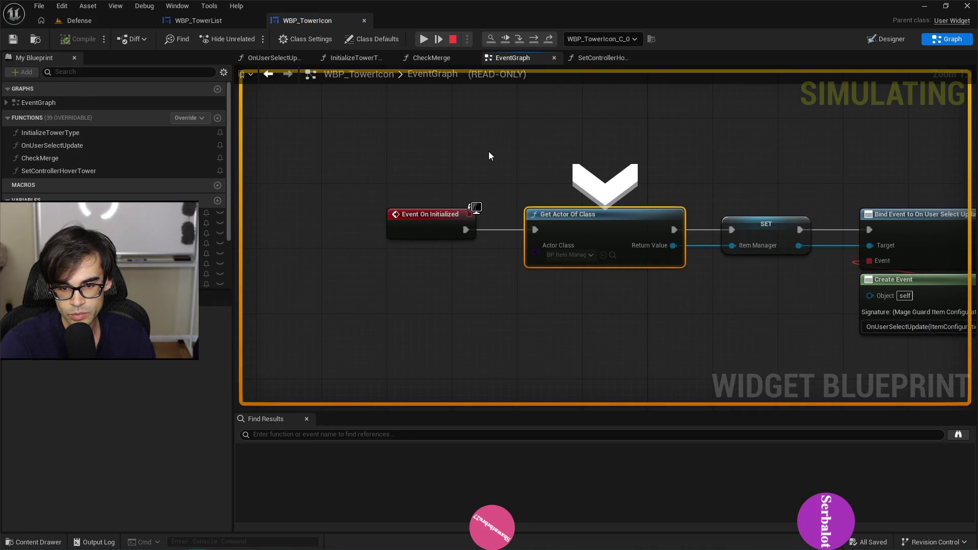
{"action": "key", "text": "F11"}
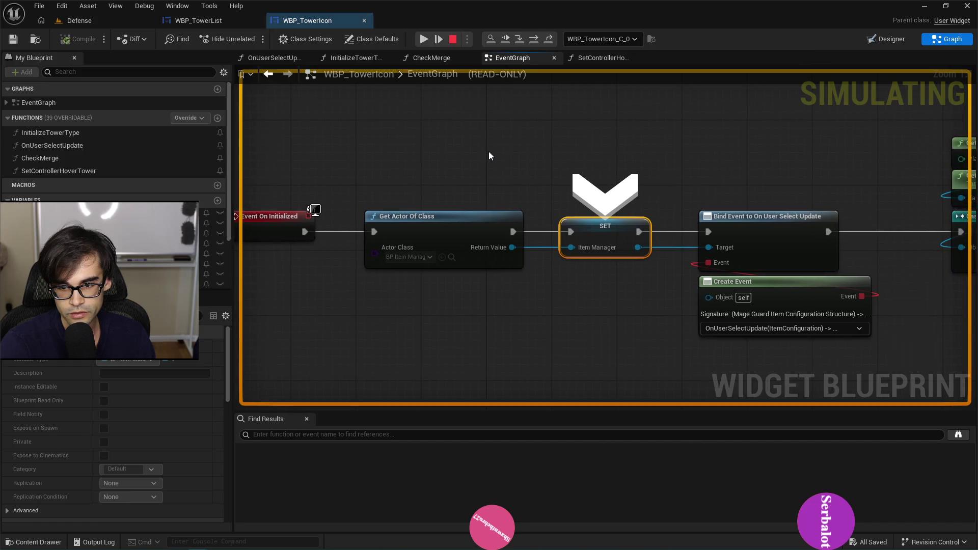
{"action": "key", "text": "F11"}
{"action": "key", "text": "F11"}
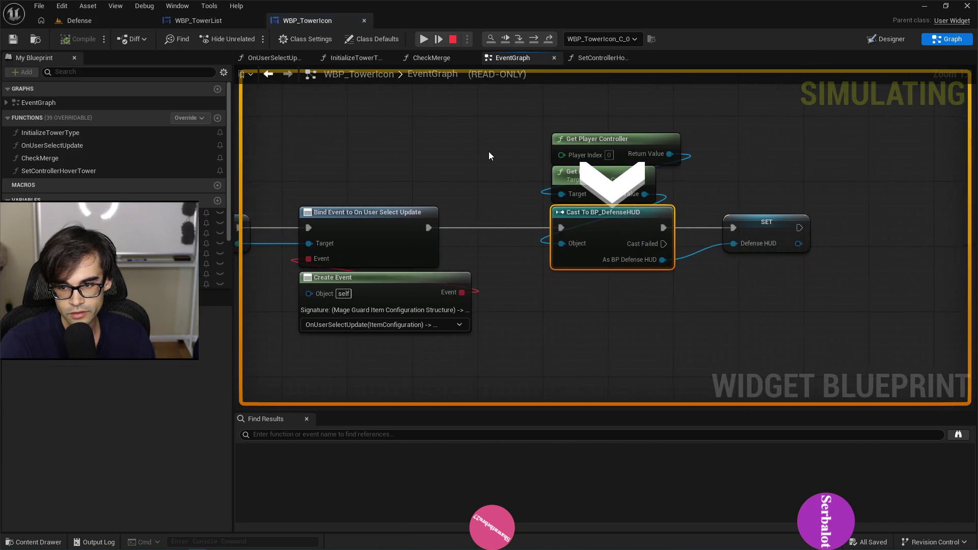
{"action": "key", "text": "F11"}
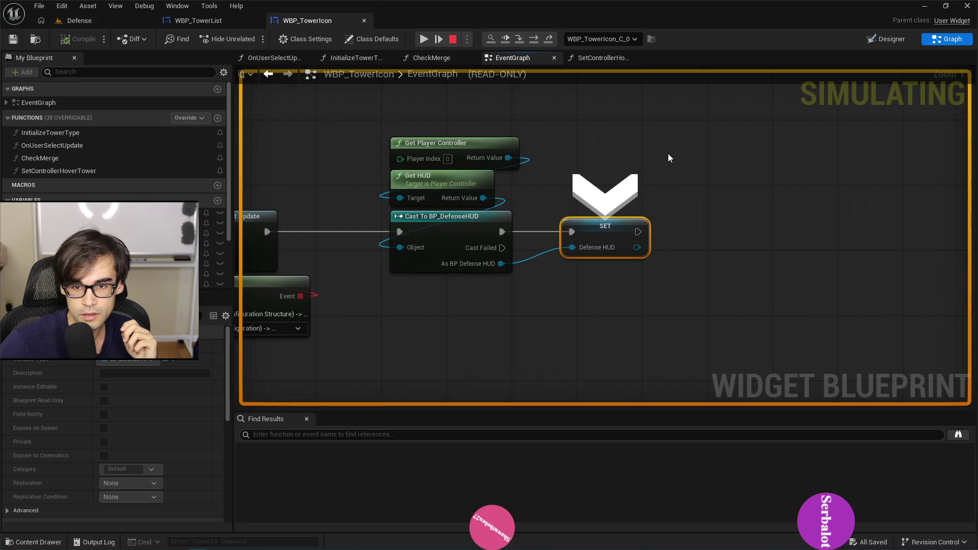
- Open the InitializeTowerType function graph and select its entry node
{"action": "scroll", "coordinate": [668, 153], "scroll_direction": "down", "scroll_amount": 2}
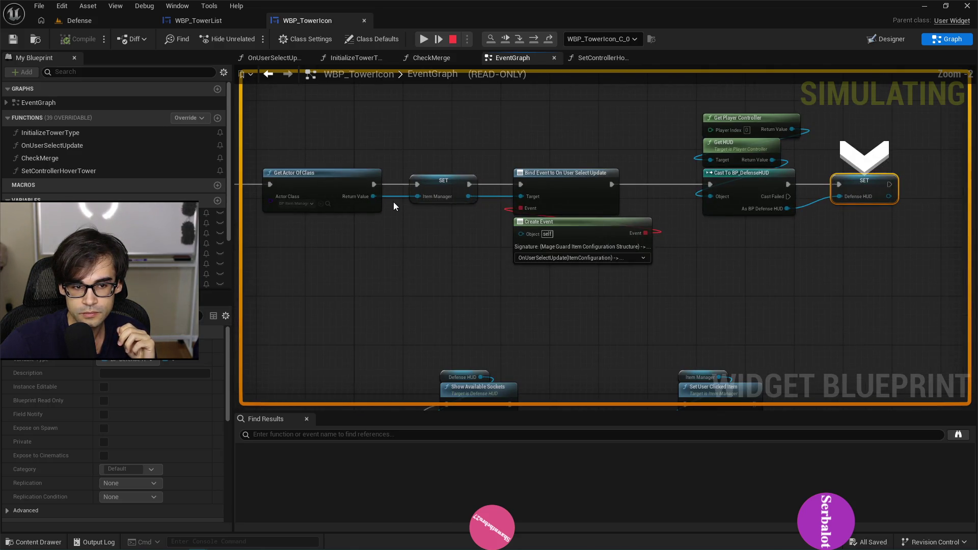
{"action": "scroll", "coordinate": [393, 202], "scroll_direction": "down", "scroll_amount": 2}
{"action": "scroll", "coordinate": [343, 300], "scroll_direction": "up", "scroll_amount": 3}
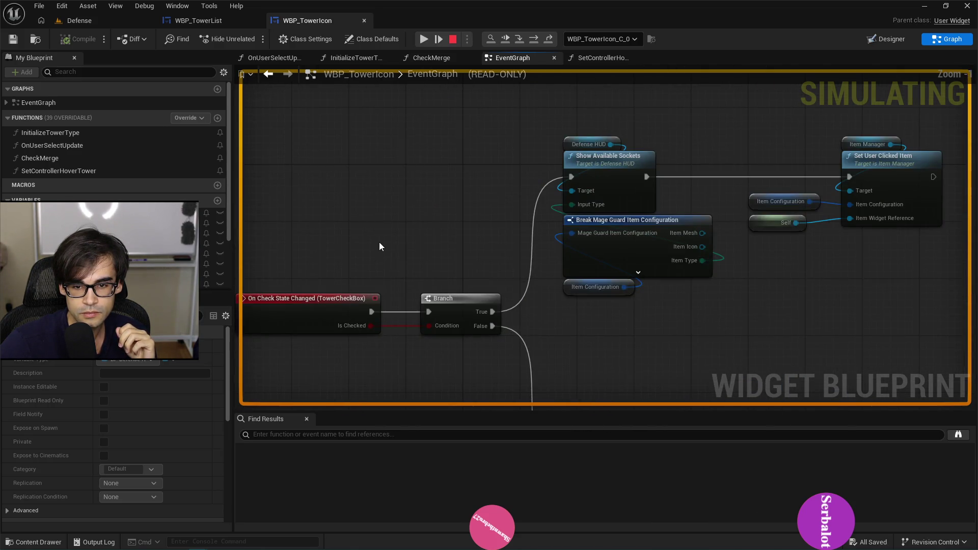
{"action": "scroll", "coordinate": [379, 247], "scroll_direction": "down", "scroll_amount": 3}
{"action": "scroll", "coordinate": [456, 227], "scroll_direction": "up", "scroll_amount": 2}
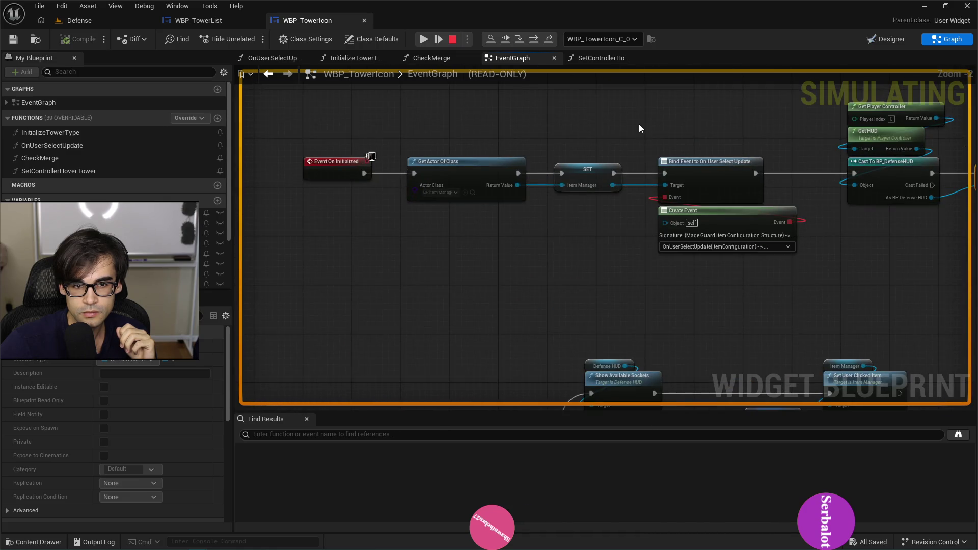
{"action": "scroll", "coordinate": [627, 147], "scroll_direction": "down", "scroll_amount": 3}
{"action": "scroll", "coordinate": [528, 279], "scroll_direction": "up", "scroll_amount": 4}
{"action": "scroll", "coordinate": [559, 204], "scroll_direction": "down", "scroll_amount": 2}
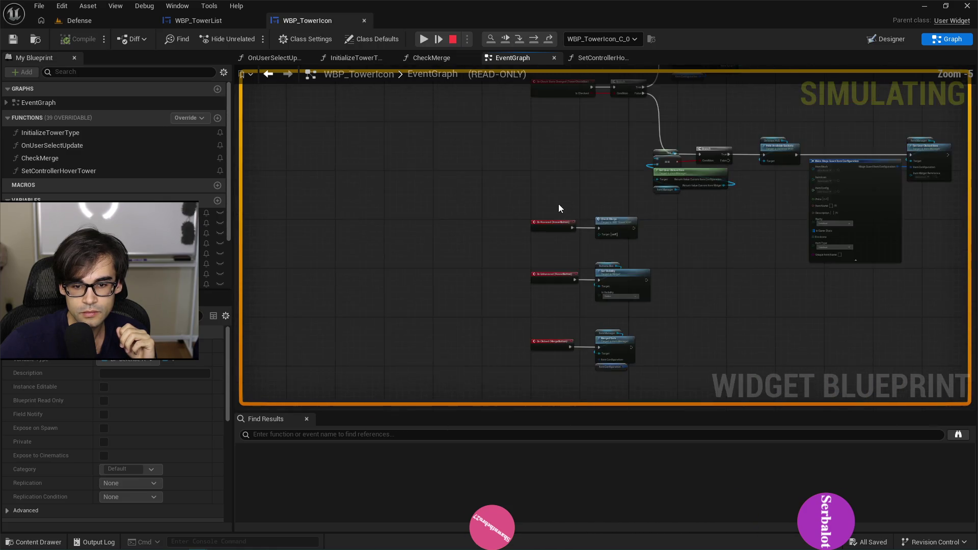
{"action": "scroll", "coordinate": [547, 304], "scroll_direction": "up", "scroll_amount": 2}
{"action": "left_click_drag", "start_coordinate": [508, 151], "coordinate": [326, 309]}
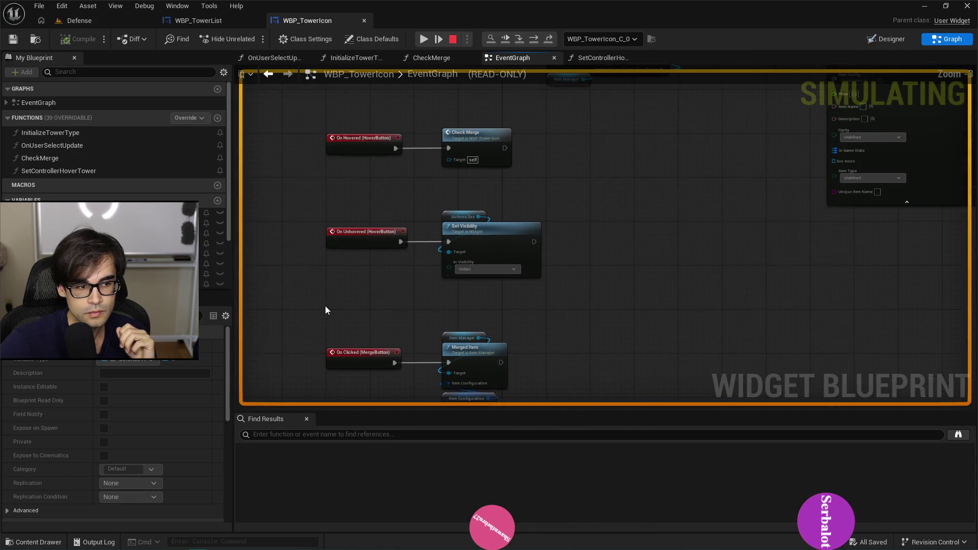
{"action": "double_click", "coordinate": [84, 136]}
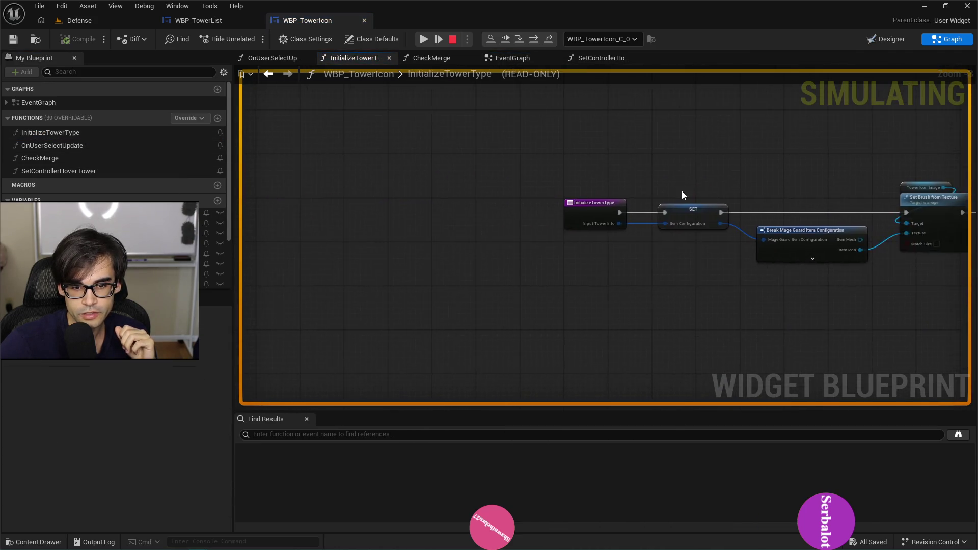
{"action": "left_click", "coordinate": [610, 202]}
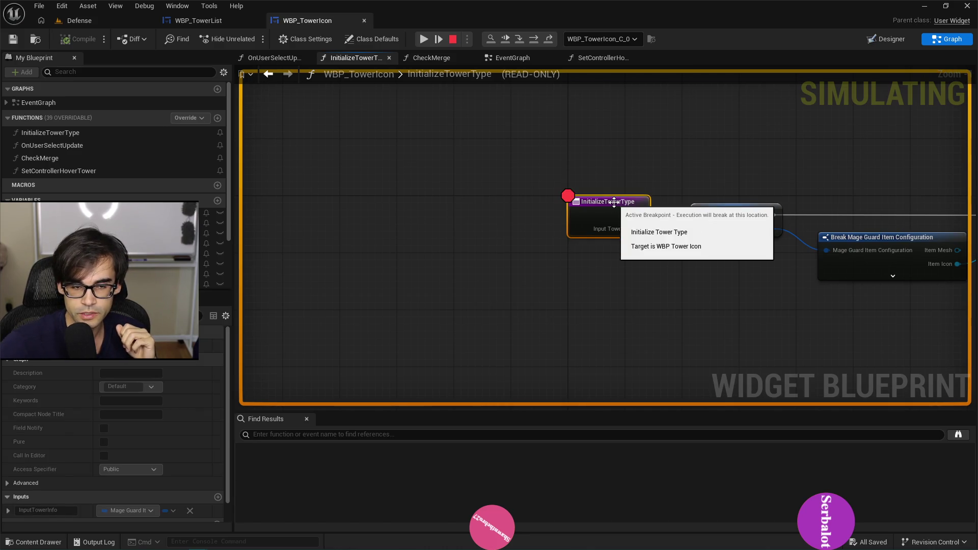
- Resume the game preview and return to the WBP_TowerList event graph
{"action": "left_click", "coordinate": [424, 39]}
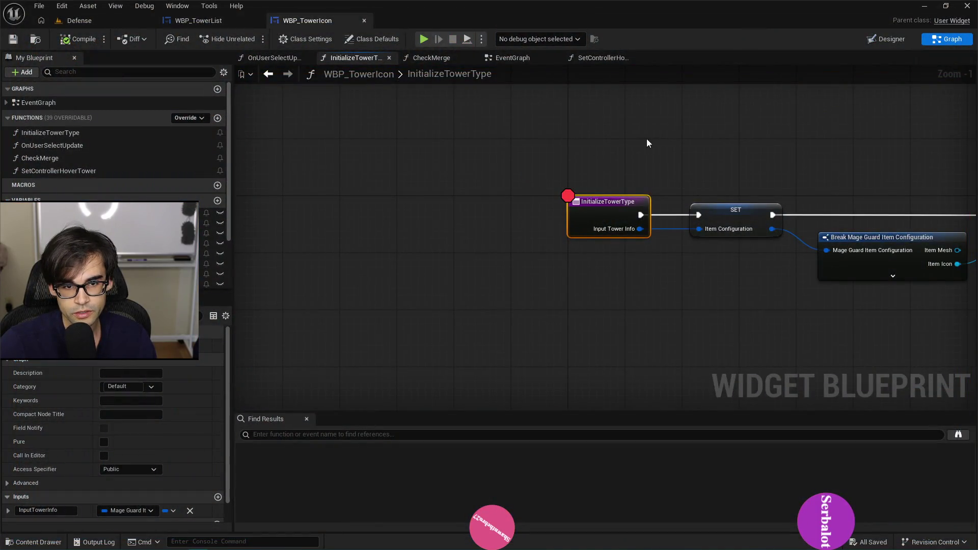
{"action": "left_click", "coordinate": [212, 19]}
{"action": "scroll", "coordinate": [562, 147], "scroll_direction": "down", "scroll_amount": 2}
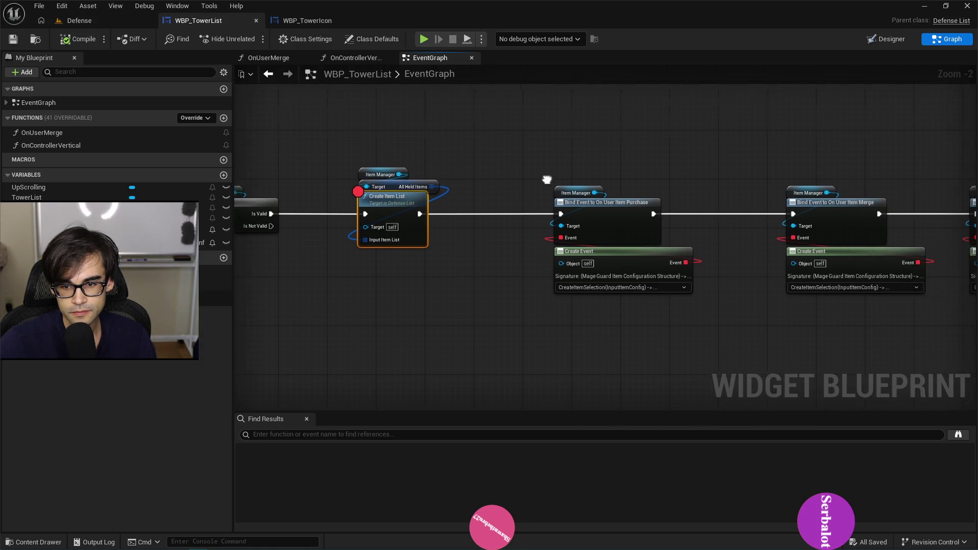
- After checking DefenseList.cpp, add an Event InitializeItemIcon node and move it left
{"action": "key", "text": "alt+Tab"}
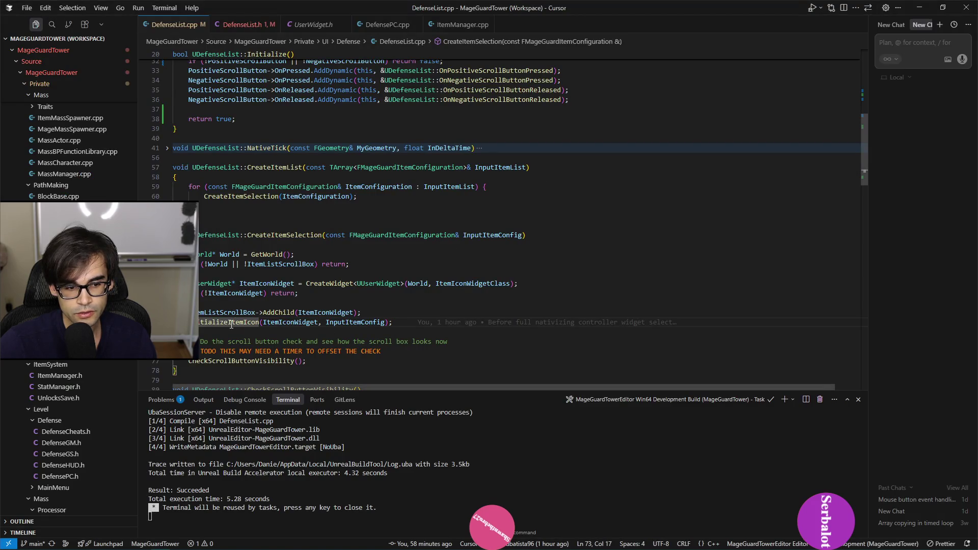
{"action": "key", "text": "alt+Tab"}
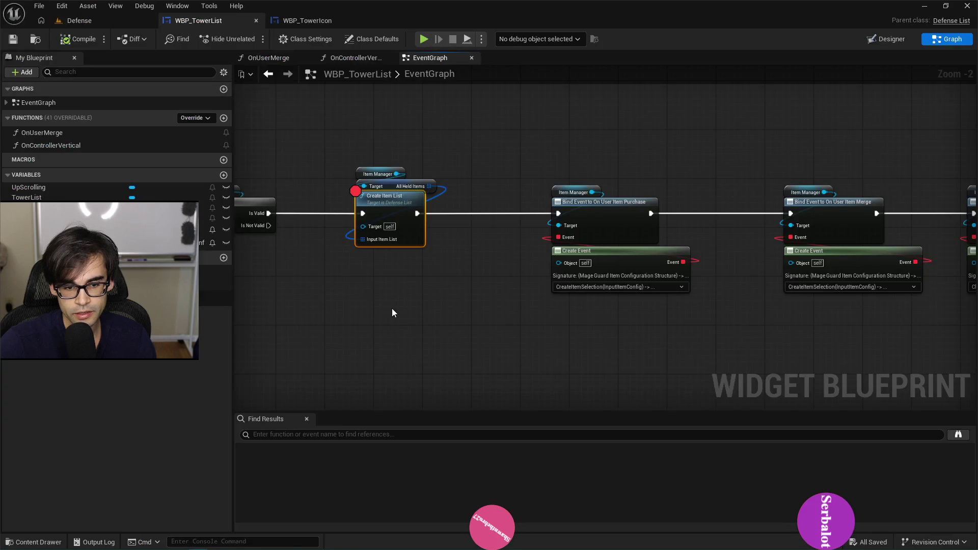
{"action": "scroll", "coordinate": [456, 246], "scroll_direction": "down", "scroll_amount": 3}
{"action": "scroll", "coordinate": [403, 216], "scroll_direction": "up", "scroll_amount": 2}
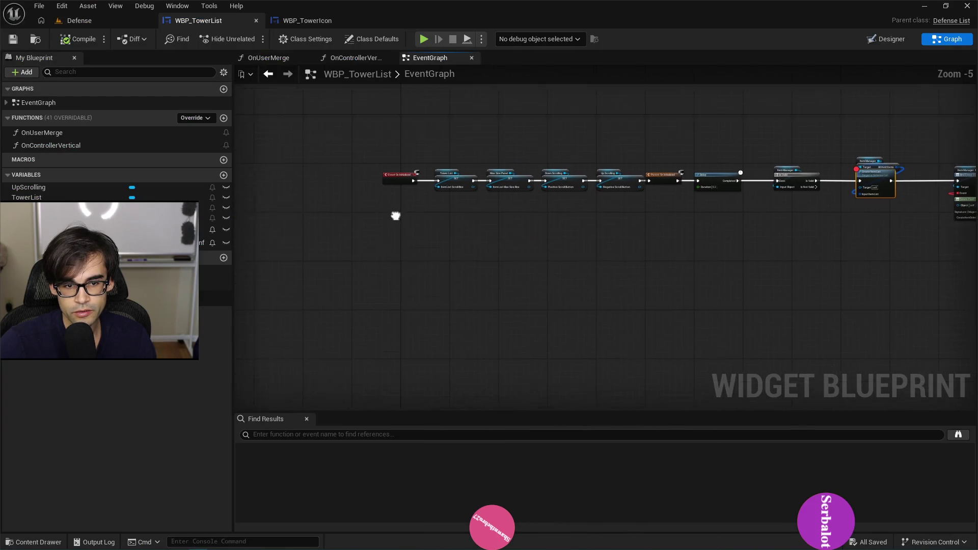
{"action": "right_click", "coordinate": [422, 298]}
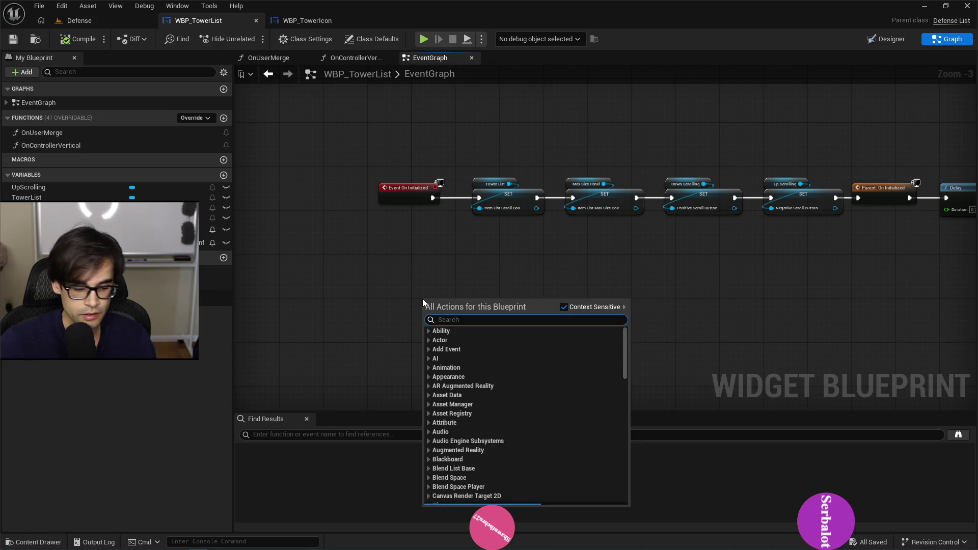
{"action": "type", "text": "initialize ite"}
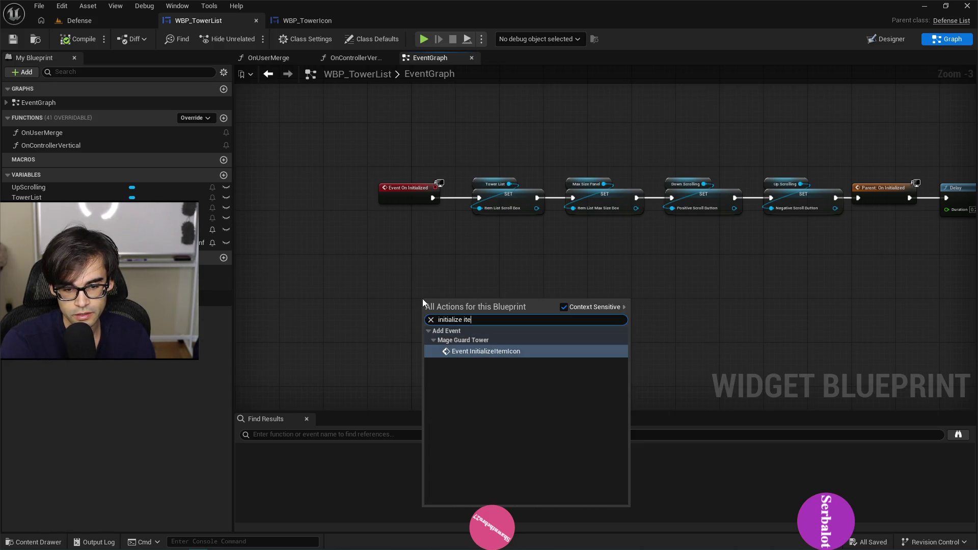
{"action": "key", "text": "Return"}
{"action": "scroll", "coordinate": [439, 293], "scroll_direction": "up", "scroll_amount": 3}
{"action": "left_click_drag", "start_coordinate": [460, 308], "coordinate": [395, 307]}
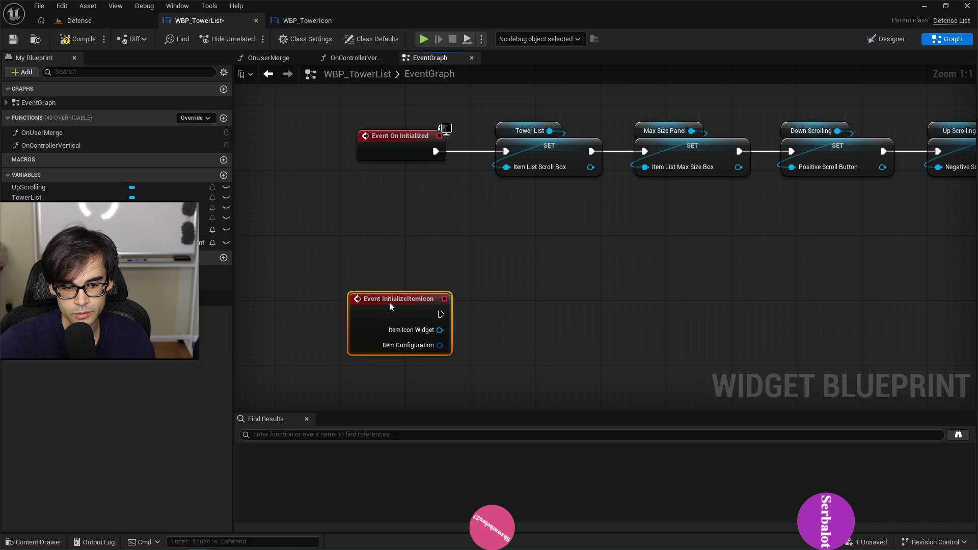
- Review the DefenseList.h header in the code editor
{"action": "key", "text": "alt+Tab"}
{"action": "left_click", "coordinate": [235, 28]}
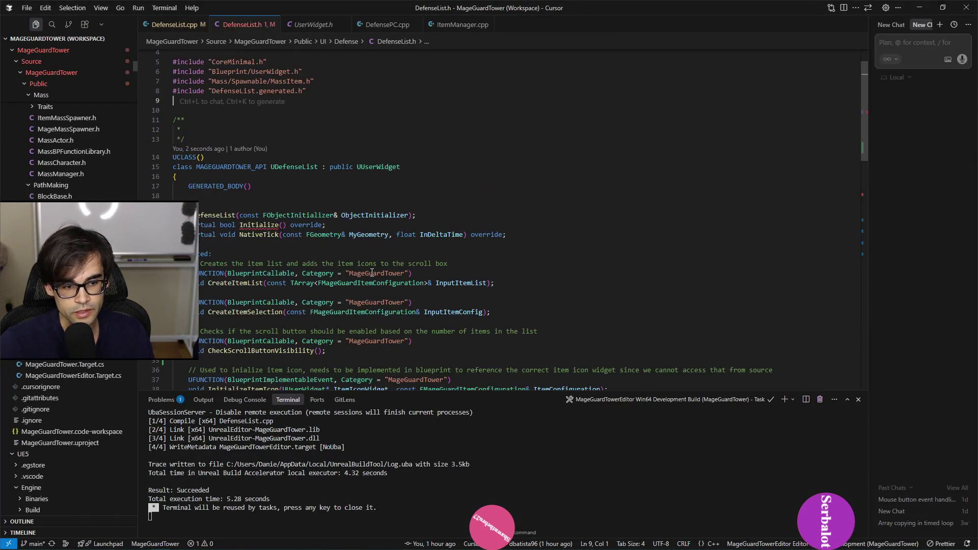
{"action": "scroll", "coordinate": [282, 241], "scroll_direction": "down", "scroll_amount": 2}
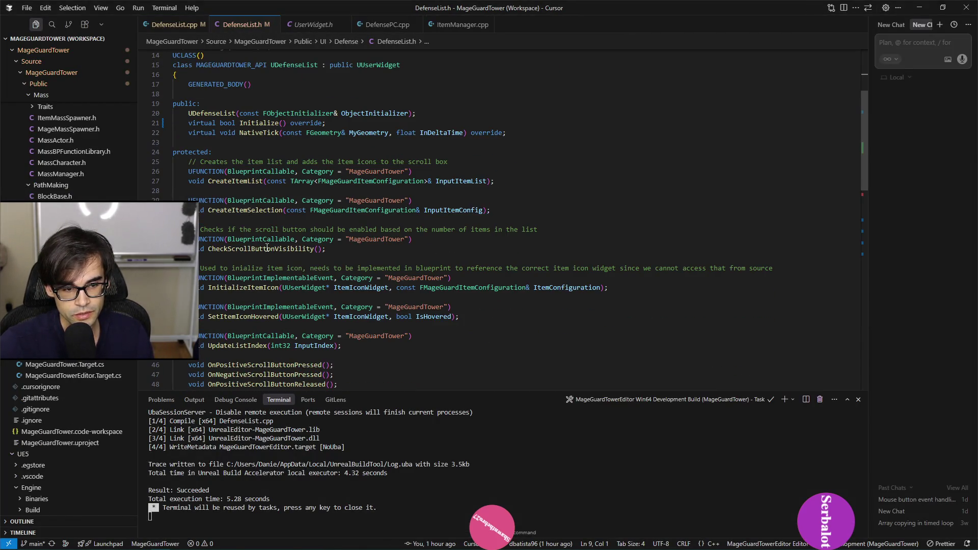
{"action": "scroll", "coordinate": [260, 265], "scroll_direction": "down", "scroll_amount": 1}
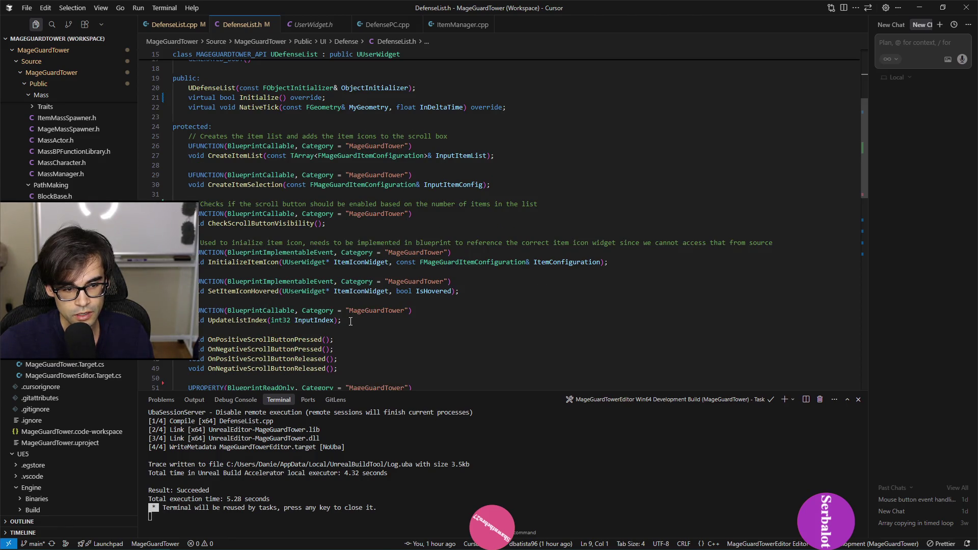
{"action": "key", "text": "alt+Tab"}
- Add Event SetItemIconHovered and stack it below the InitializeItemIcon event
{"action": "right_click", "coordinate": [379, 386]}
{"action": "type", "text": "set item ic"}
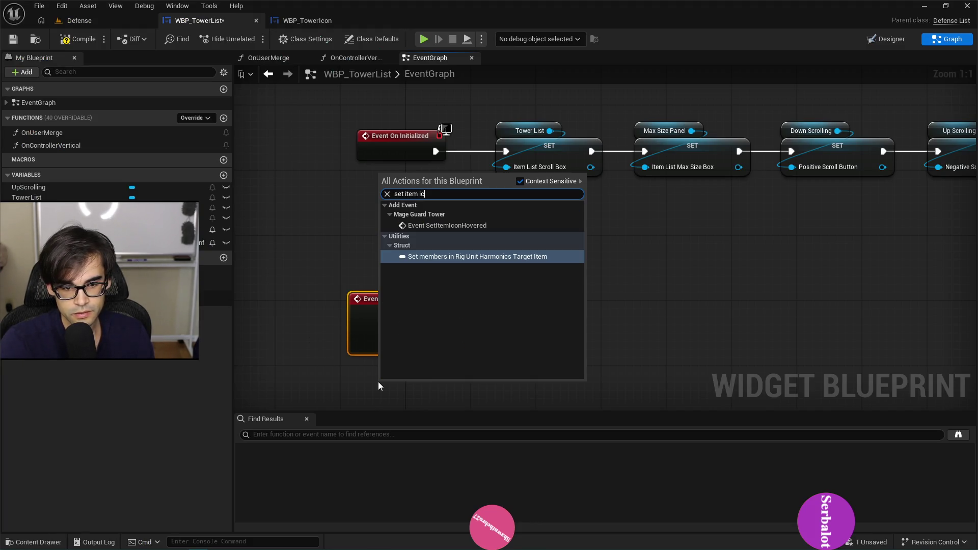
{"action": "key", "text": "Up"}
{"action": "key", "text": "Return"}
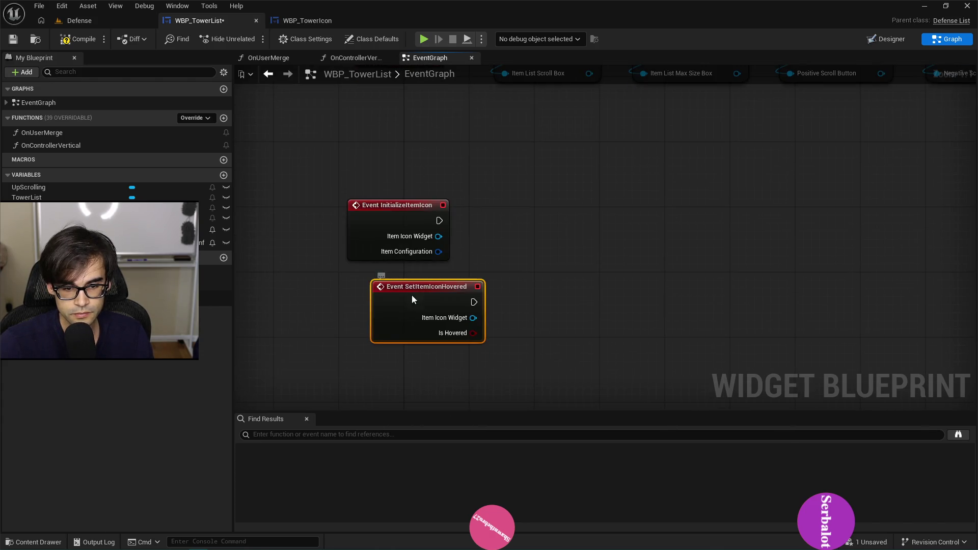
{"action": "left_click_drag", "start_coordinate": [412, 299], "coordinate": [372, 332]}
{"action": "left_click_drag", "start_coordinate": [397, 209], "coordinate": [387, 176]}
{"action": "left_click_drag", "start_coordinate": [376, 344], "coordinate": [384, 344]}
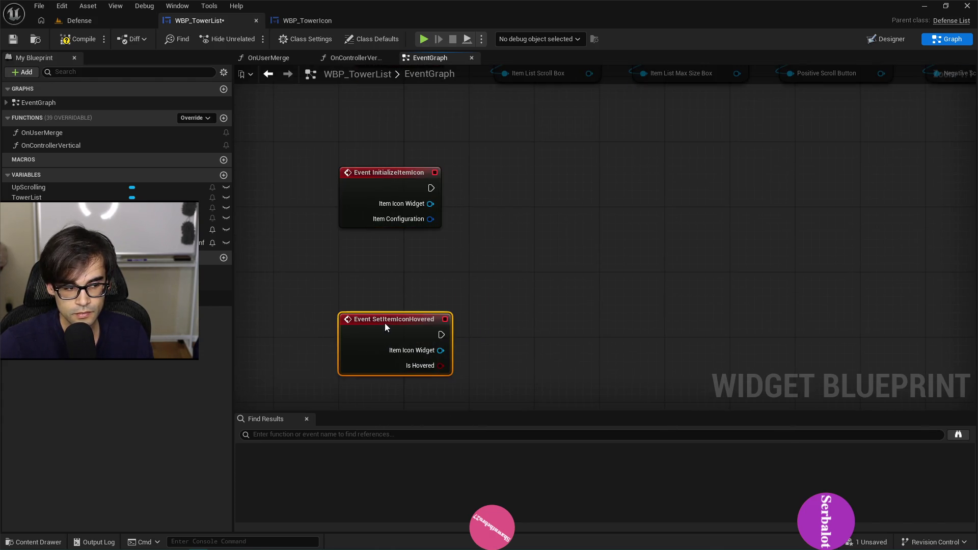
- Recheck the DefenseList.h header before returning to the WBP_TowerList graph
{"action": "key", "text": "alt+Tab"}
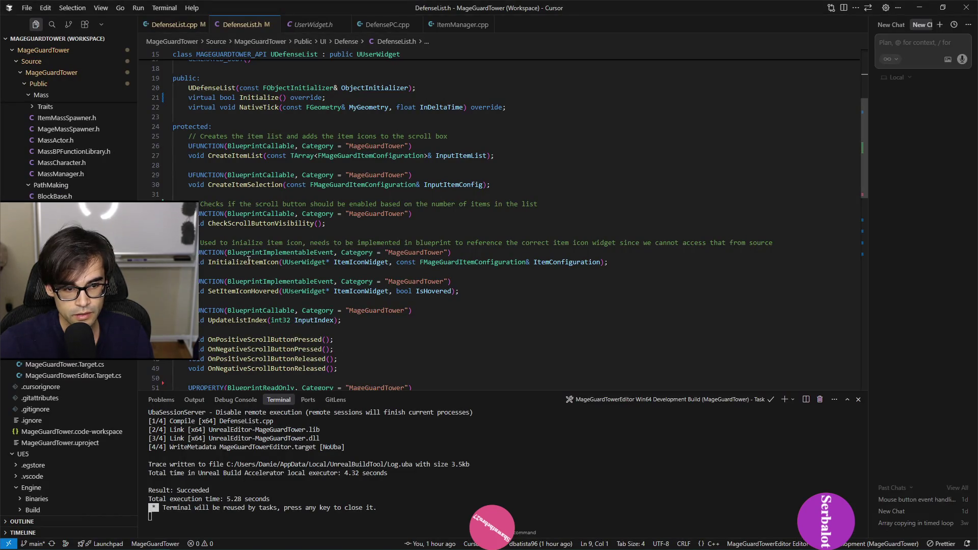
{"action": "scroll", "coordinate": [305, 267], "scroll_direction": "down", "scroll_amount": 2}
{"action": "scroll", "coordinate": [317, 296], "scroll_direction": "up", "scroll_amount": 5}
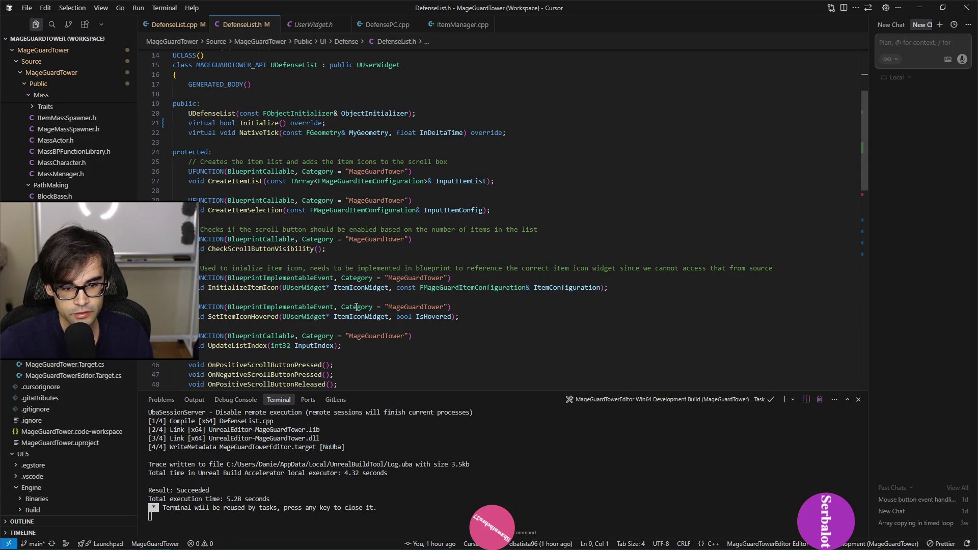
{"action": "key", "text": "alt+Tab"}
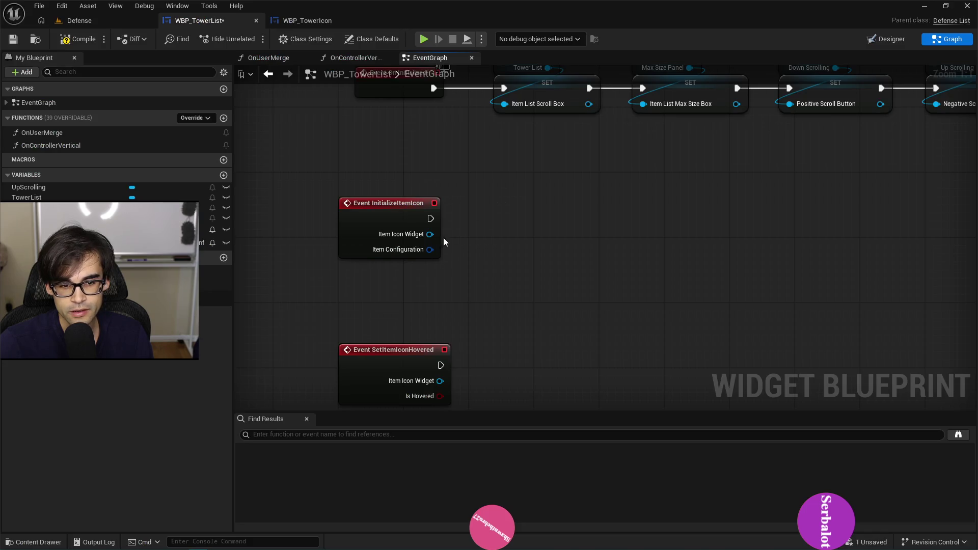
- Cast InitializeItemIcon's Item Icon Widget to WBP_TowerIcon and place the cast beside the event
{"action": "left_click_drag", "start_coordinate": [429, 234], "coordinate": [526, 242]}
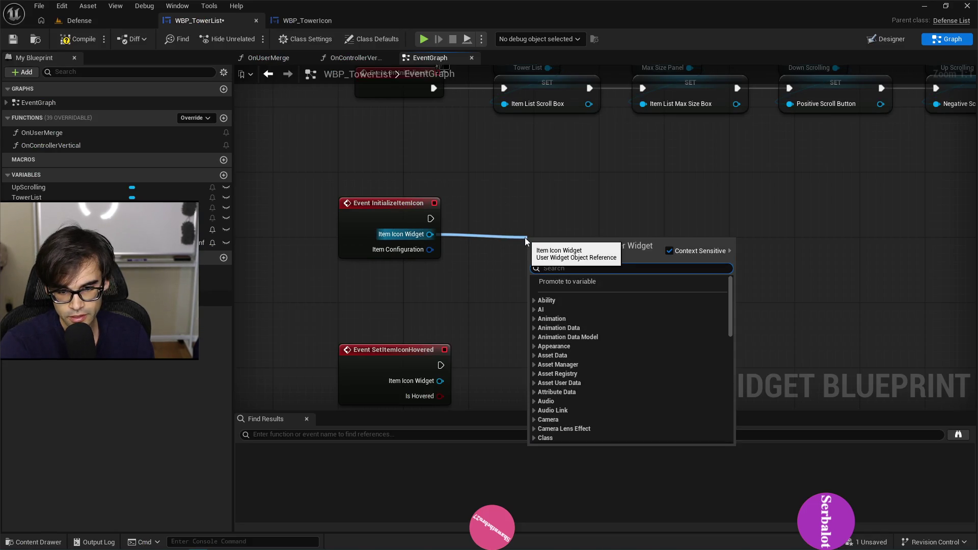
{"action": "type", "text": "cast to"}
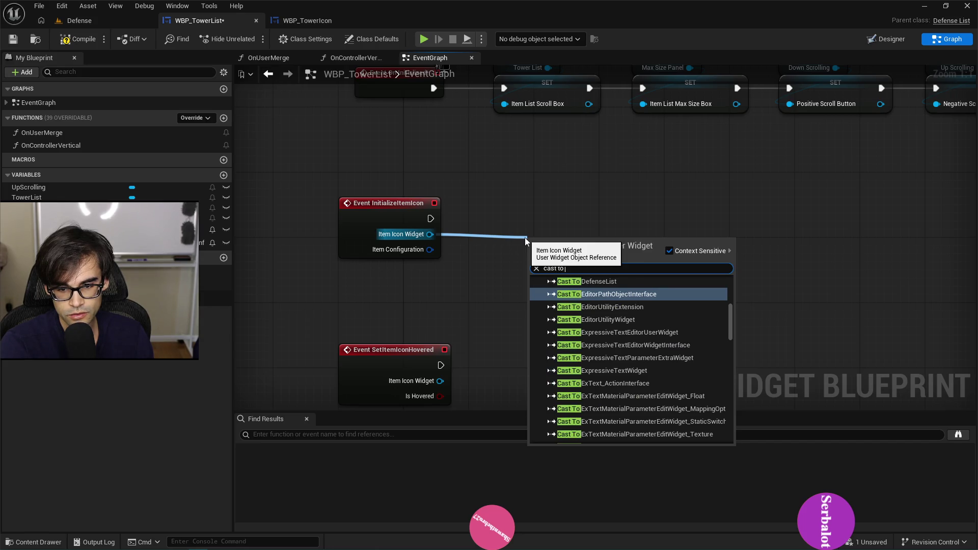
{"action": "type", "text": " tower"}
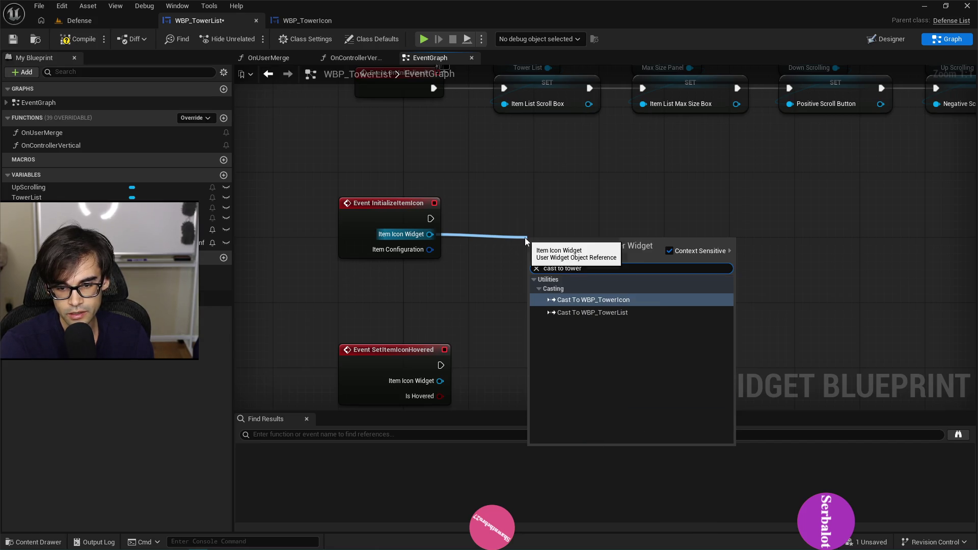
{"action": "key", "text": "Return"}
{"action": "left_click_drag", "start_coordinate": [554, 232], "coordinate": [516, 209]}
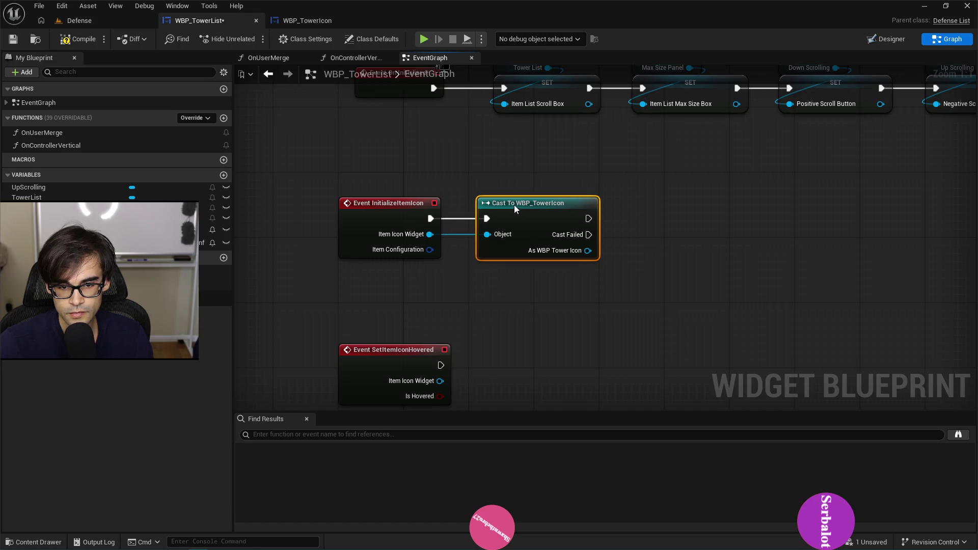
- Consult the code editor and the WBP_TowerIcon blueprint
{"action": "key", "text": "alt+Tab"}
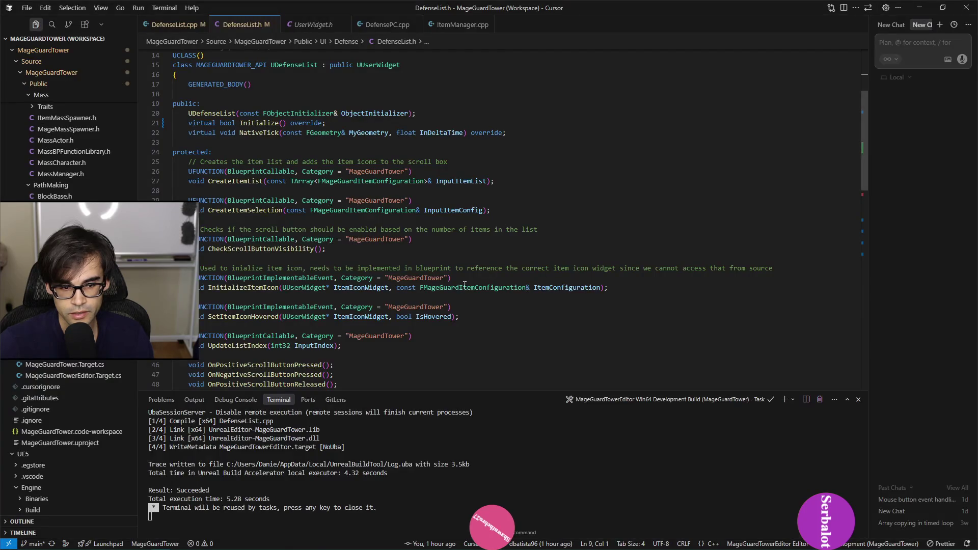
{"action": "key", "text": "alt+Tab"}
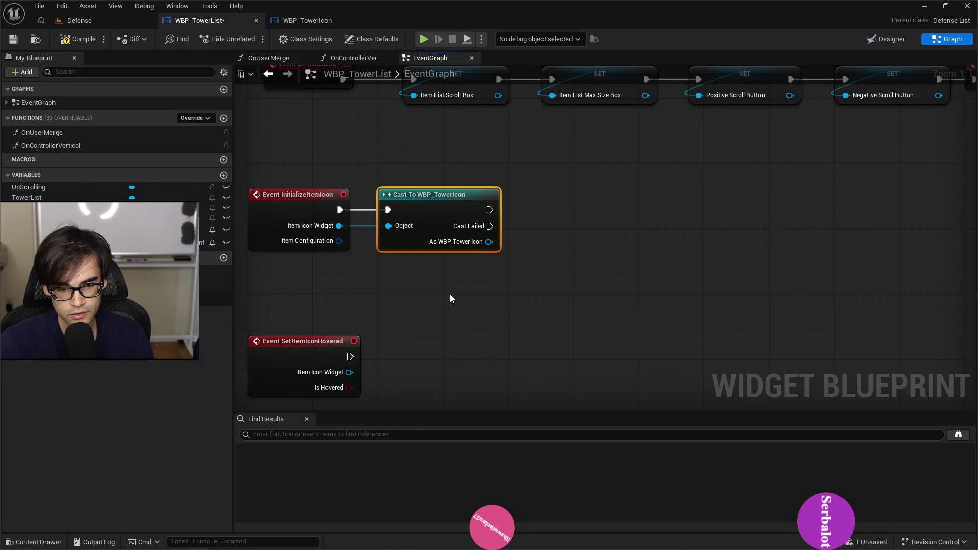
{"action": "key", "text": "alt+Tab"}
{"action": "key", "text": "alt+Tab"}
{"action": "key", "text": "alt+Tab"}
{"action": "key", "text": "alt+Tab"}
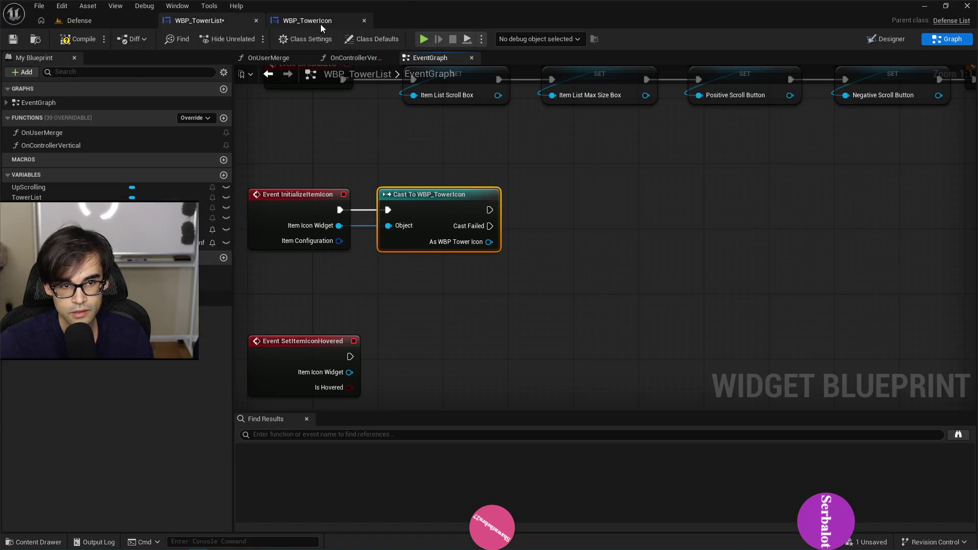
{"action": "left_click", "coordinate": [321, 23]}
{"action": "left_click", "coordinate": [247, 20]}
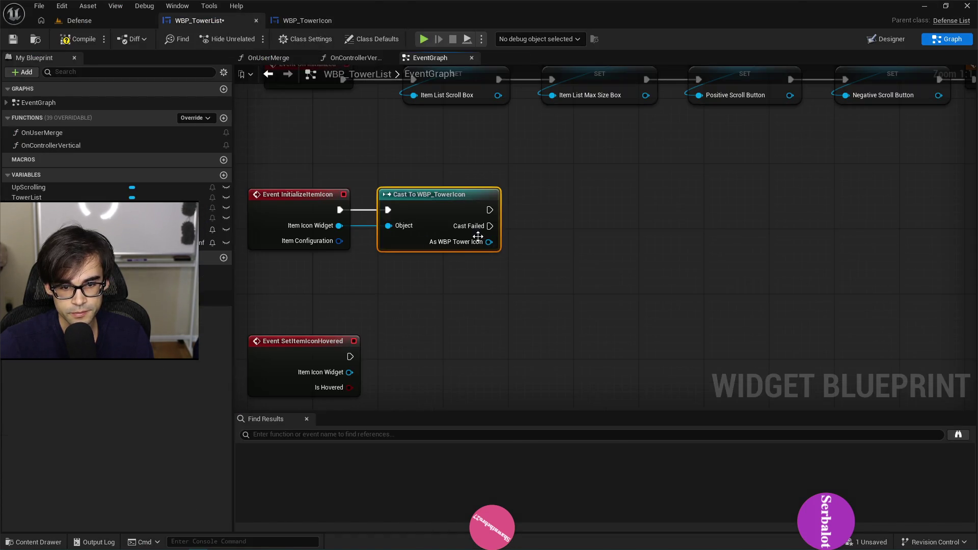
- Call Initialize Tower Type from the cast tower icon, then start a play test
{"action": "left_click_drag", "start_coordinate": [567, 233], "coordinate": [554, 192]}
{"action": "type", "text": "initialize"}
{"action": "key", "text": "Return"}
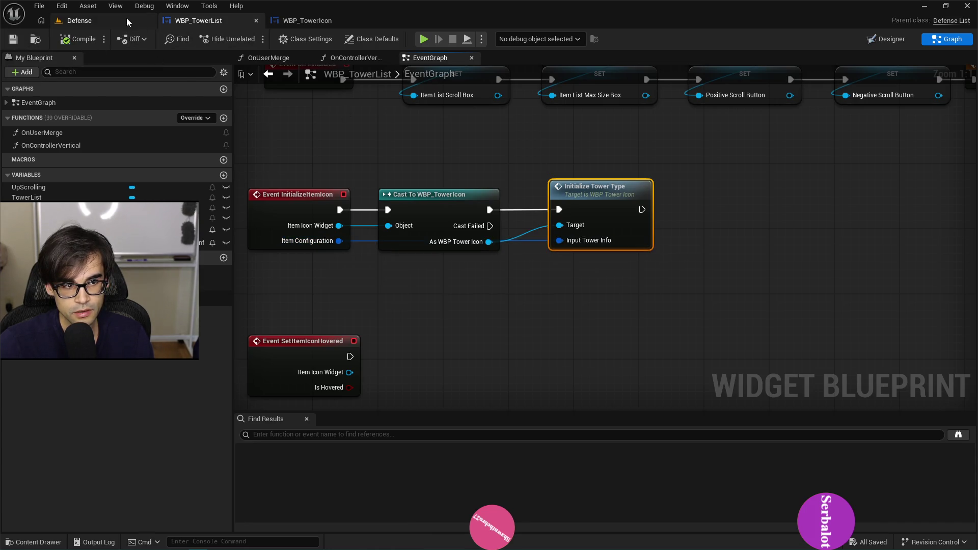
{"action": "scroll", "coordinate": [407, 285], "scroll_direction": "down", "scroll_amount": 5}
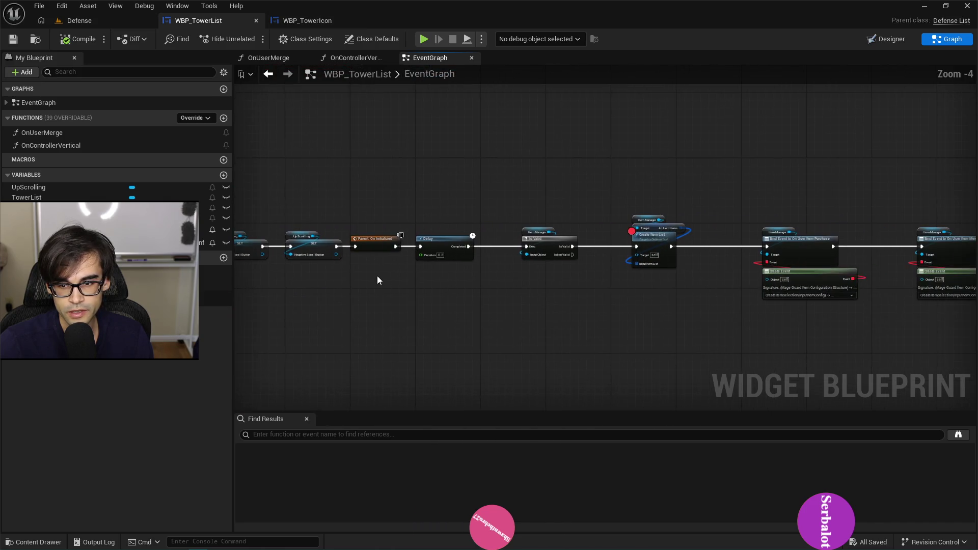
{"action": "scroll", "coordinate": [645, 232], "scroll_direction": "up", "scroll_amount": 2}
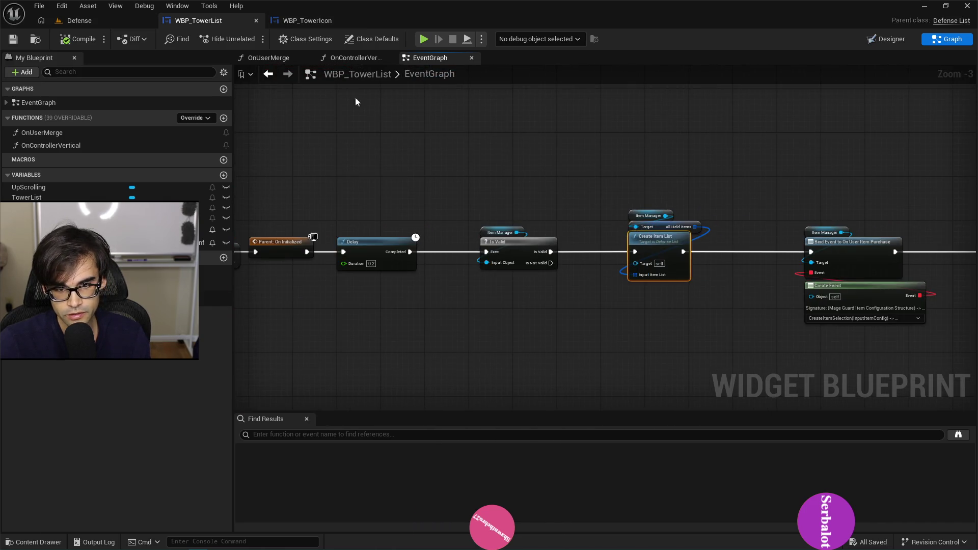
{"action": "left_click", "coordinate": [307, 22]}
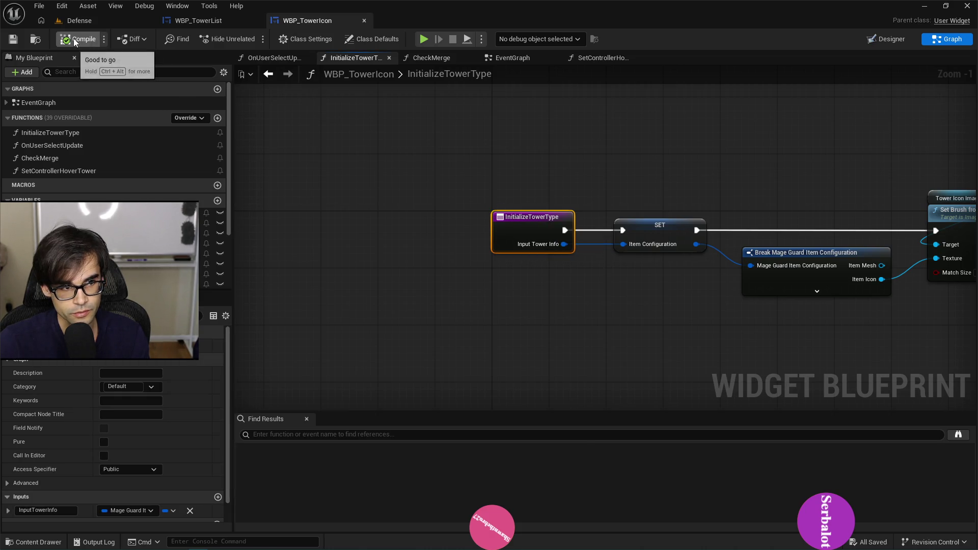
{"action": "key", "text": "alt+p"}
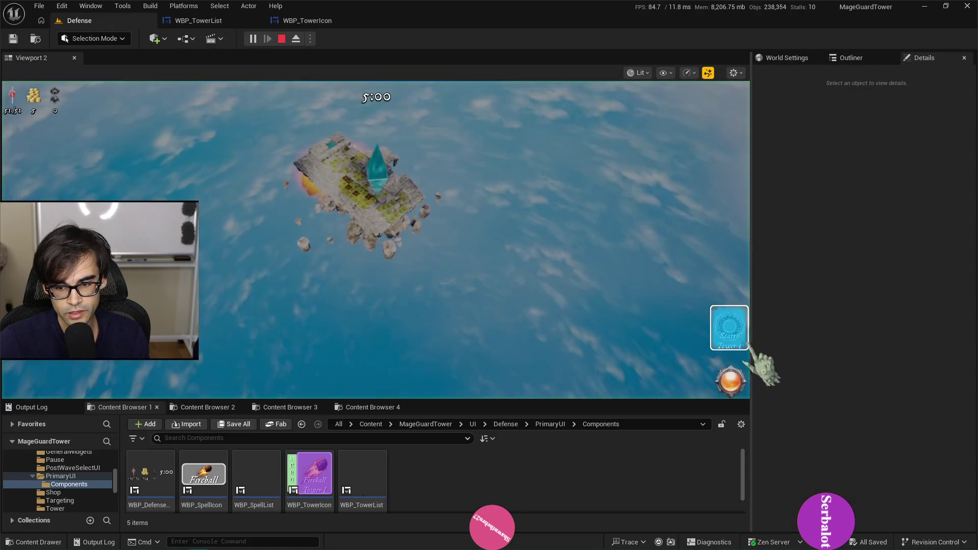
- Place a tower on the island, end the play test, and go to WBP_TowerList's graph
{"action": "left_click", "coordinate": [745, 348]}
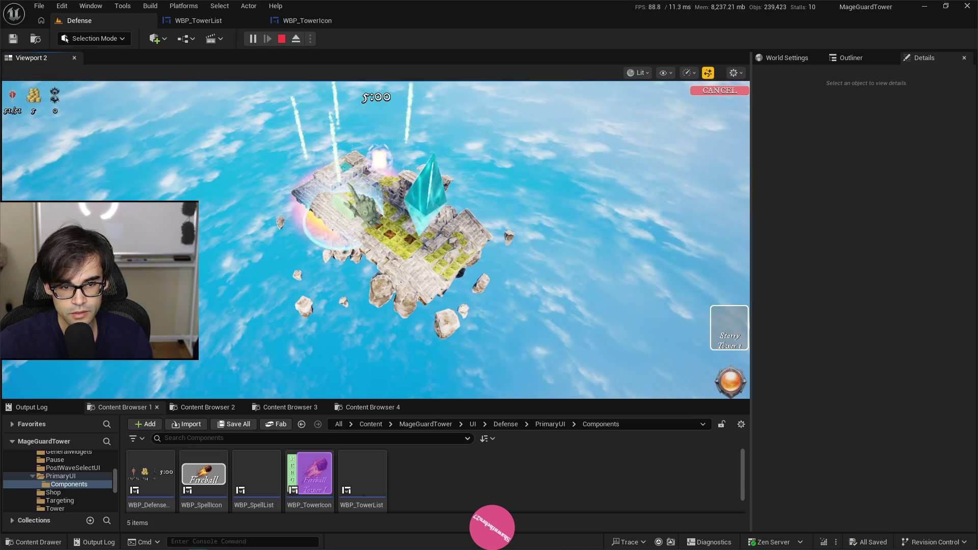
{"action": "left_click", "coordinate": [341, 202]}
{"action": "left_click", "coordinate": [307, 21]}
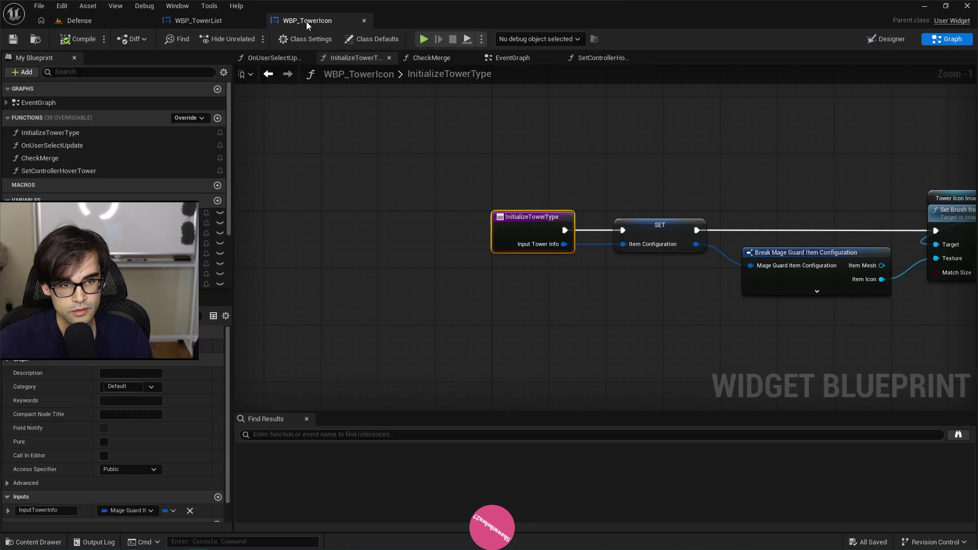
{"action": "left_click", "coordinate": [219, 15]}
- Inspect the SET, Is Valid and Create Item List nodes and tidy the icon-initialization nodes
{"action": "mouse_move", "coordinate": [413, 178]}
{"action": "left_mouse_down"}
{"action": "mouse_move", "coordinate": [564, 162]}
{"action": "mouse_move", "coordinate": [648, 189]}
{"action": "left_mouse_up"}
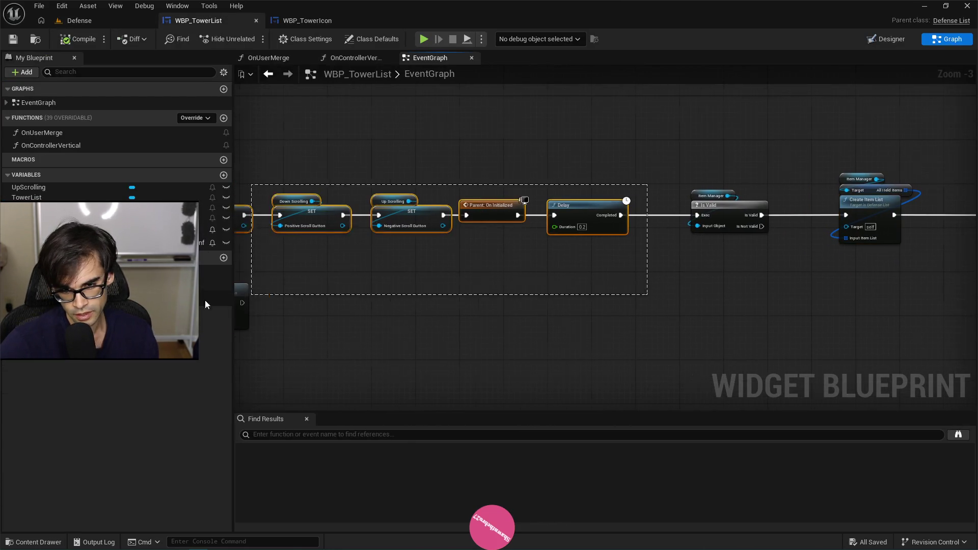
{"action": "left_click_drag", "start_coordinate": [205, 300], "coordinate": [352, 239]}
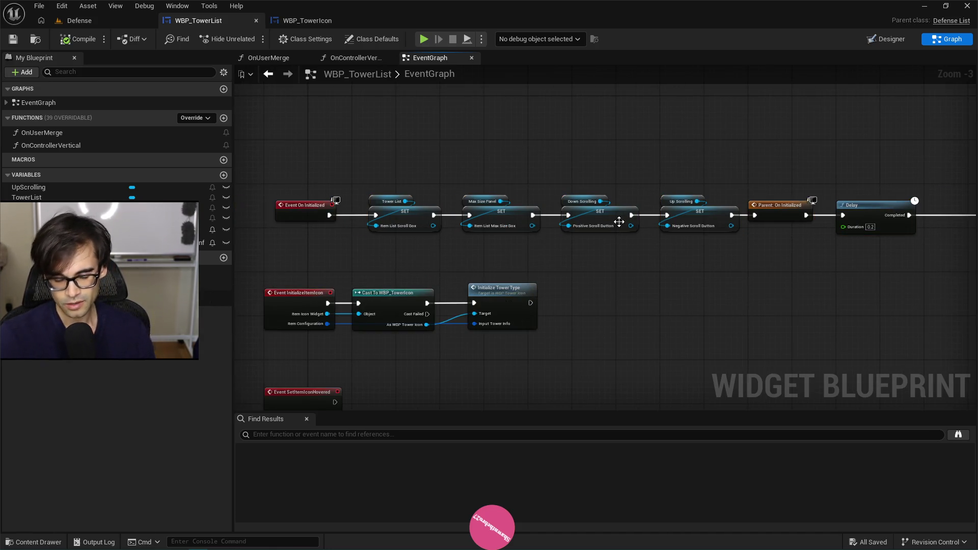
{"action": "mouse_move", "coordinate": [771, 243]}
{"action": "left_mouse_down"}
{"action": "mouse_move", "coordinate": [397, 239]}
{"action": "mouse_move", "coordinate": [386, 258]}
{"action": "mouse_move", "coordinate": [326, 252]}
{"action": "mouse_move", "coordinate": [562, 231]}
{"action": "left_mouse_up"}
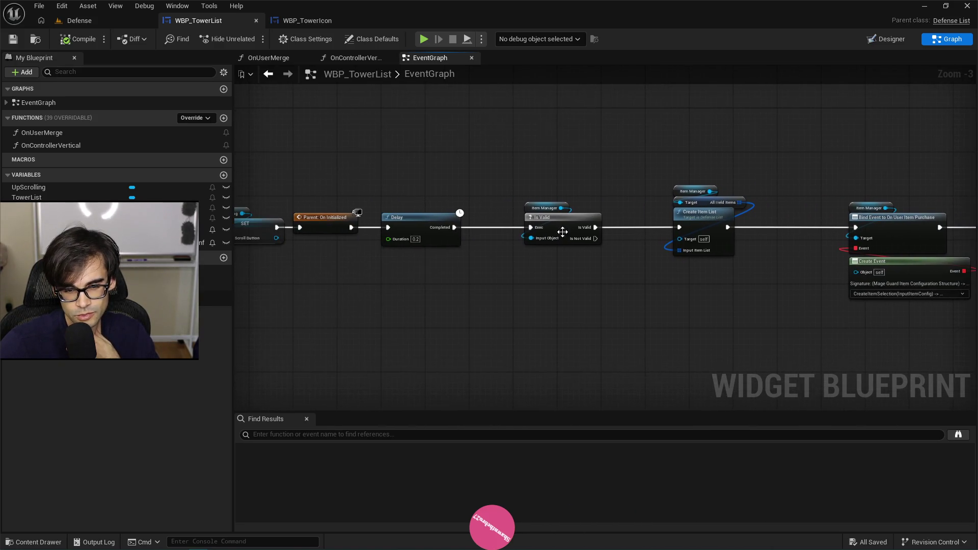
{"action": "scroll", "coordinate": [388, 256], "scroll_direction": "up", "scroll_amount": 3}
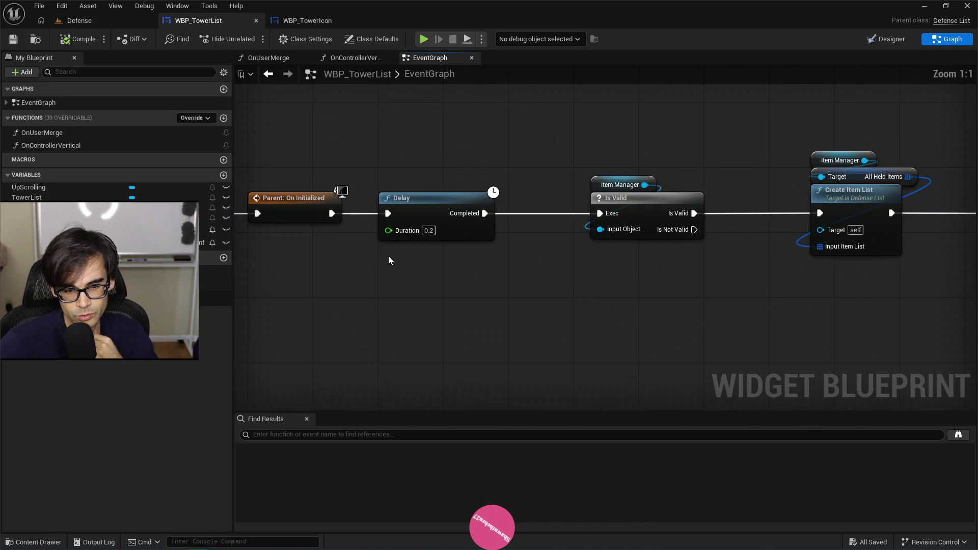
{"action": "left_click_drag", "start_coordinate": [634, 270], "coordinate": [746, 276]}
{"action": "mouse_move", "coordinate": [484, 254]}
{"action": "left_mouse_down"}
{"action": "mouse_move", "coordinate": [457, 248]}
{"action": "mouse_move", "coordinate": [488, 265]}
{"action": "left_mouse_up"}
{"action": "scroll", "coordinate": [368, 249], "scroll_direction": "down", "scroll_amount": 6}
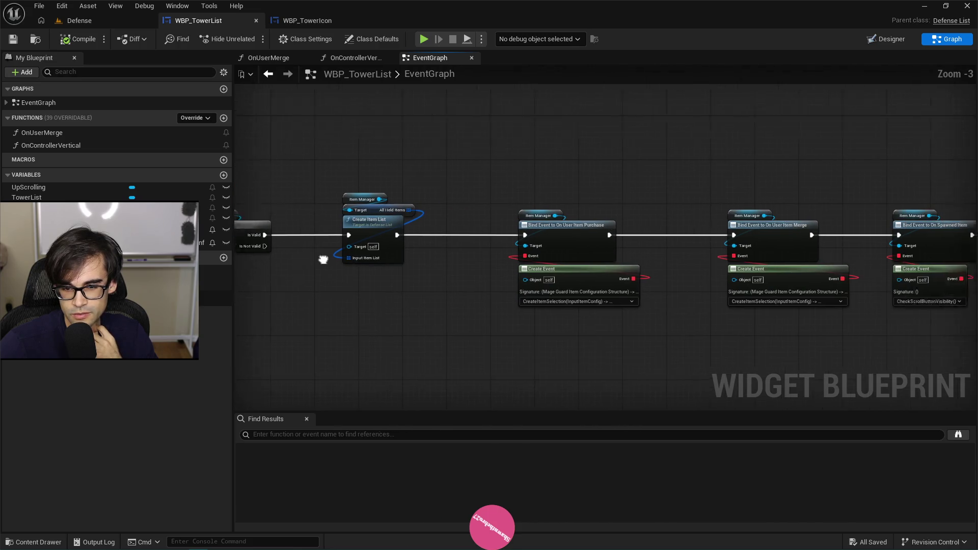
{"action": "scroll", "coordinate": [430, 261], "scroll_direction": "up", "scroll_amount": 3}
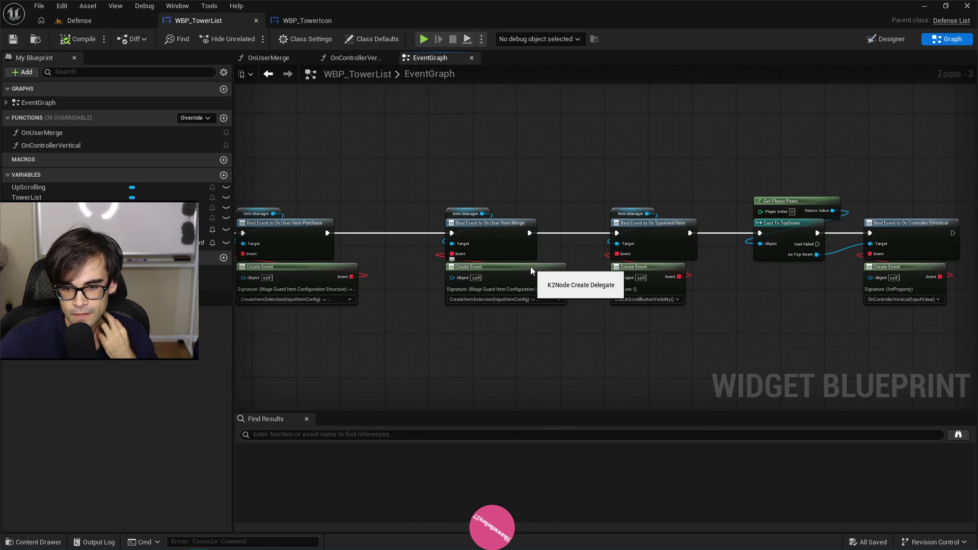
{"action": "scroll", "coordinate": [741, 266], "scroll_direction": "down", "scroll_amount": 4}
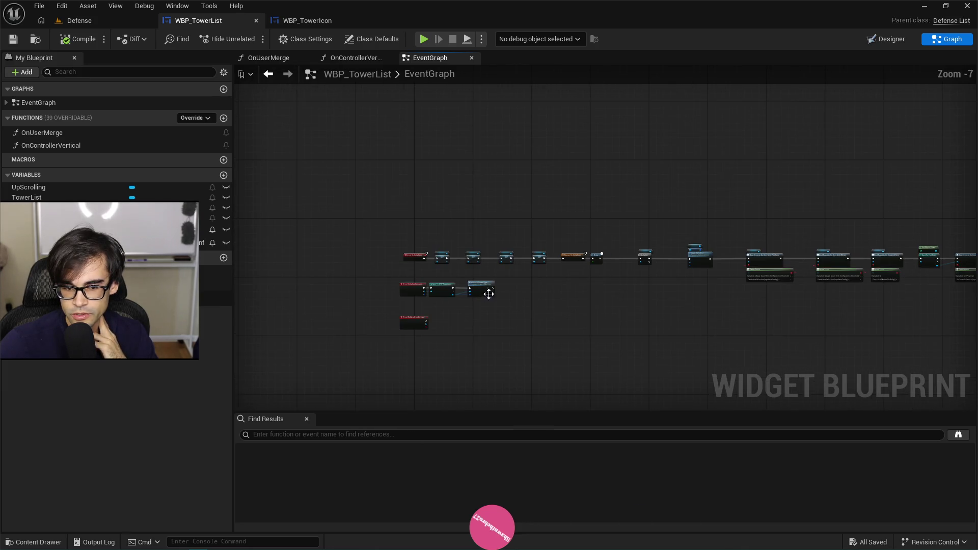
{"action": "scroll", "coordinate": [489, 294], "scroll_direction": "up", "scroll_amount": 5}
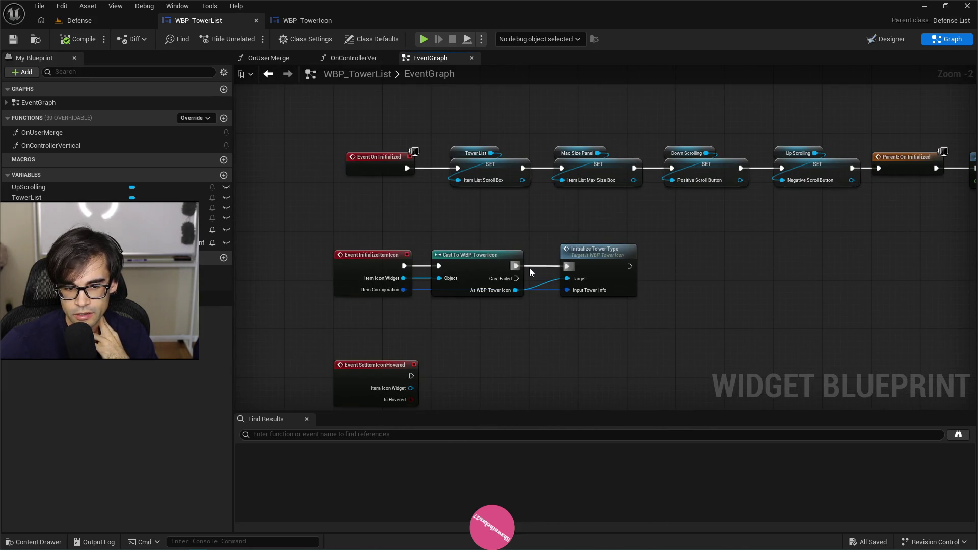
{"action": "mouse_move", "coordinate": [469, 252]}
{"action": "left_mouse_down"}
{"action": "mouse_move", "coordinate": [502, 254]}
{"action": "mouse_move", "coordinate": [468, 258]}
{"action": "mouse_move", "coordinate": [466, 240]}
{"action": "left_mouse_up"}
{"action": "scroll", "coordinate": [337, 209], "scroll_direction": "down", "scroll_amount": 3}
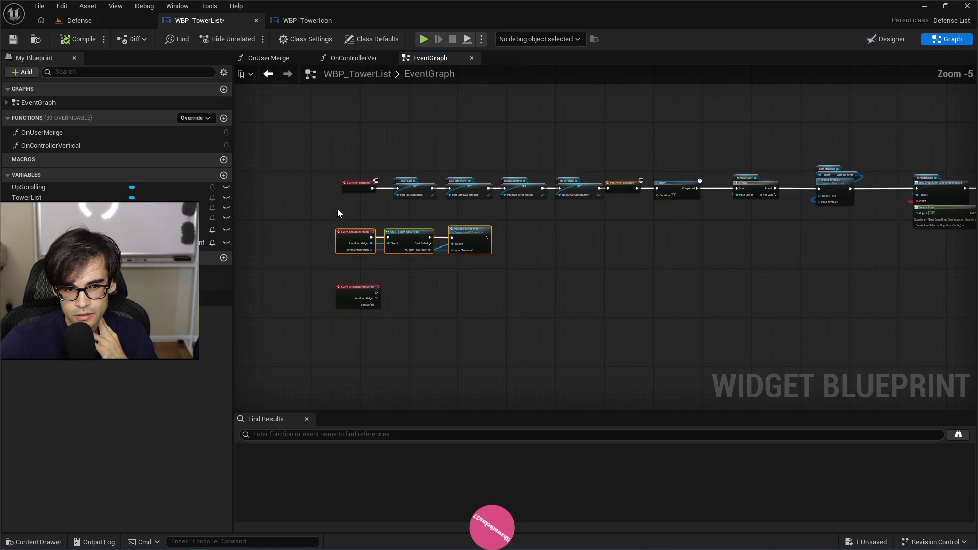
- Frame the Event On Initialized chain, then pull a connection from SetItemIconHovered's Item Icon Widget
{"action": "left_click_drag", "start_coordinate": [837, 182], "coordinate": [949, 159]}
{"action": "key", "text": "Home"}
{"action": "scroll", "coordinate": [472, 214], "scroll_direction": "up", "scroll_amount": 4}
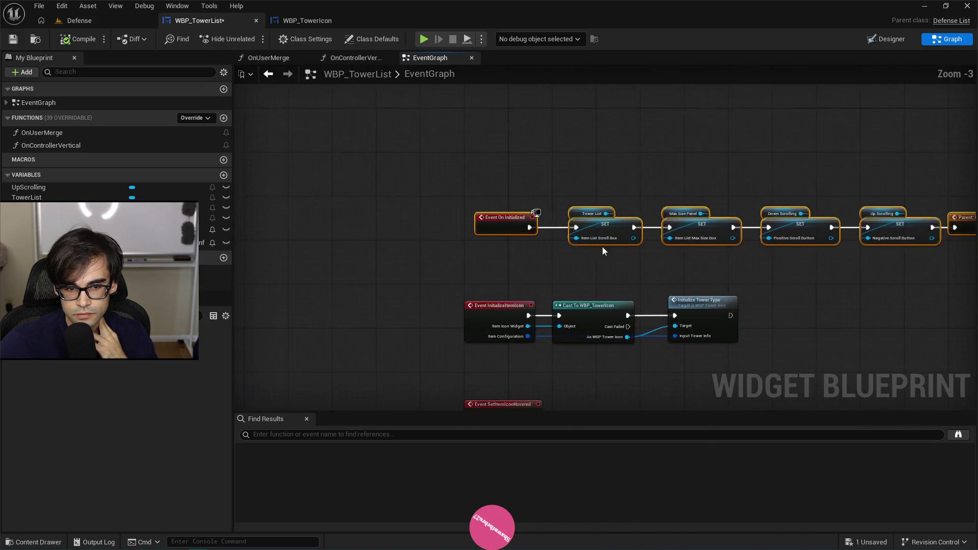
{"action": "left_click", "coordinate": [467, 212]}
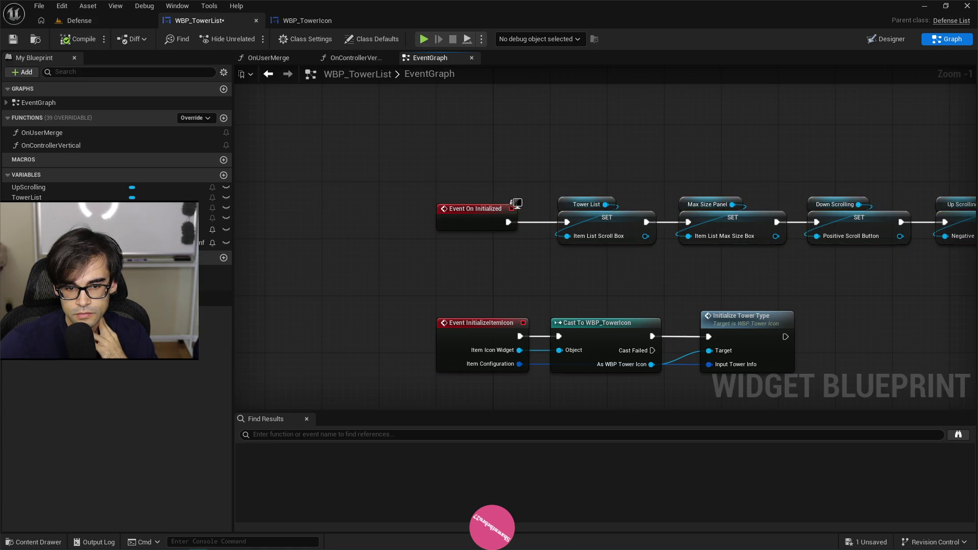
{"action": "scroll", "coordinate": [497, 228], "scroll_direction": "up", "scroll_amount": 1}
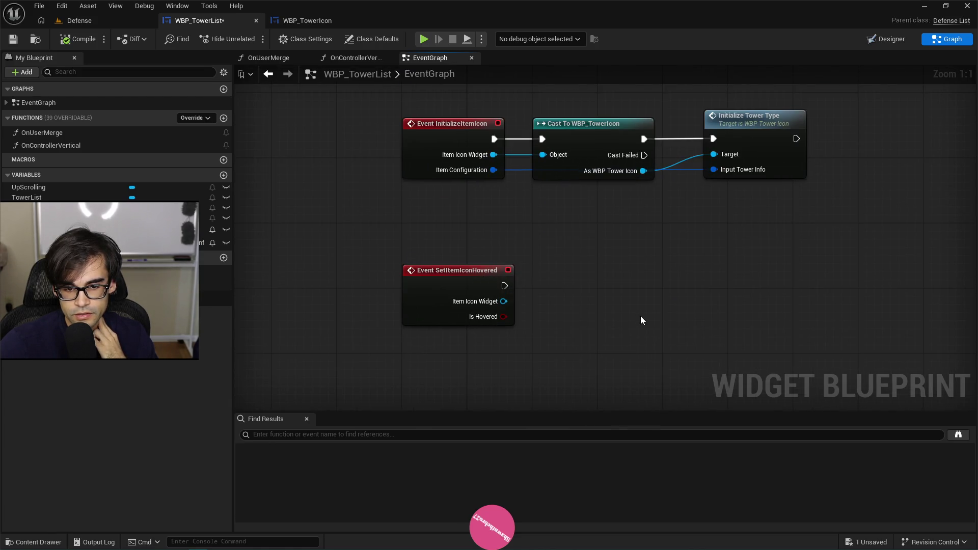
{"action": "left_click_drag", "start_coordinate": [508, 301], "coordinate": [560, 292]}
- Add a Cast To WBP_TowerIcon node beside the SetItemIconHovered event
{"action": "type", "text": "cast"}
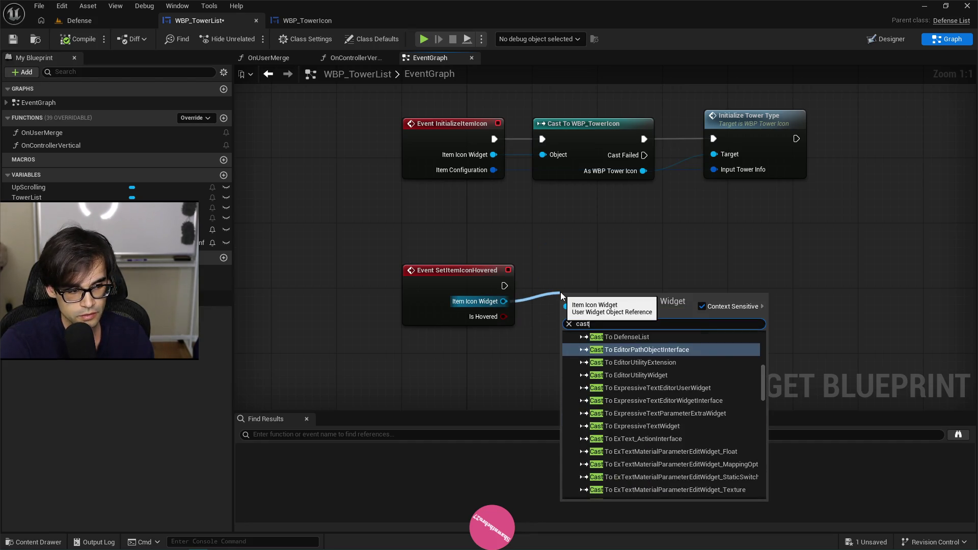
{"action": "type", "text": " tp"}
{"action": "key", "text": "BackSpace"}
{"action": "type", "text": "o tow"}
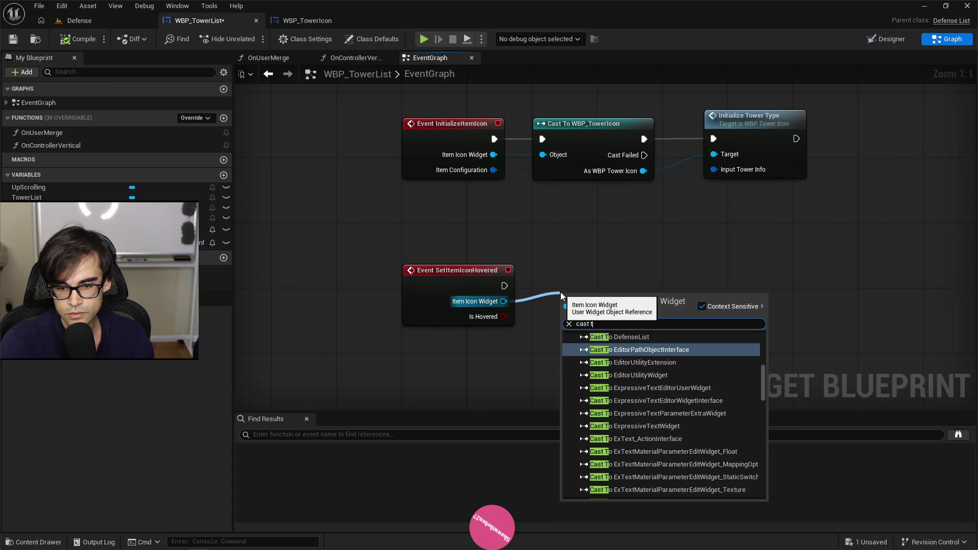
{"action": "type", "text": "er i"}
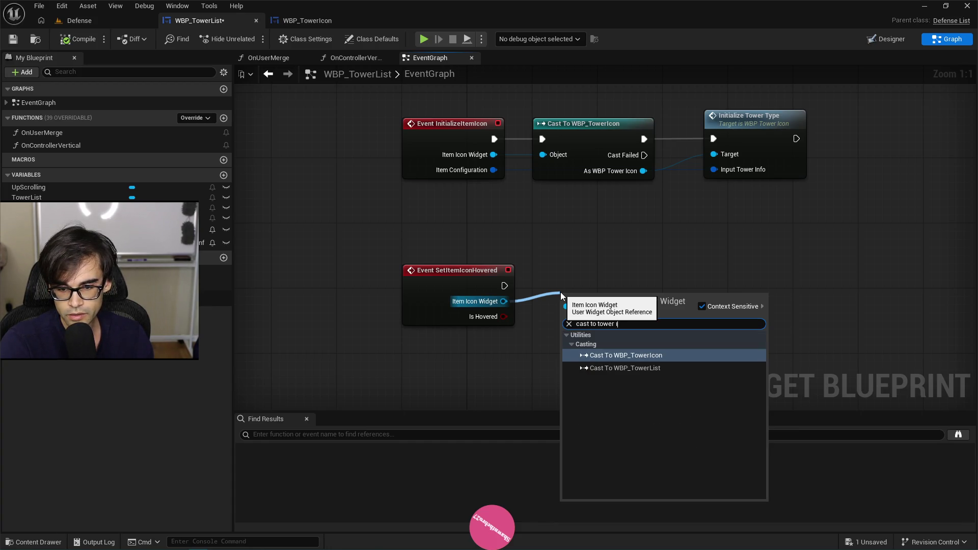
{"action": "key", "text": "Return"}
{"action": "left_click_drag", "start_coordinate": [622, 313], "coordinate": [606, 288]}
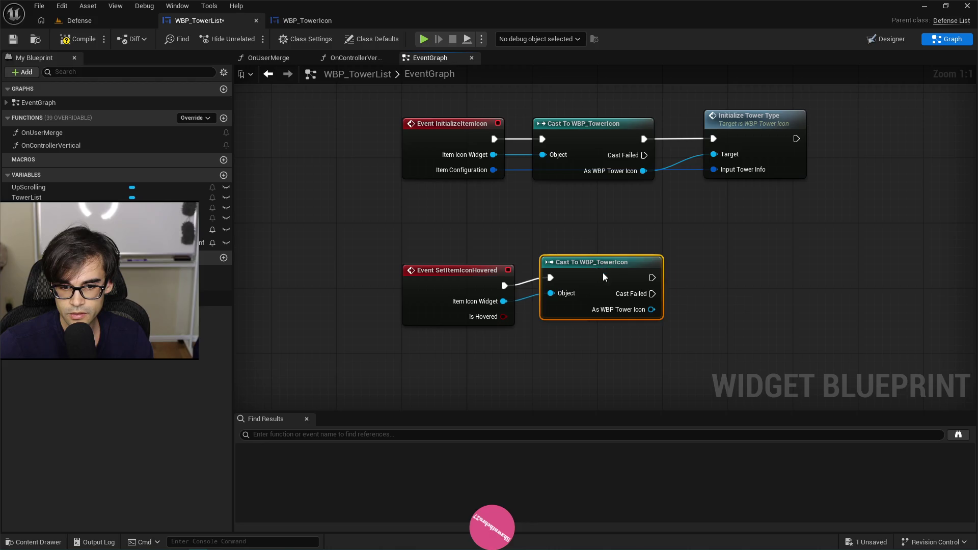
- Call Set Controller Hover Tower from the cast, aligned, with Is Hovered wired to Hover
{"action": "left_click_drag", "start_coordinate": [651, 317], "coordinate": [694, 306]}
{"action": "type", "text": "hover"}
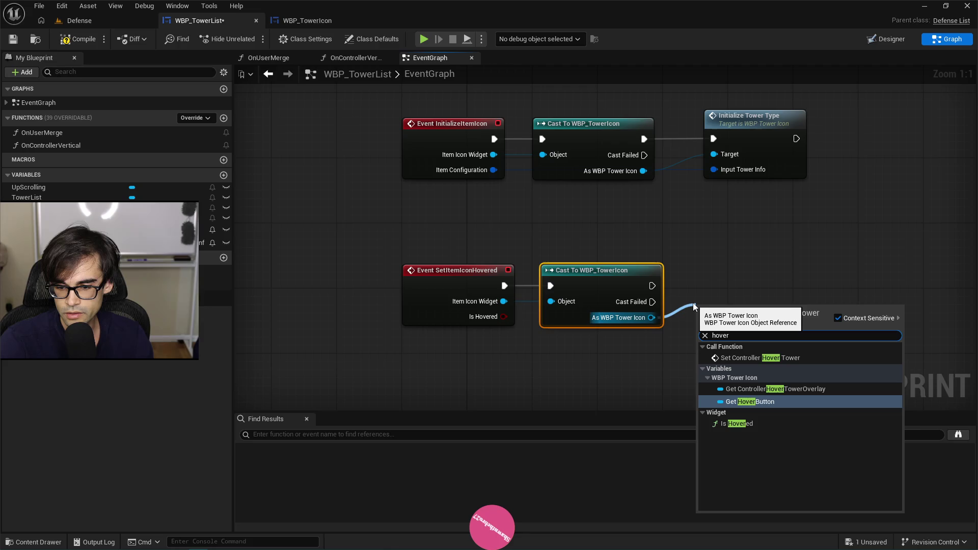
{"action": "key", "text": "Down"}
{"action": "key", "text": "Up"}
{"action": "key", "text": "Up"}
{"action": "key", "text": "Up"}
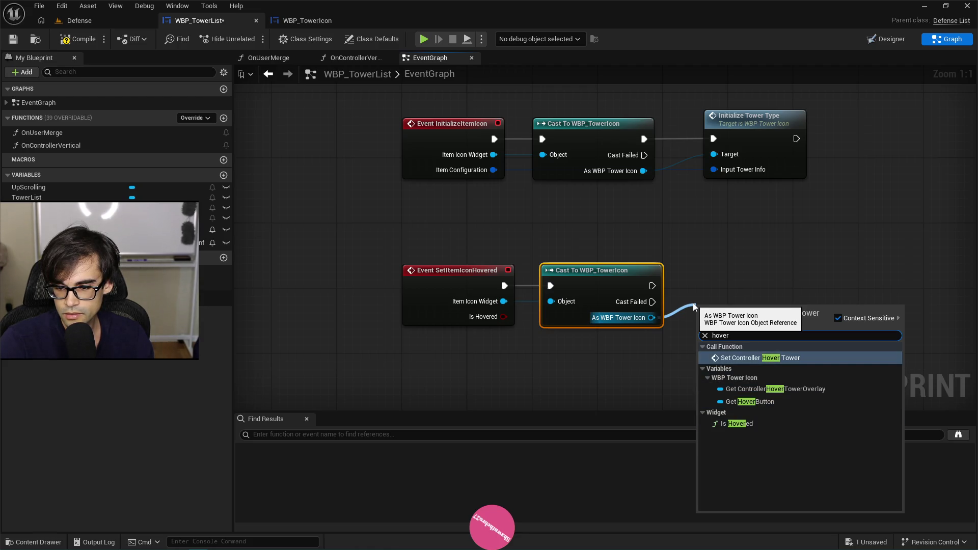
{"action": "key", "text": "Return"}
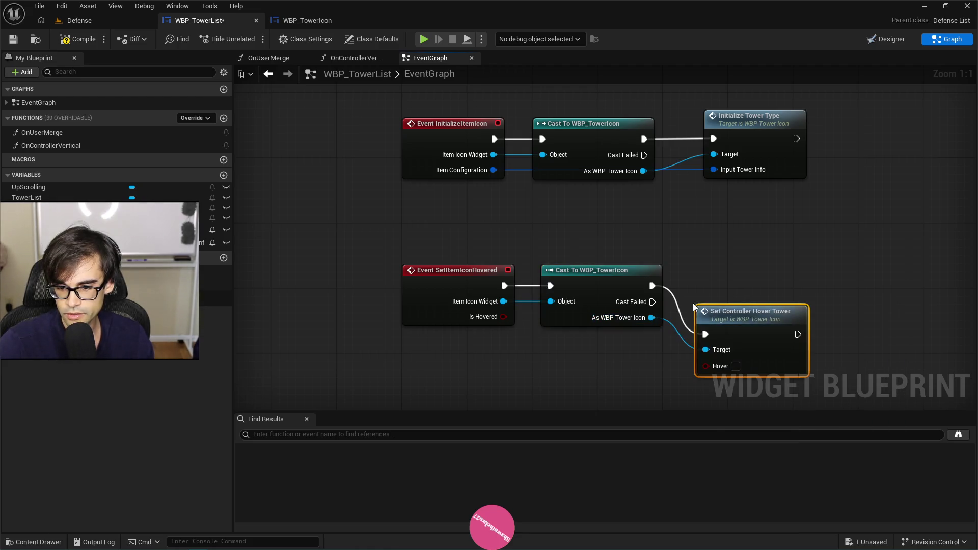
{"action": "left_click_drag", "start_coordinate": [756, 310], "coordinate": [761, 276]}
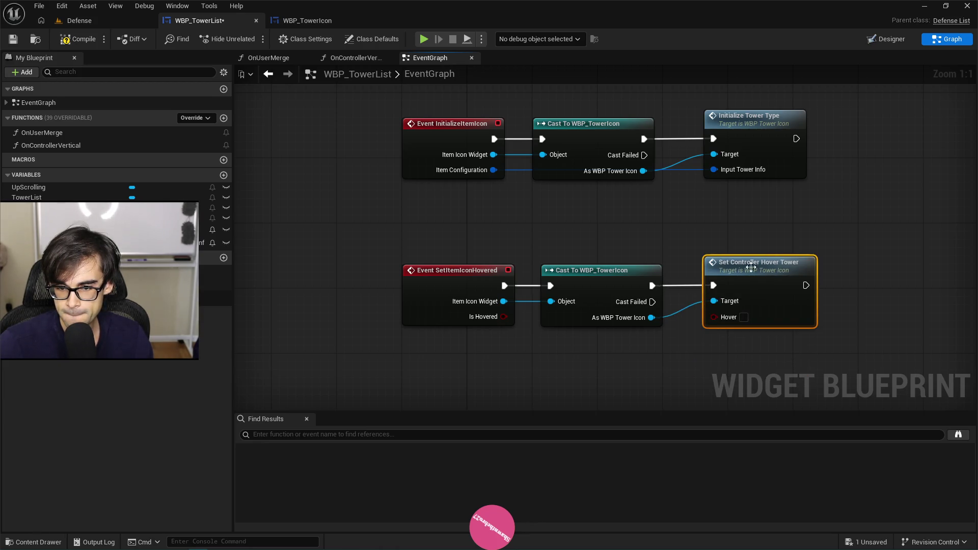
{"action": "left_click_drag", "start_coordinate": [628, 260], "coordinate": [494, 257]}
{"action": "left_click_drag", "start_coordinate": [591, 314], "coordinate": [592, 315]}
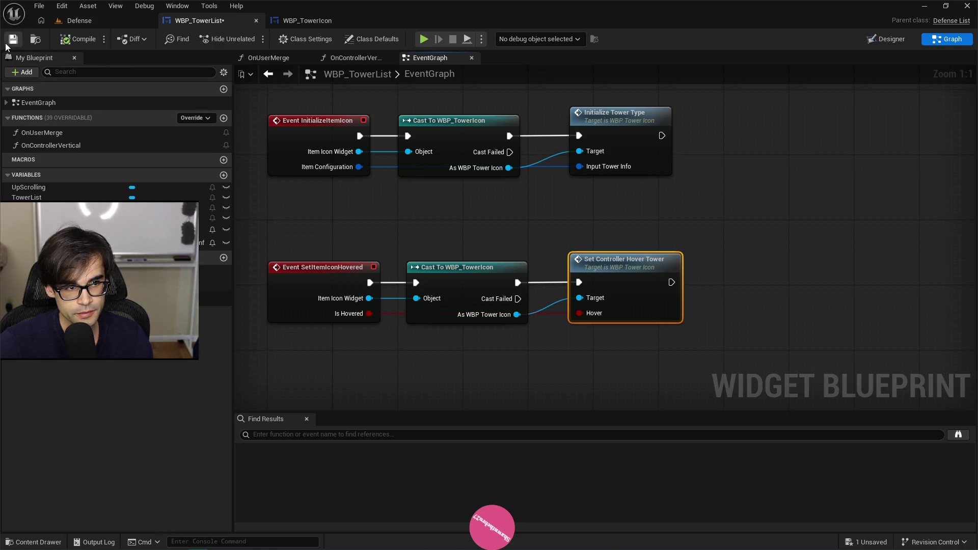
{"action": "left_click", "coordinate": [79, 20]}
- Play the Defense level and add Starry Towers twice with the MageguardAddItem StarryTower 1 console command
{"action": "left_click", "coordinate": [254, 38]}
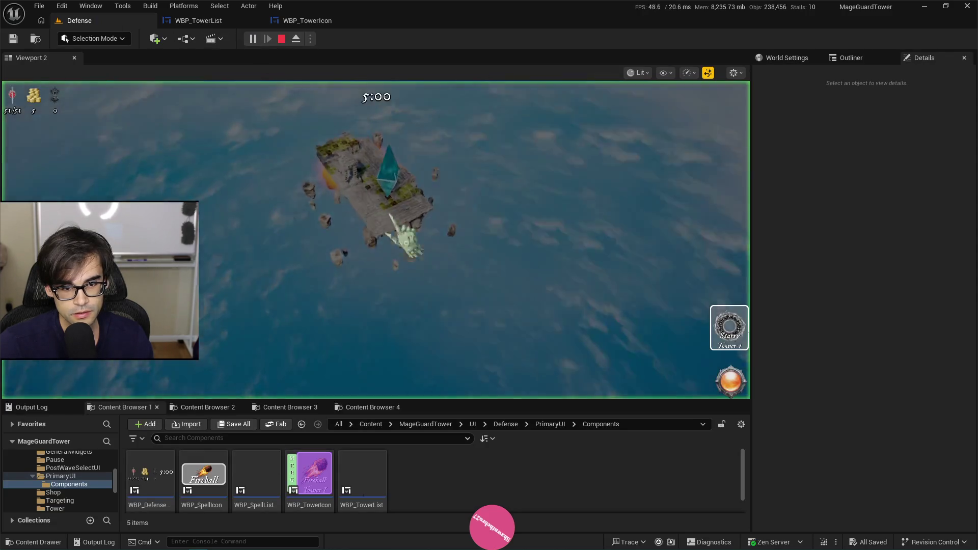
{"action": "key", "text": "grave"}
{"action": "key", "text": "Up"}
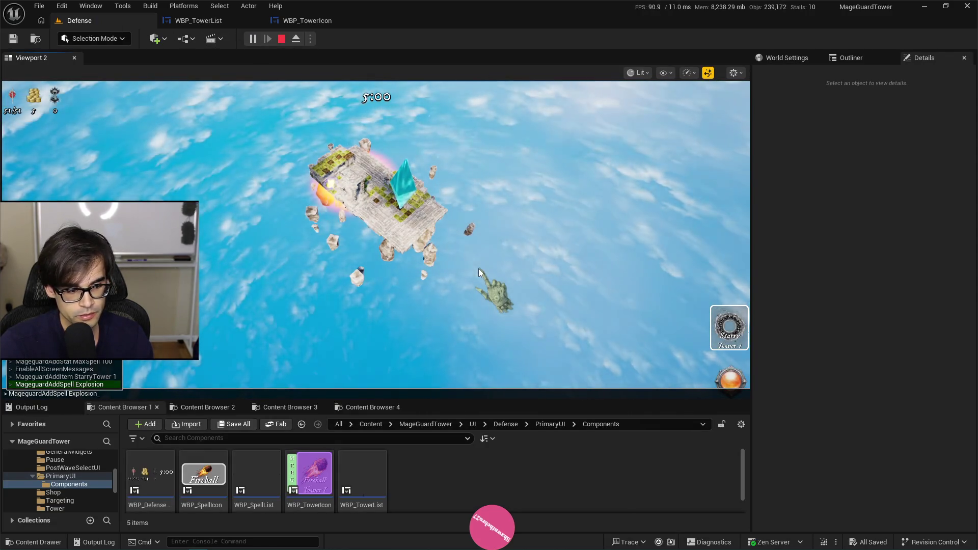
{"action": "key", "text": "Up"}
{"action": "key", "text": "Return"}
{"action": "key", "text": "Return"}
{"action": "key", "text": "Return"}
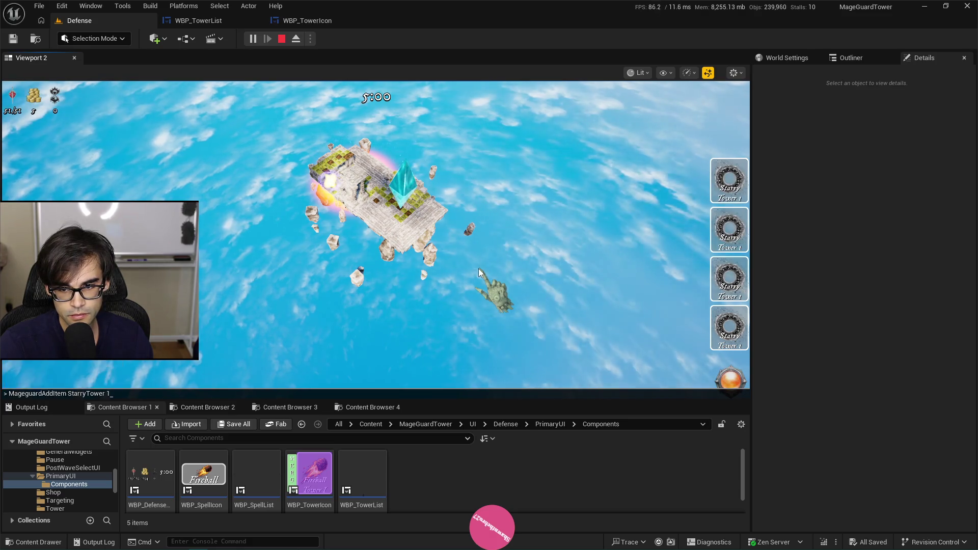
{"action": "key", "text": "Return"}
{"action": "key", "text": "grave"}
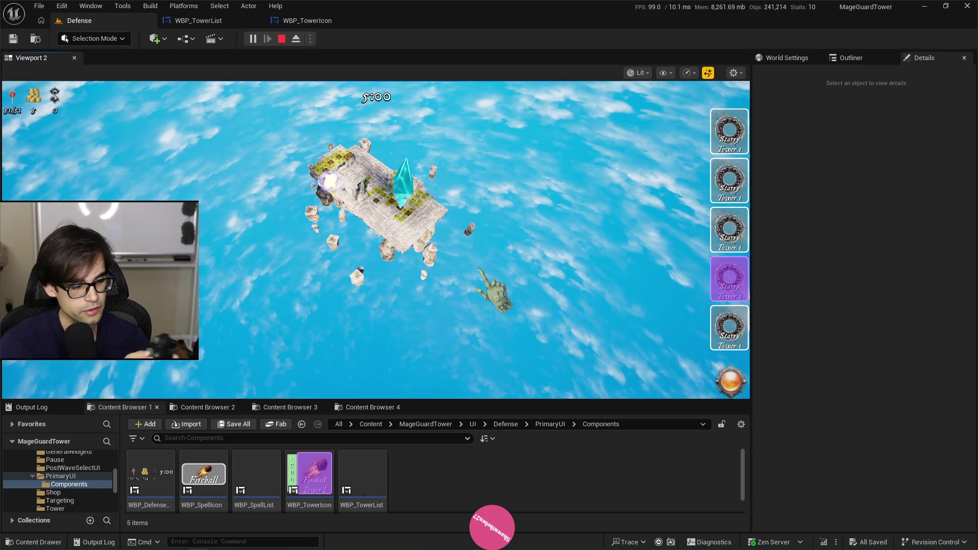
- Move the tower list highlight up, then down with wrap-around
{"action": "key", "text": "Up"}
{"action": "key", "text": "Up"}
{"action": "key", "text": "Up"}
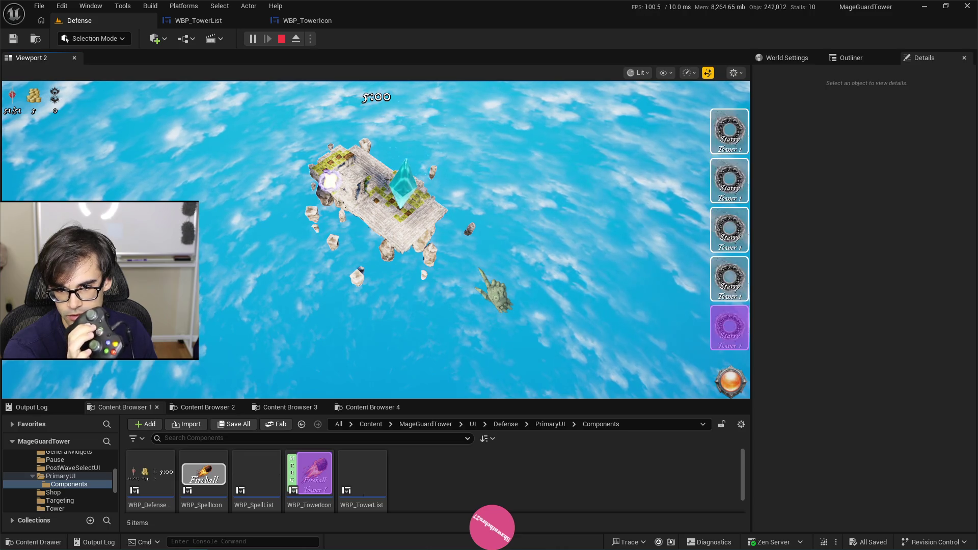
{"action": "key", "text": "Down"}
{"action": "key", "text": "Down"}
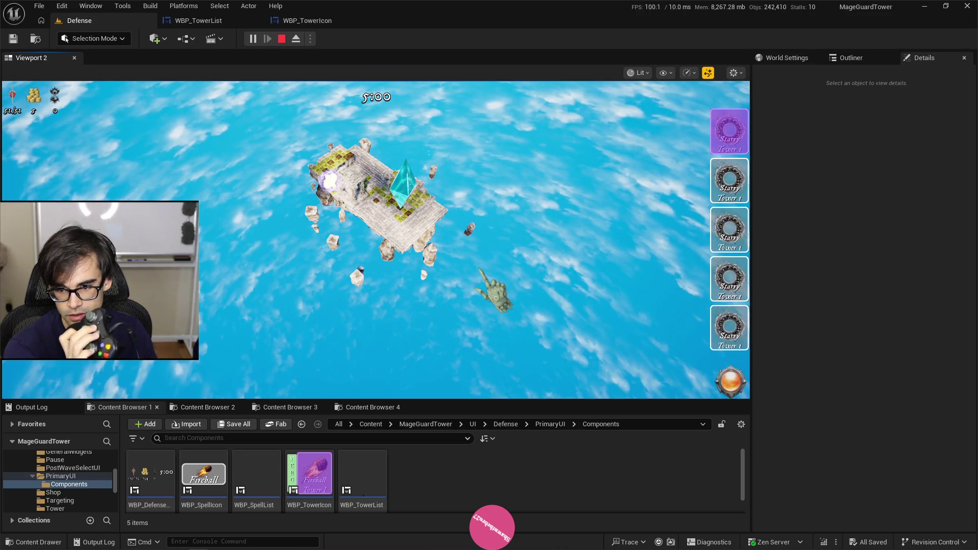
{"action": "key", "text": "Down"}
{"action": "key", "text": "Down"}
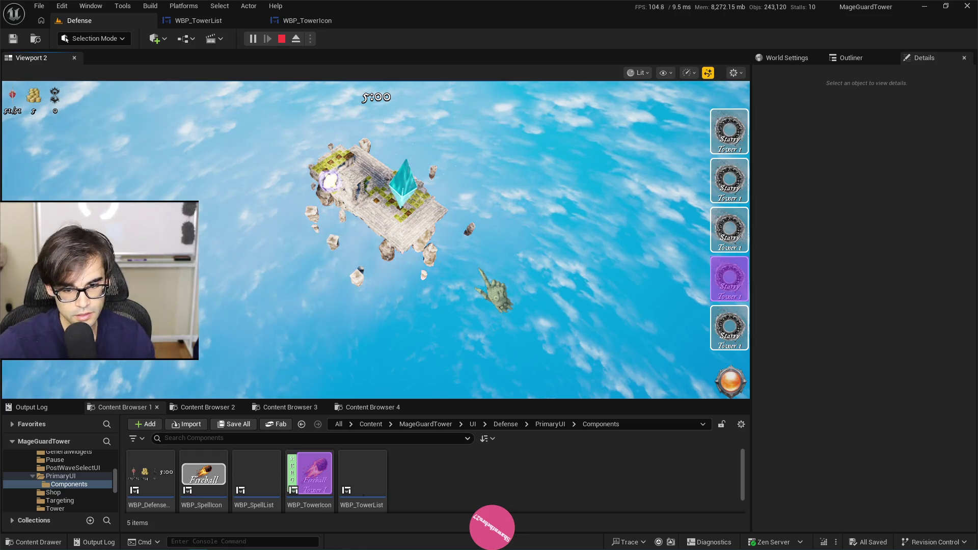
- Add two more Starry Towers via the console so the list scrolls
{"action": "key", "text": "grave"}
{"action": "key", "text": "Up"}
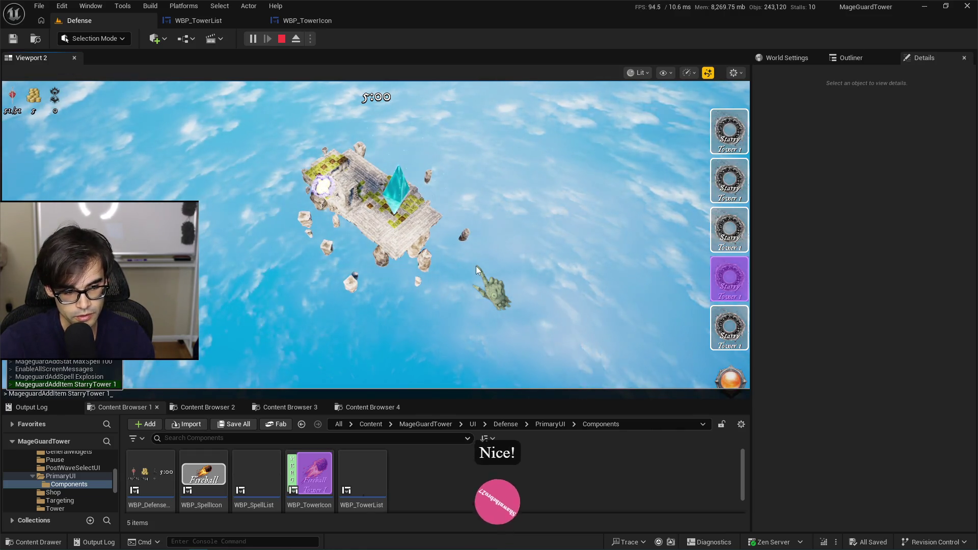
{"action": "key", "text": "Return"}
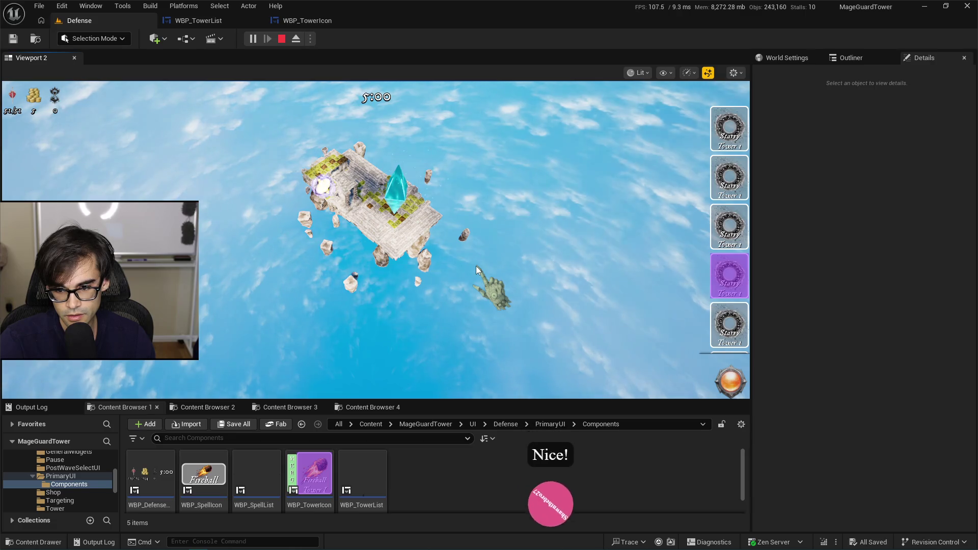
{"action": "key", "text": "grave"}
{"action": "key", "text": "Up"}
{"action": "key", "text": "Return"}
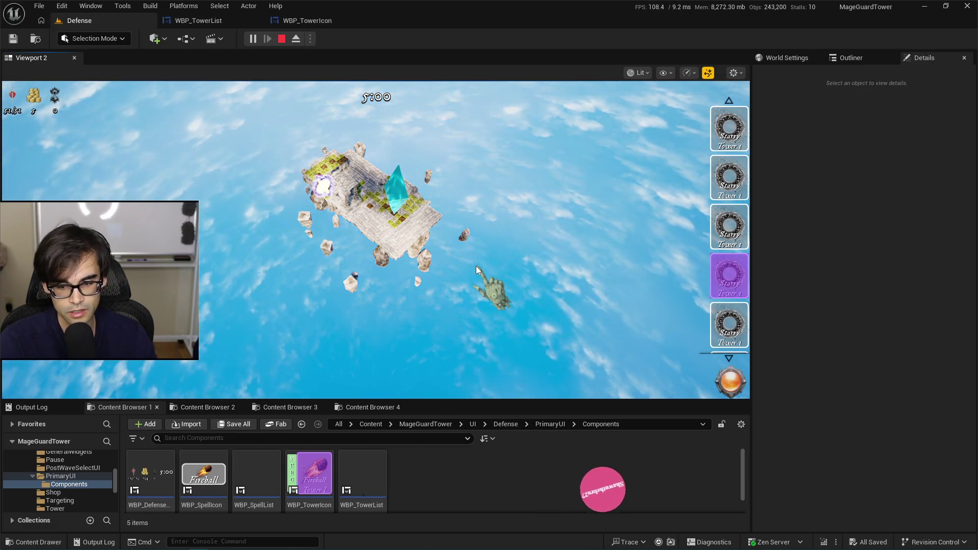
{"action": "scroll", "coordinate": [729, 278], "scroll_direction": "down", "scroll_amount": 2}
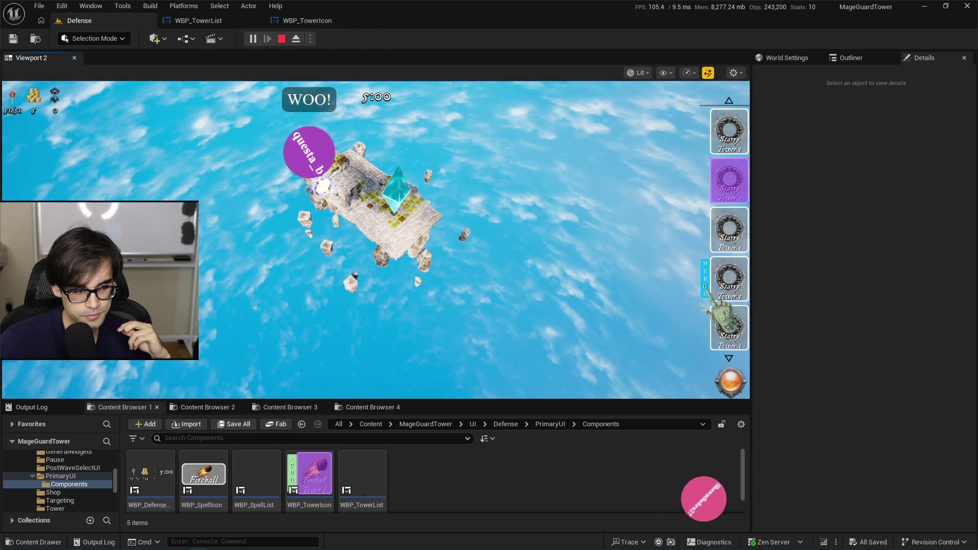
- Restart the game session and add another Starry Tower via the console
{"action": "left_click", "coordinate": [283, 42]}
{"action": "left_click", "coordinate": [267, 34]}
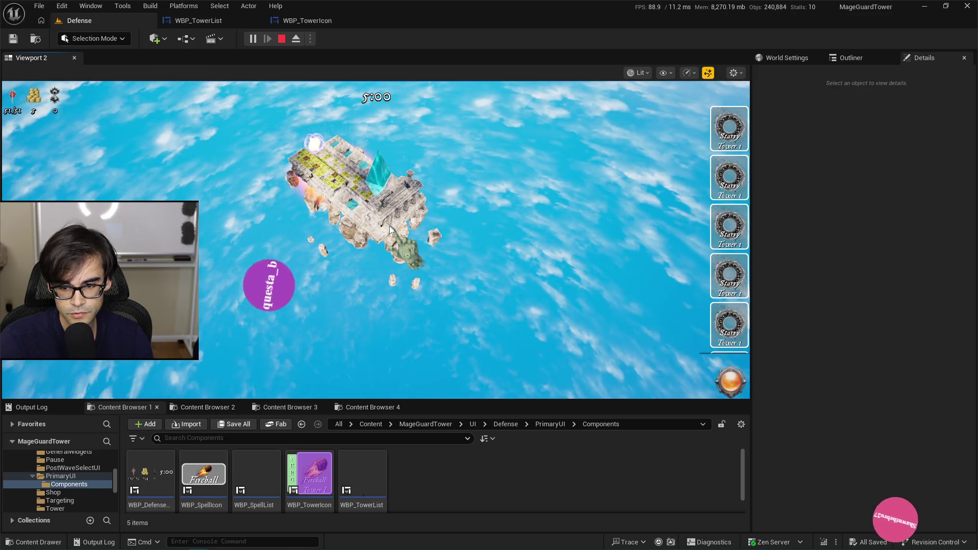
{"action": "mouse_move", "coordinate": [734, 278]}
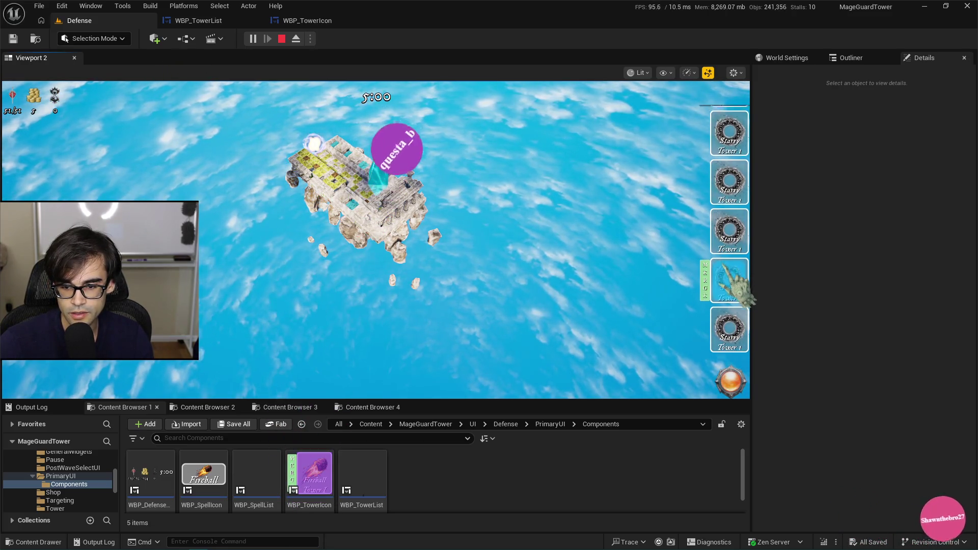
{"action": "key", "text": "grave"}
{"action": "key", "text": "Up"}
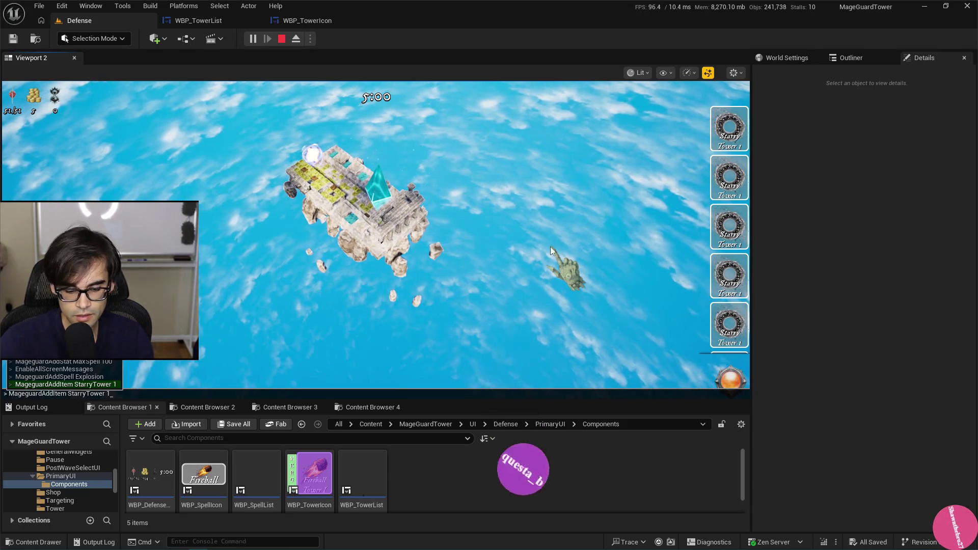
{"action": "key", "text": "Return"}
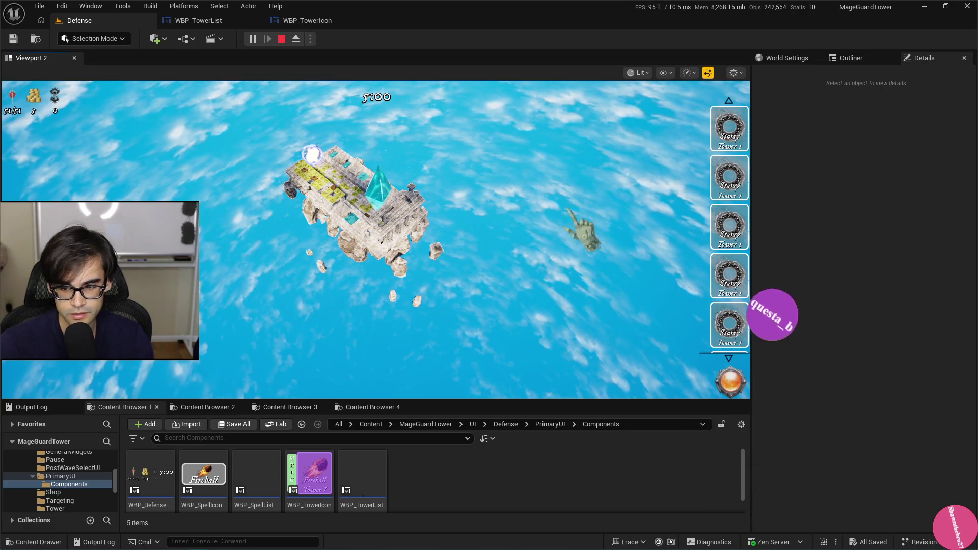
- Pick a Starry Tower from the list and place it on the island
{"action": "mouse_move", "coordinate": [739, 242]}
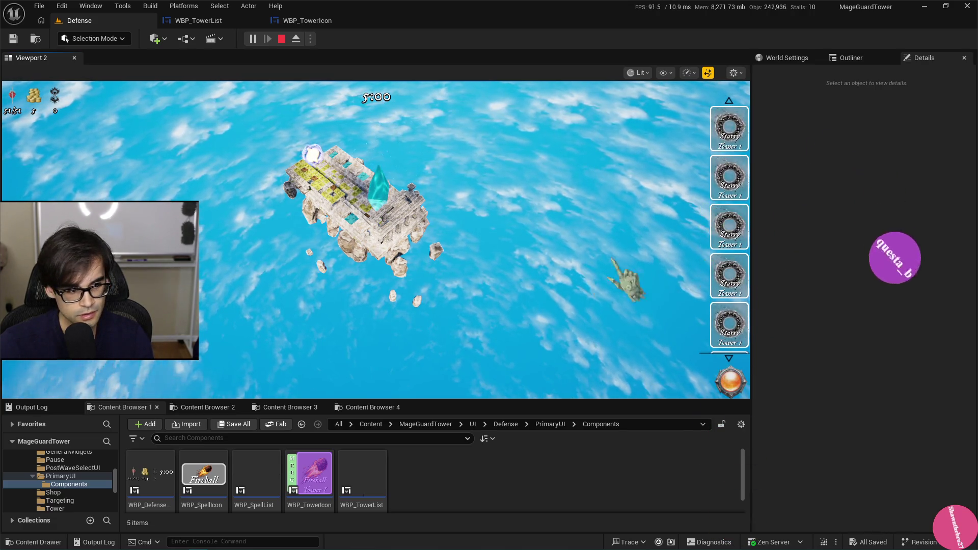
{"action": "scroll", "coordinate": [519, 264], "scroll_direction": "up", "scroll_amount": 5}
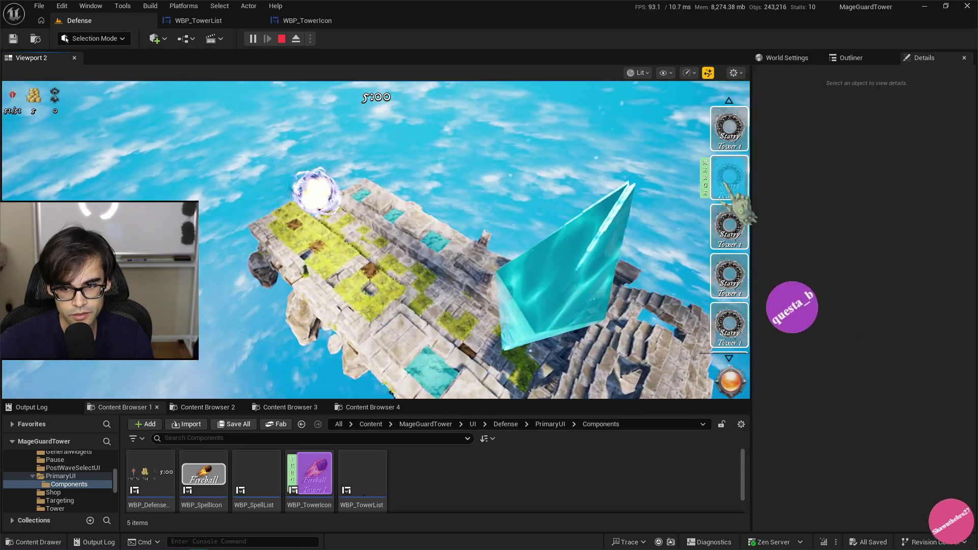
{"action": "left_click", "coordinate": [738, 204]}
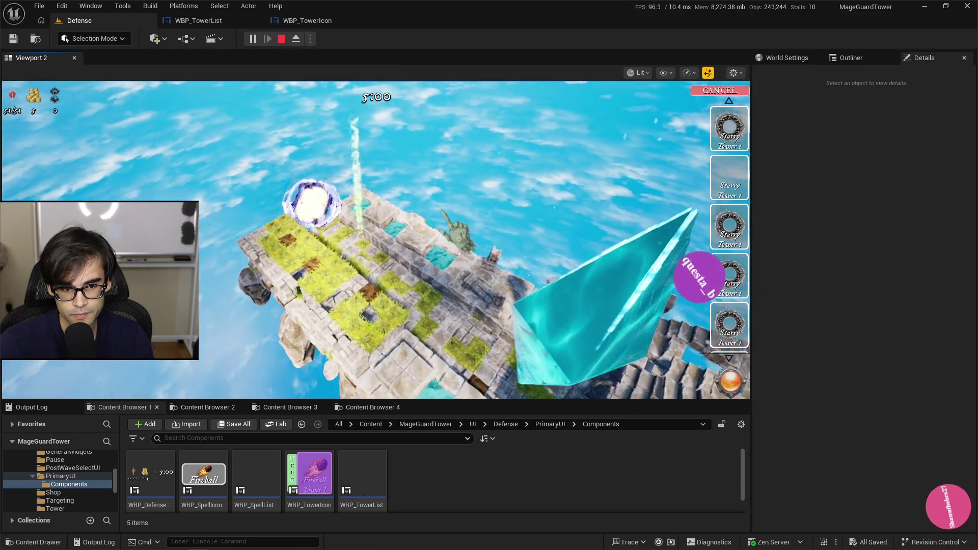
{"action": "left_click", "coordinate": [446, 255]}
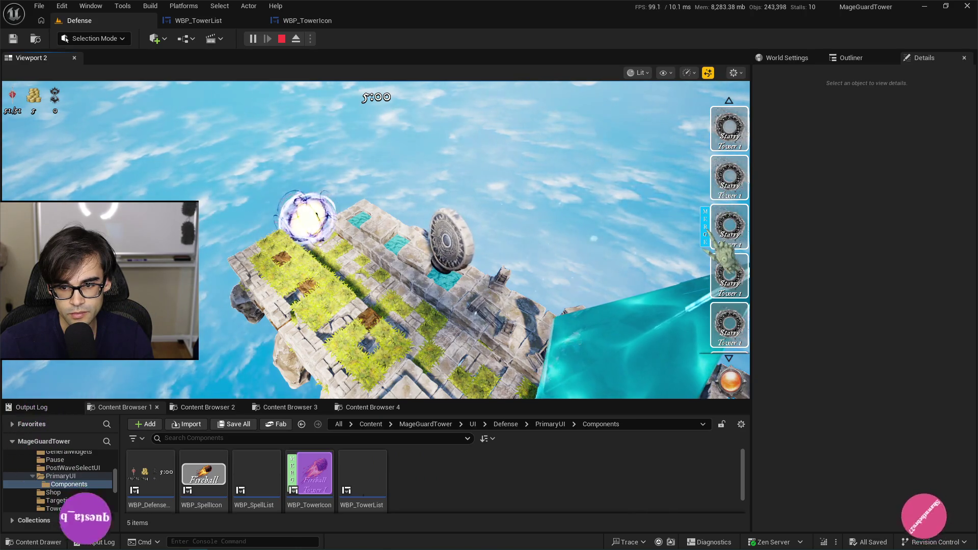
- Scroll the tower list while merging towers, then stop the play session with Esc
{"action": "mouse_move", "coordinate": [711, 239]}
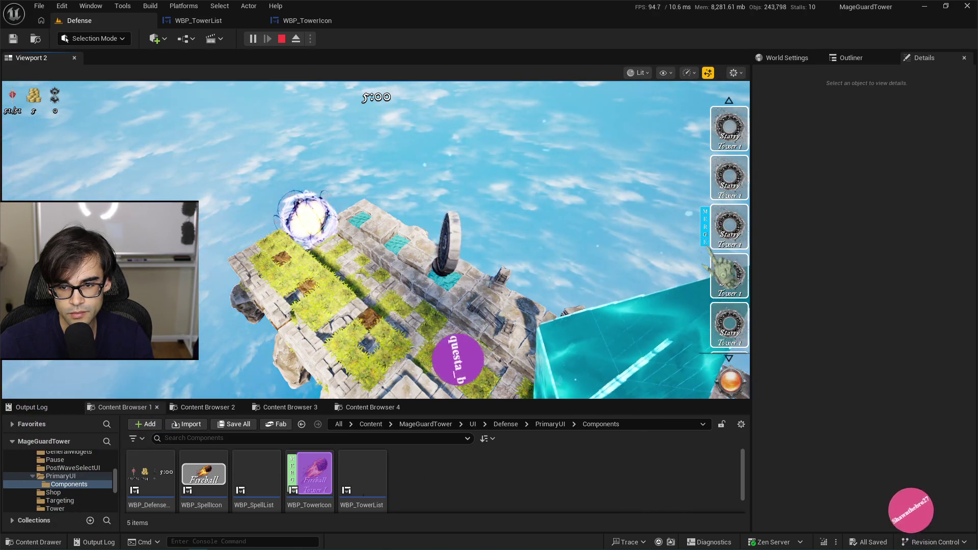
{"action": "scroll", "coordinate": [728, 244], "scroll_direction": "up", "scroll_amount": 1}
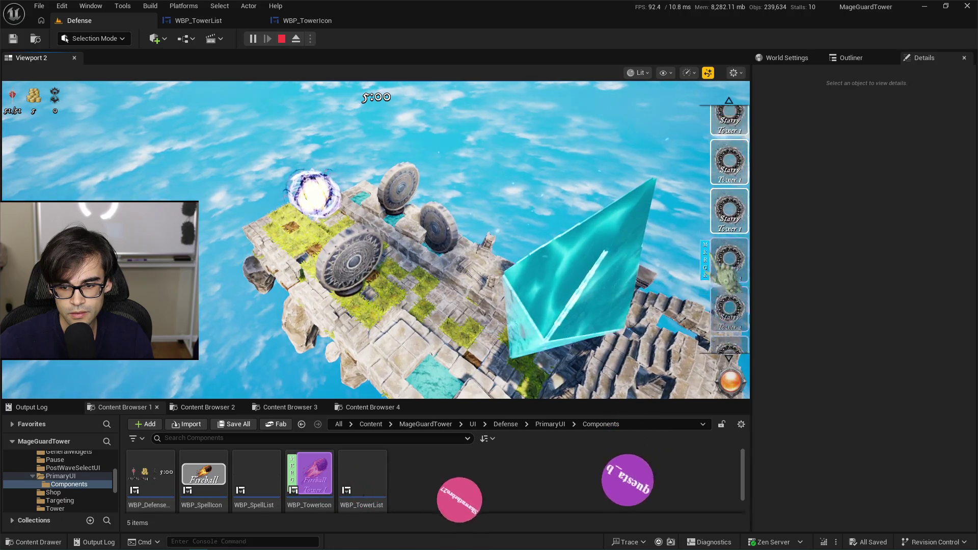
{"action": "scroll", "coordinate": [729, 305], "scroll_direction": "up", "scroll_amount": 3}
{"action": "scroll", "coordinate": [728, 295], "scroll_direction": "up", "scroll_amount": 3}
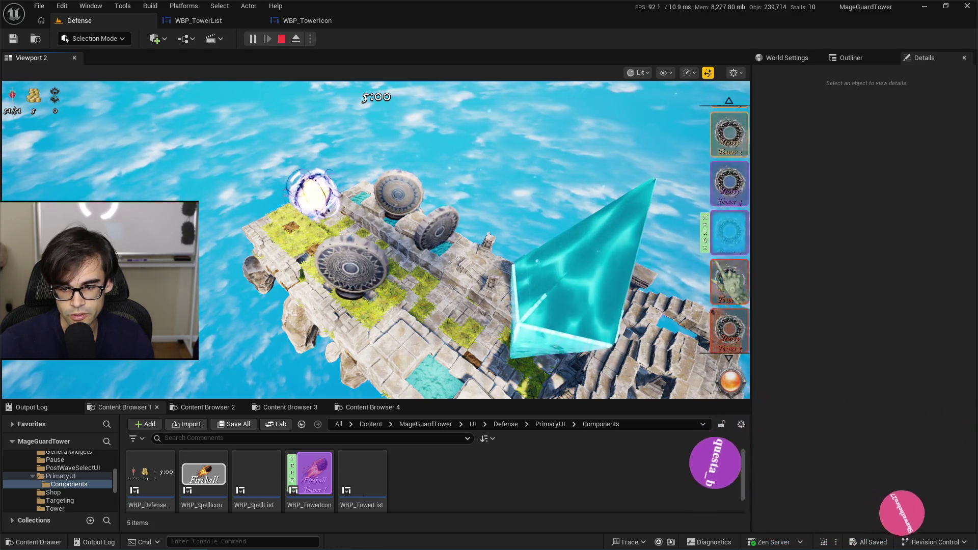
{"action": "scroll", "coordinate": [728, 247], "scroll_direction": "down", "scroll_amount": 3}
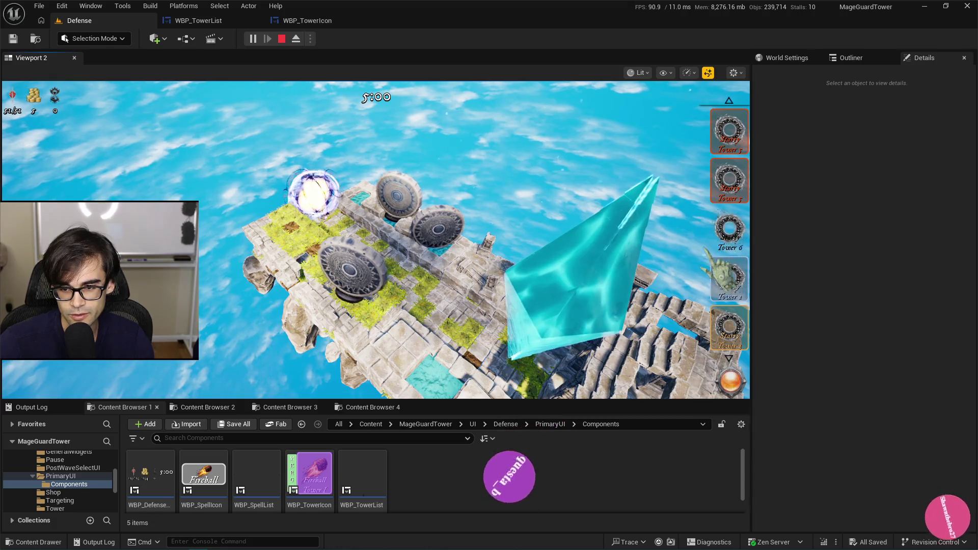
{"action": "key", "text": "Escape"}
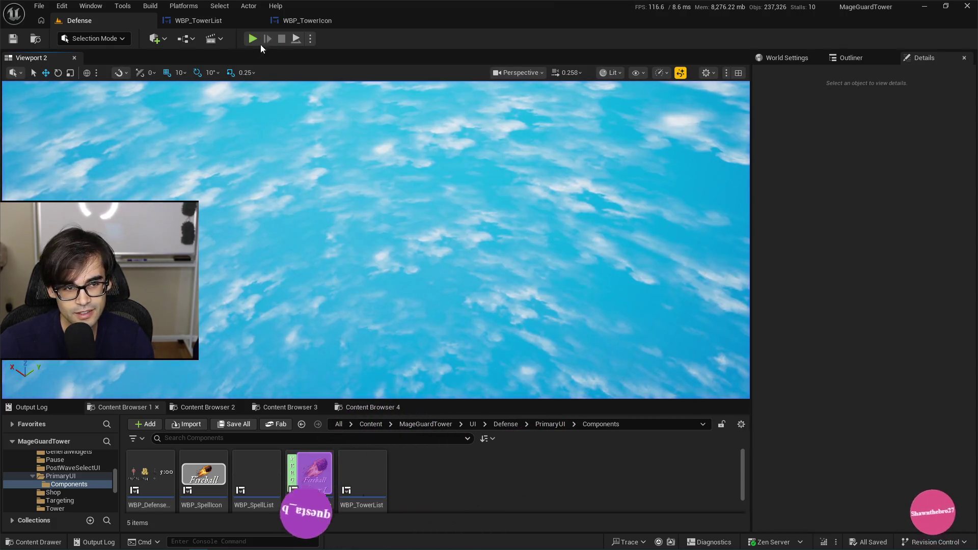
- Play the Defense level, select the Starry Tower slot, stop, and start a fresh session
{"action": "left_click", "coordinate": [253, 39]}
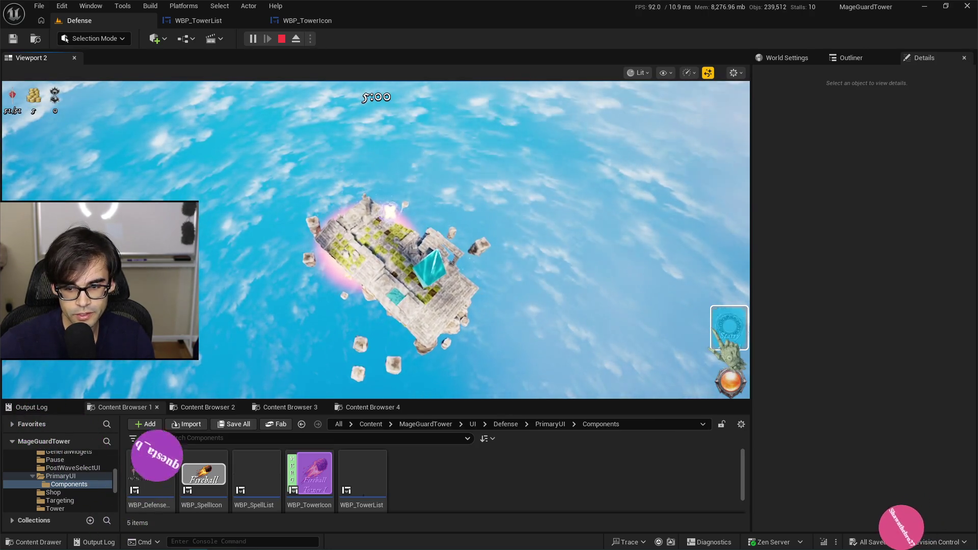
{"action": "left_click", "coordinate": [729, 327]}
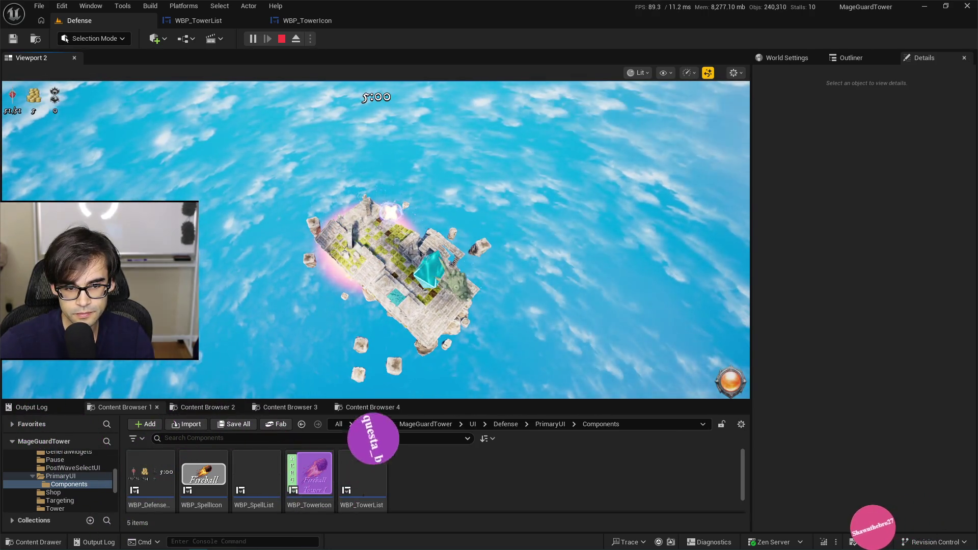
{"action": "key", "text": "Escape"}
{"action": "left_click", "coordinate": [257, 39]}
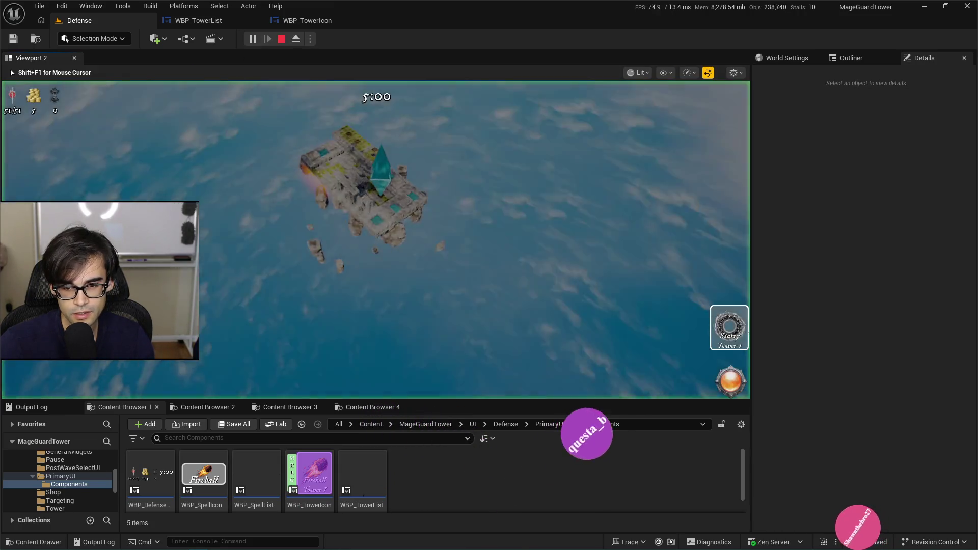
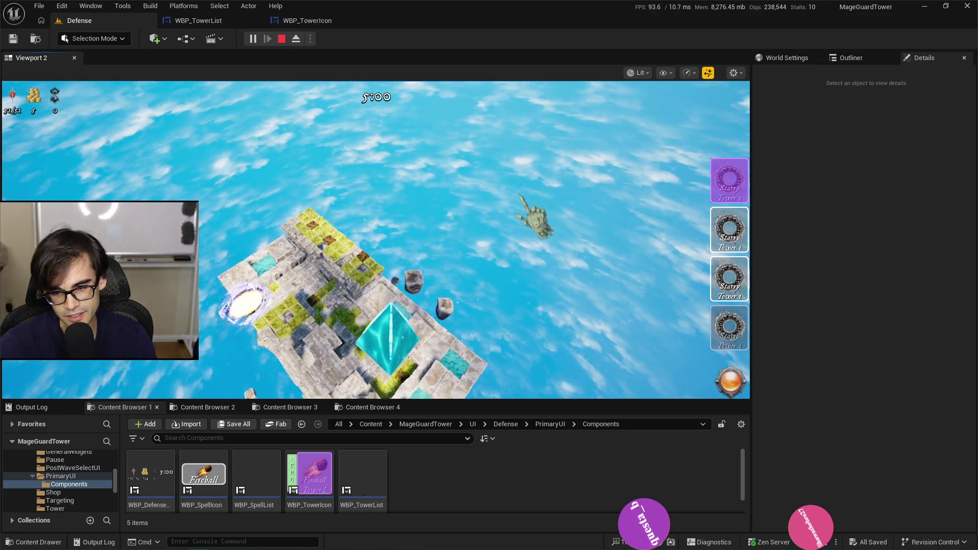
- End the Play-In-Editor session of the Defense level with Esc
{"action": "mouse_move", "coordinate": [728, 179]}
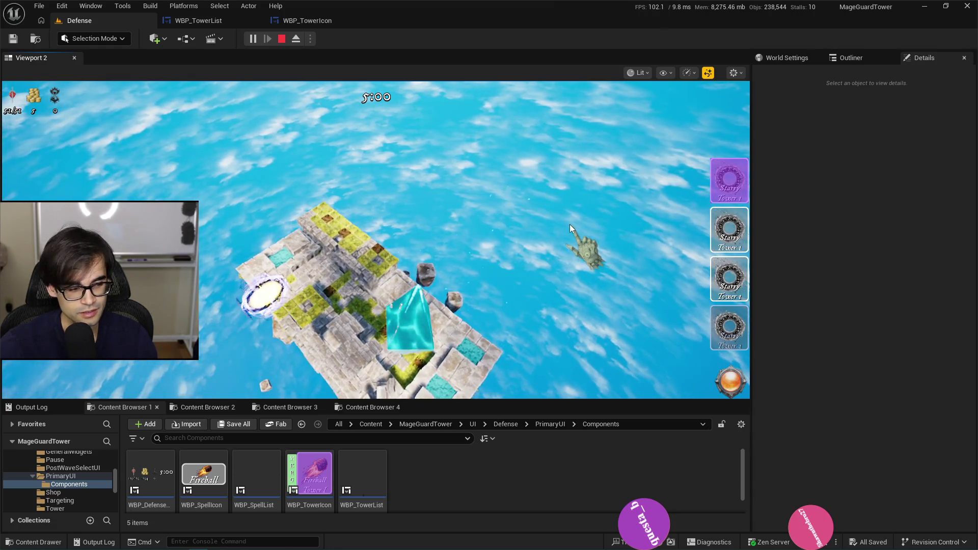
{"action": "key", "text": "Escape"}
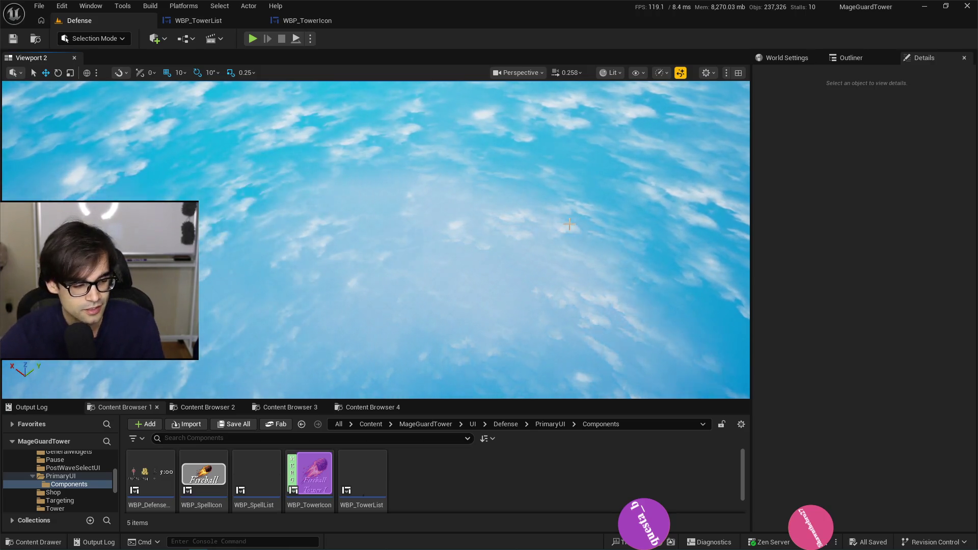
- Switch from Unreal Editor to the Cursor window showing DefenseList.h
{"action": "key", "text": "alt+Tab"}
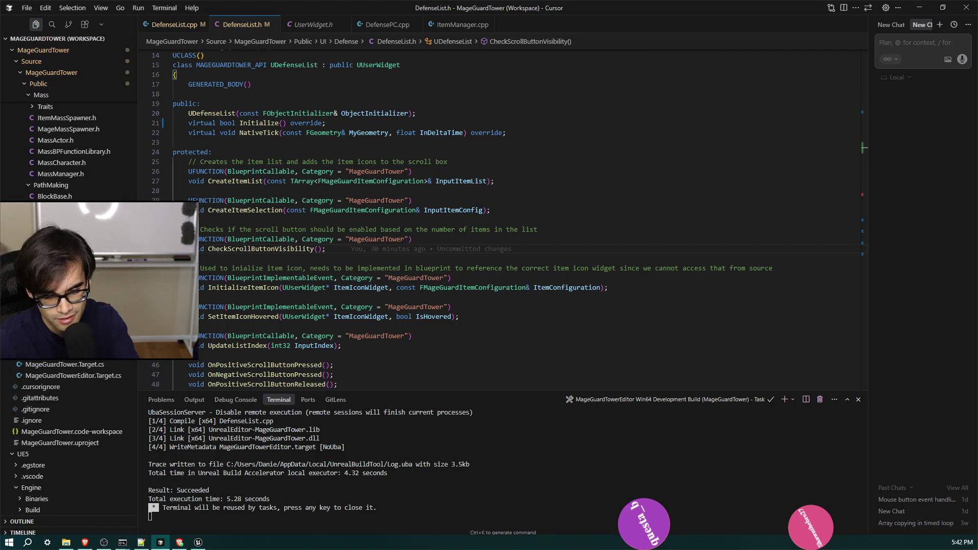
- Skim DefenseList.h, then scroll through the DefenseList.cpp source file
{"action": "scroll", "coordinate": [605, 262], "scroll_direction": "down", "scroll_amount": 5}
{"action": "scroll", "coordinate": [604, 261], "scroll_direction": "up", "scroll_amount": 8}
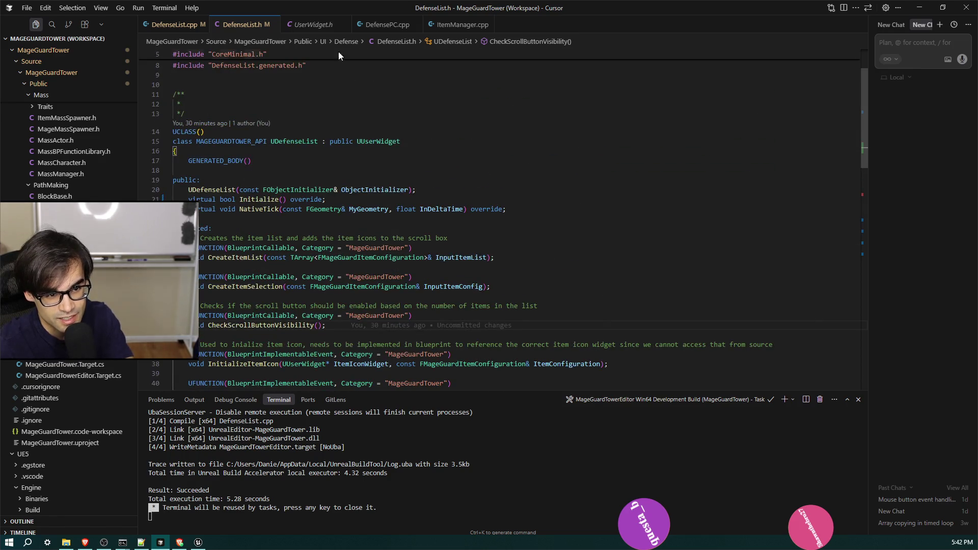
{"action": "left_click", "coordinate": [163, 26]}
{"action": "scroll", "coordinate": [533, 258], "scroll_direction": "down", "scroll_amount": 5}
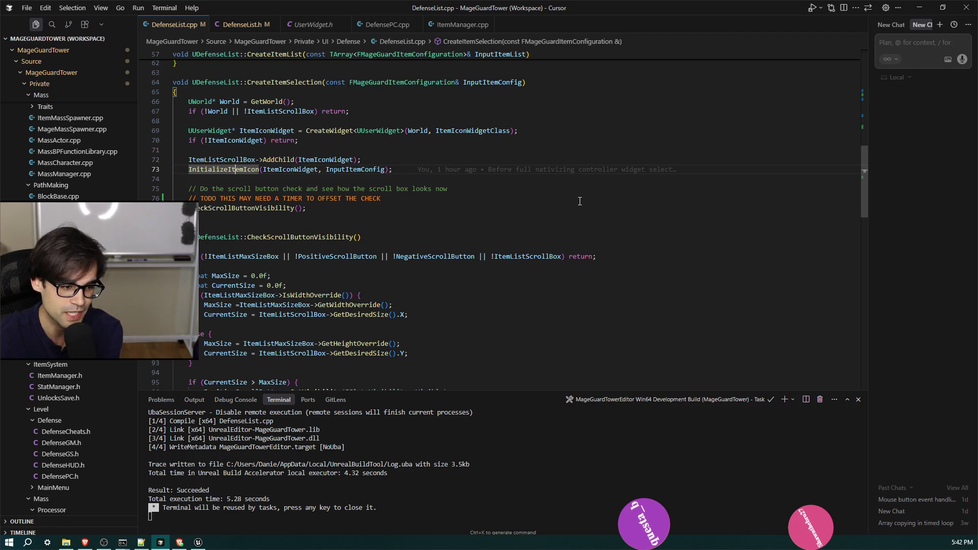
{"action": "scroll", "coordinate": [585, 205], "scroll_direction": "down", "scroll_amount": 15}
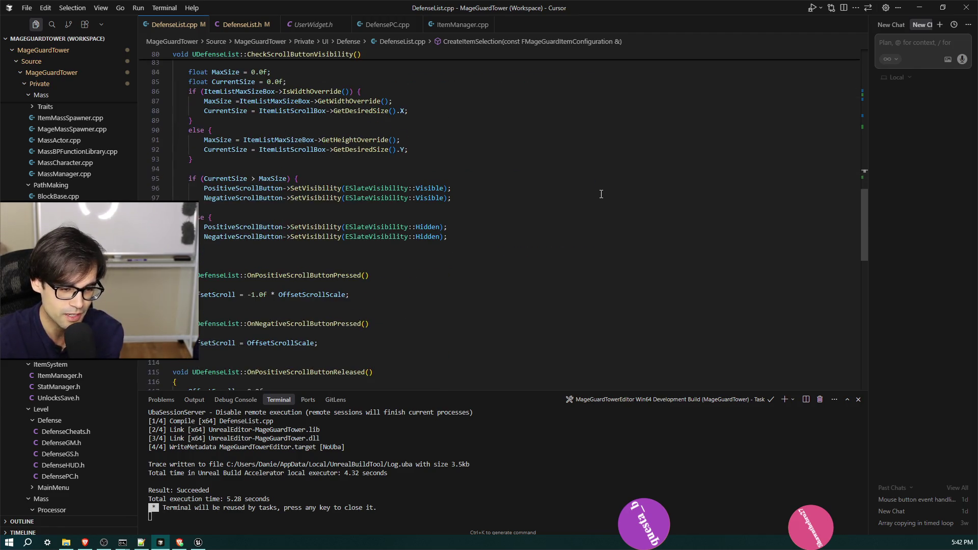
{"action": "scroll", "coordinate": [601, 194], "scroll_direction": "down", "scroll_amount": 3}
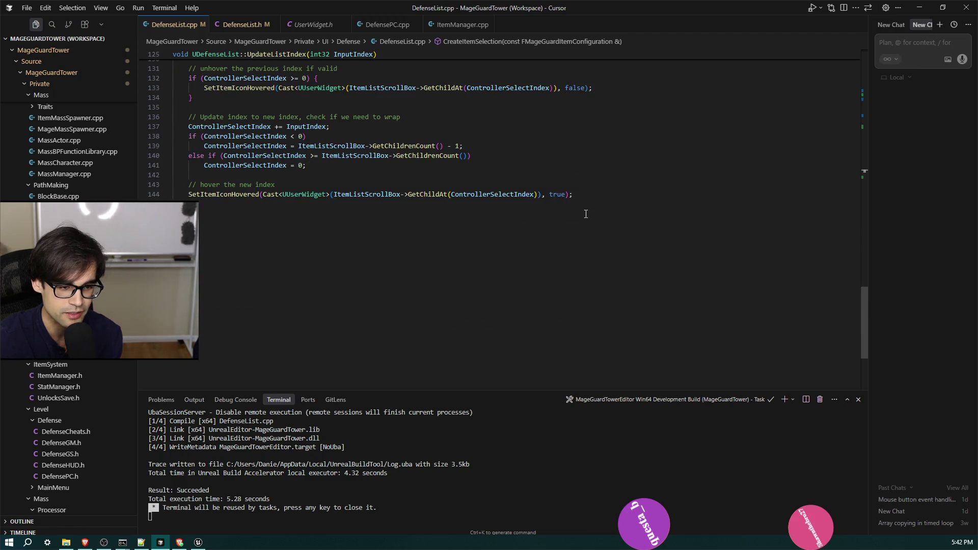
{"action": "scroll", "coordinate": [591, 209], "scroll_direction": "up", "scroll_amount": 17}
{"action": "scroll", "coordinate": [589, 213], "scroll_direction": "up", "scroll_amount": 3}
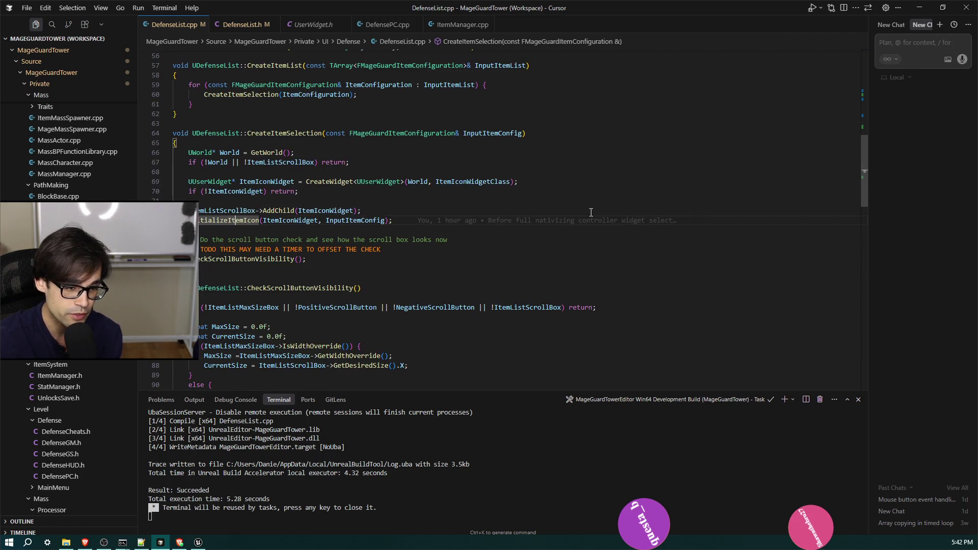
{"action": "scroll", "coordinate": [591, 212], "scroll_direction": "up", "scroll_amount": 5}
{"action": "scroll", "coordinate": [540, 262], "scroll_direction": "up", "scroll_amount": 3}
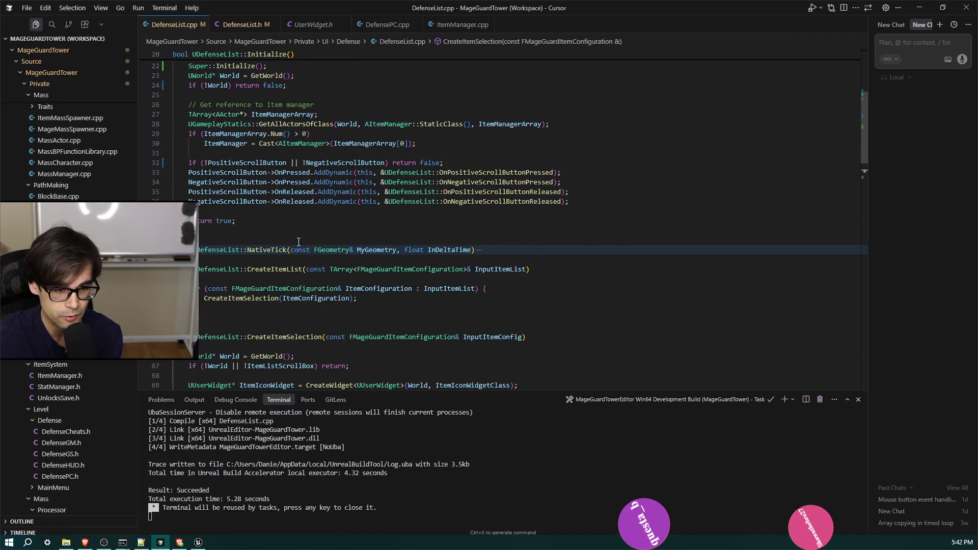
- Unfold NativeTick and check GitLens blame on the scroll-button and World null checks
{"action": "key", "text": "ctrl+shift+bracketright"}
{"action": "scroll", "coordinate": [581, 310], "scroll_direction": "up", "scroll_amount": 4}
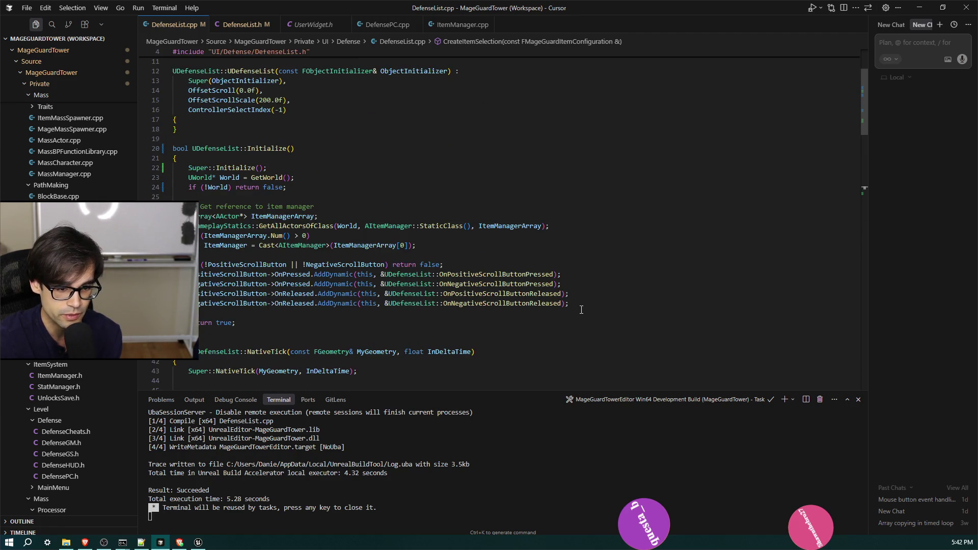
{"action": "left_click", "coordinate": [604, 265]}
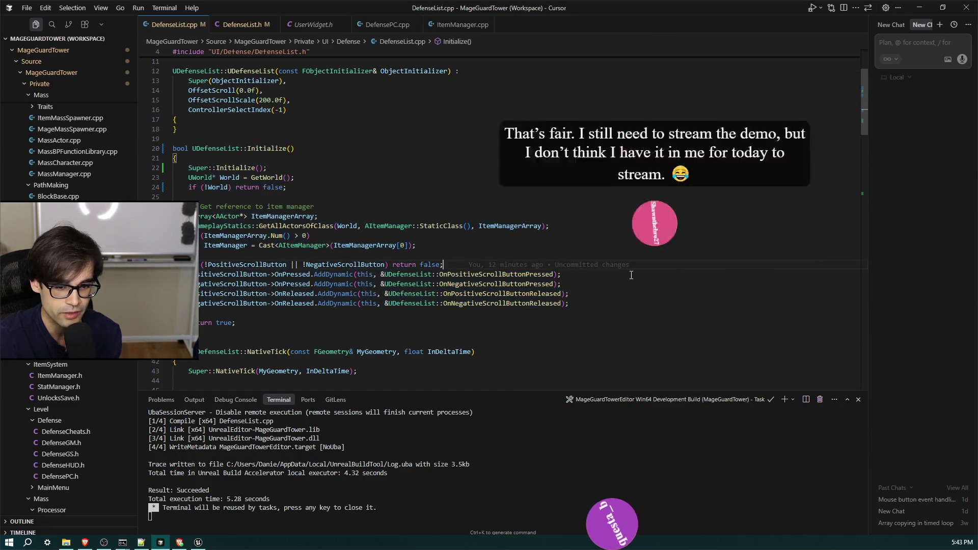
{"action": "left_click", "coordinate": [650, 295]}
{"action": "mouse_move", "coordinate": [653, 294]}
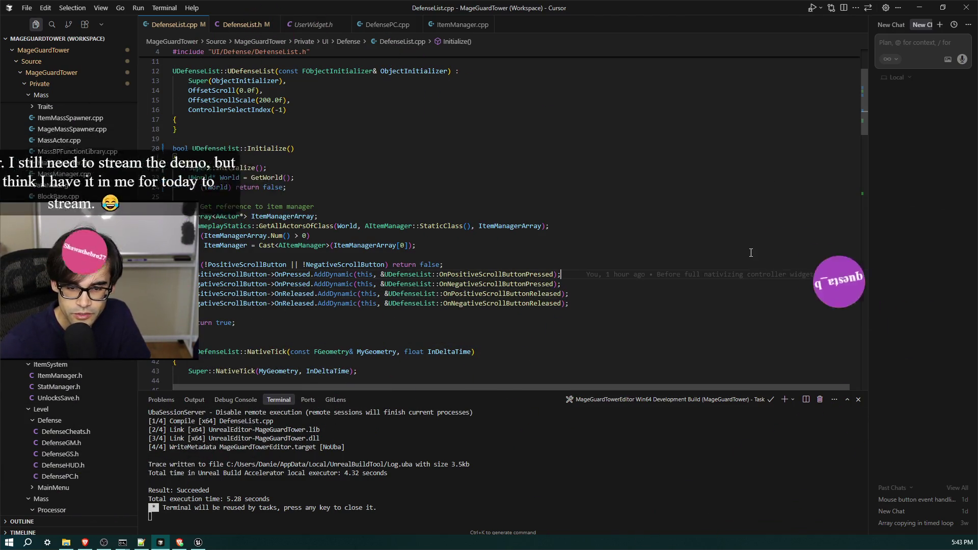
{"action": "left_click", "coordinate": [704, 189]}
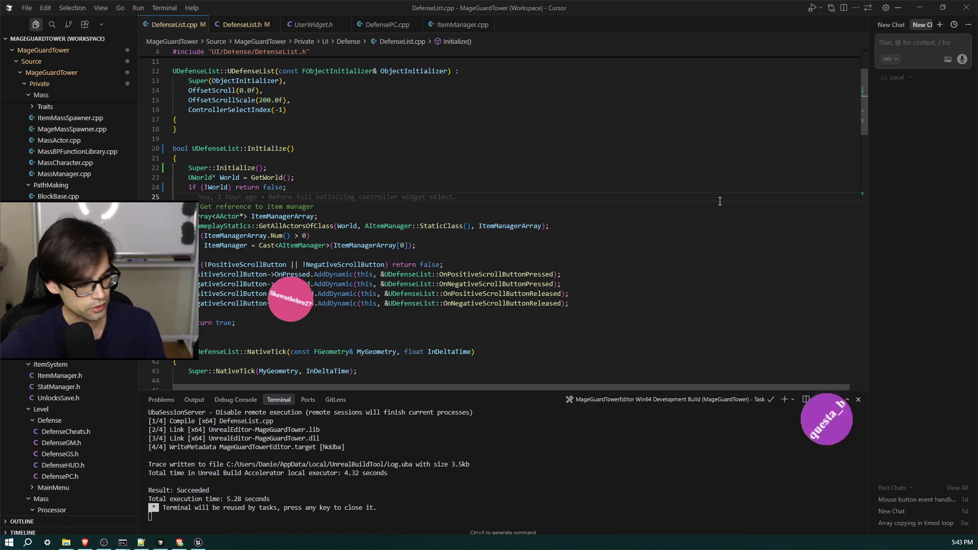
{"action": "key", "text": "alt+Tab"}
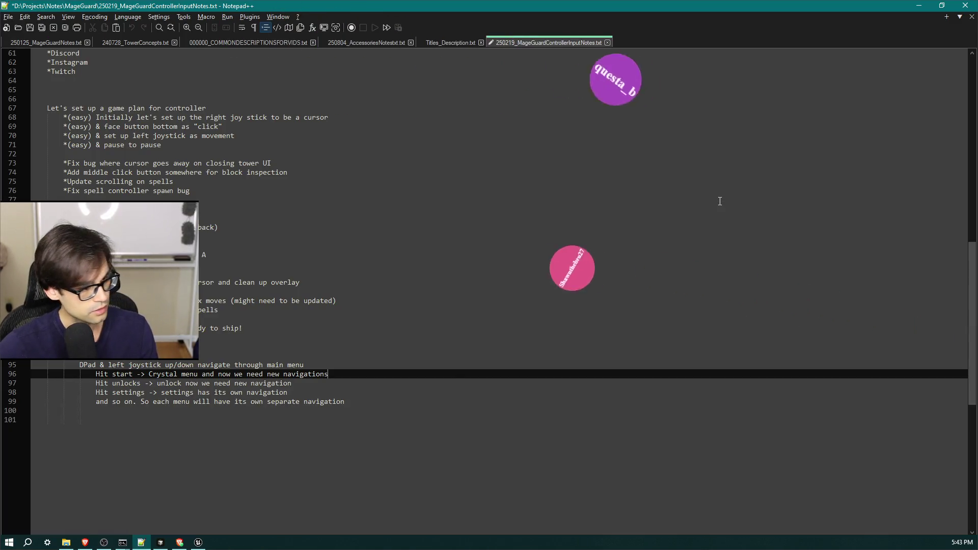
- Move up to line 80 of the task list and insert two blank lines there
{"action": "key", "text": "Up"}
{"action": "key", "text": "Up"}
{"action": "key", "text": "Up"}
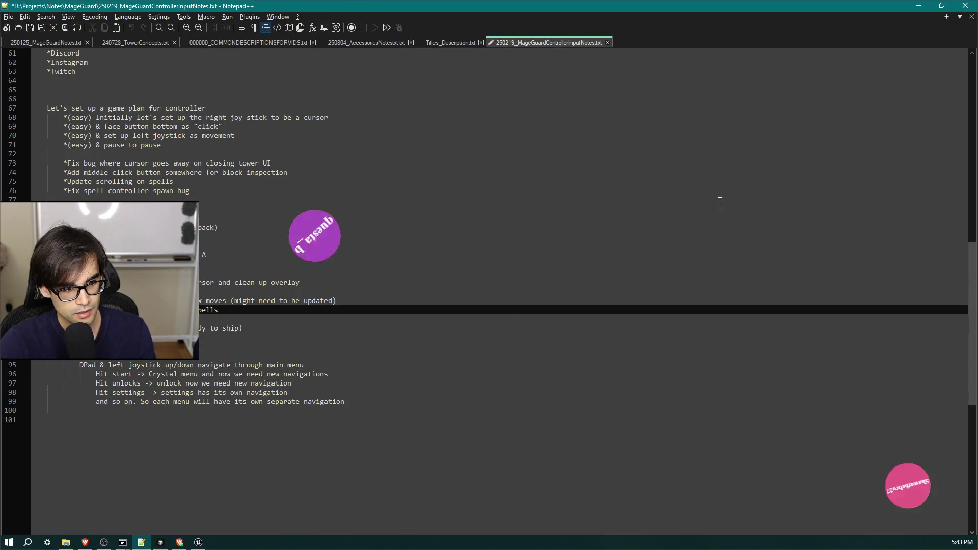
{"action": "key", "text": "Down"}
{"action": "key", "text": "Down"}
{"action": "key", "text": "Down"}
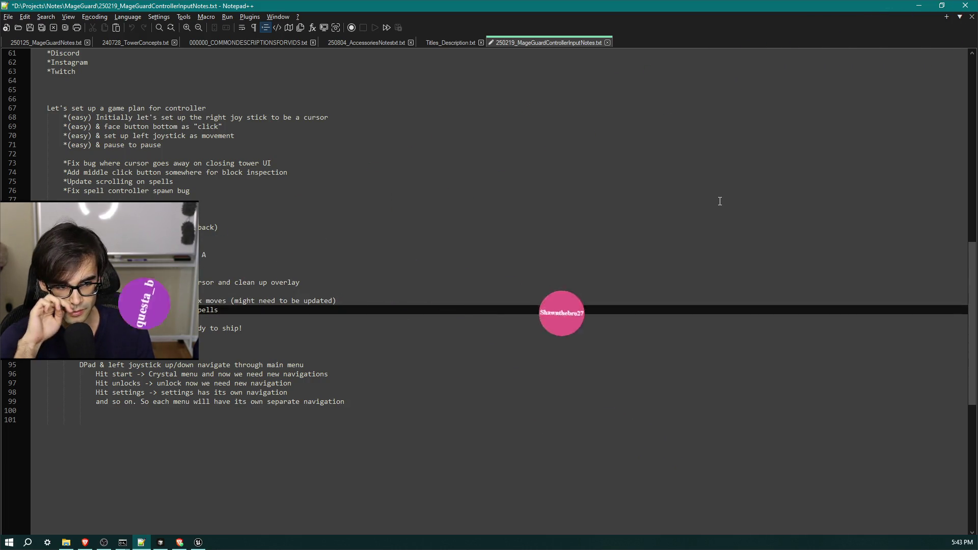
{"action": "key", "text": "Up"}
{"action": "key", "text": "Up"}
{"action": "key", "text": "Up"}
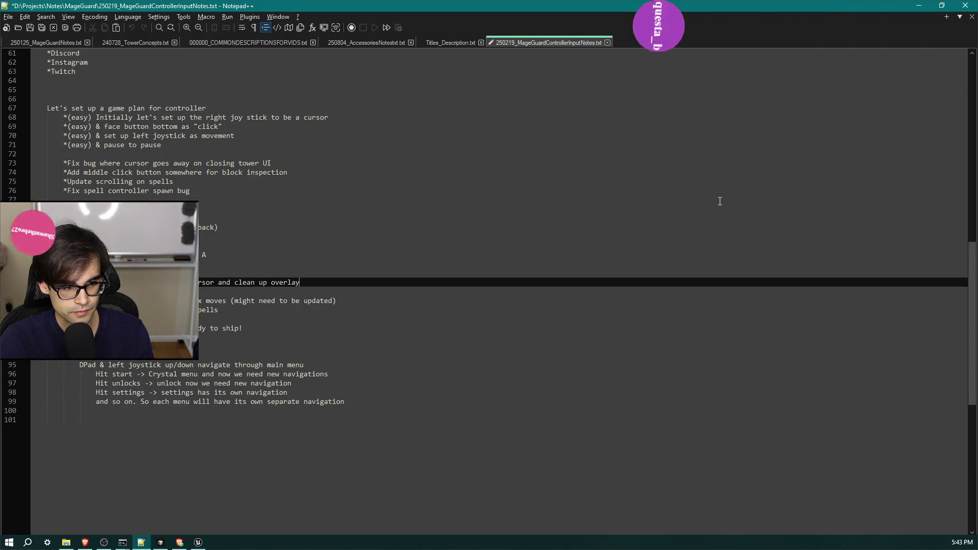
{"action": "key", "text": "Up"}
{"action": "key", "text": "Up"}
{"action": "key", "text": "Up"}
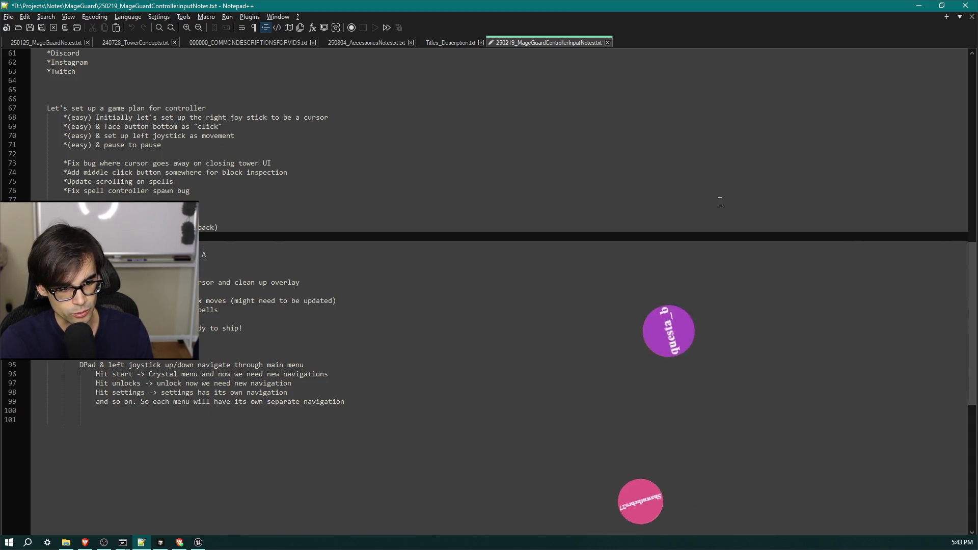
{"action": "key", "text": "Return"}
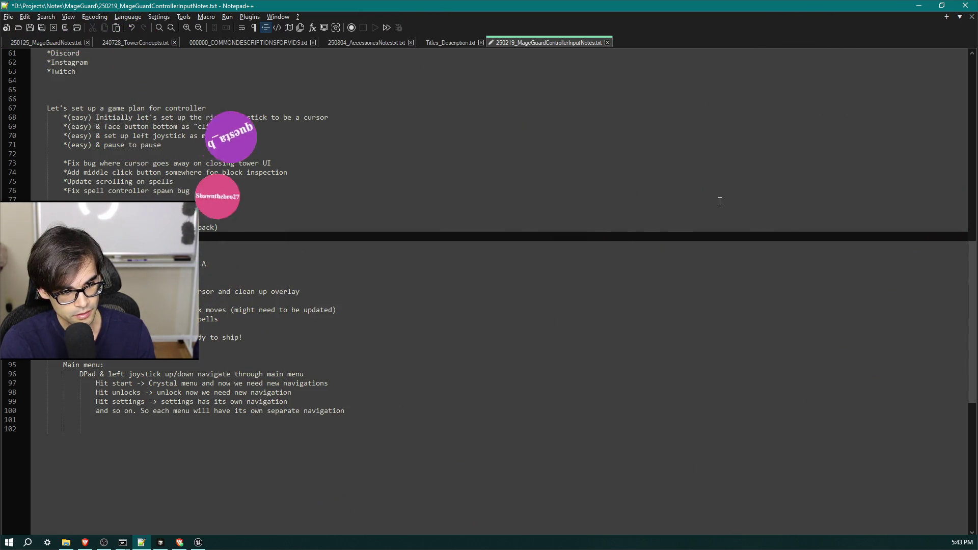
{"action": "key", "text": "Return"}
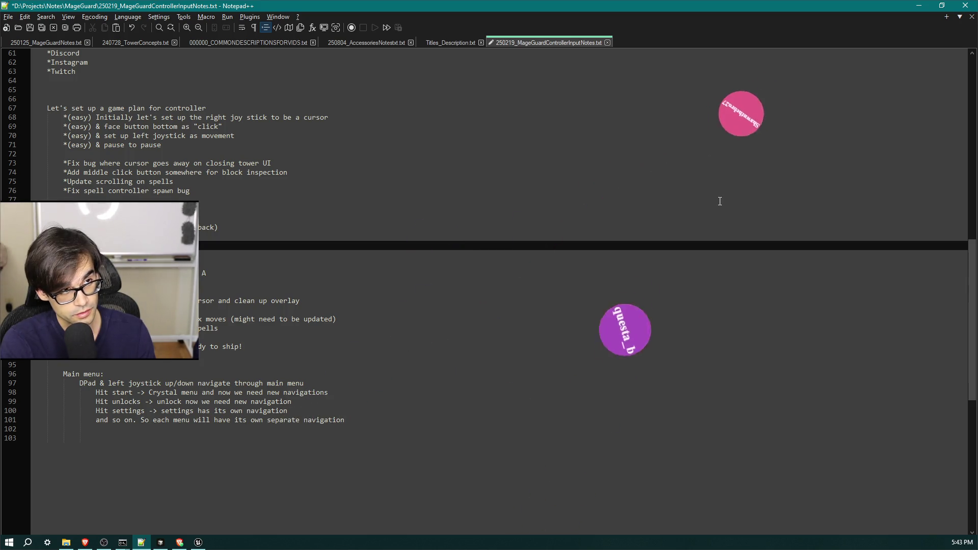
- Add the task line '*Fworking', save the notes, and review the neighbouring tasks
{"action": "type", "text": "*F"}
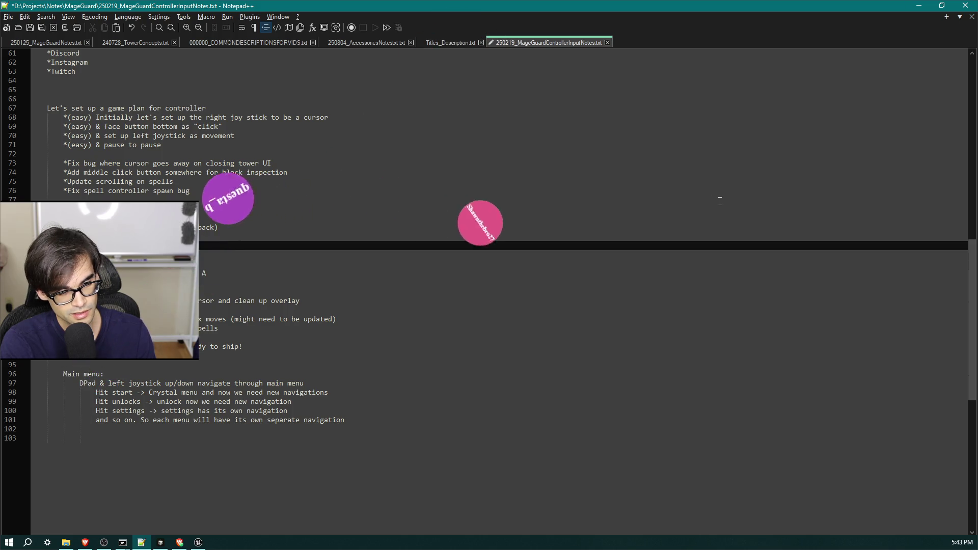
{"action": "type", "text": "working"}
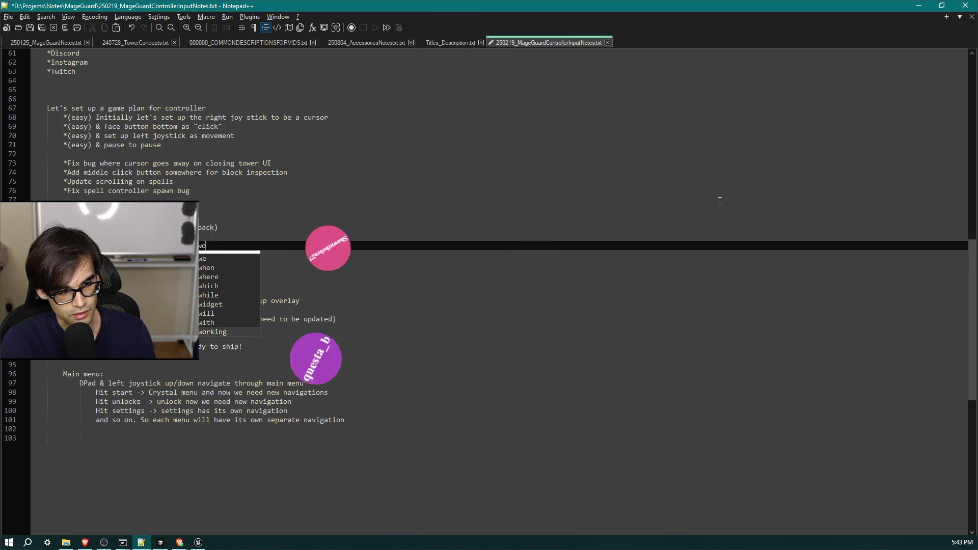
{"action": "key", "text": "ctrl+s"}
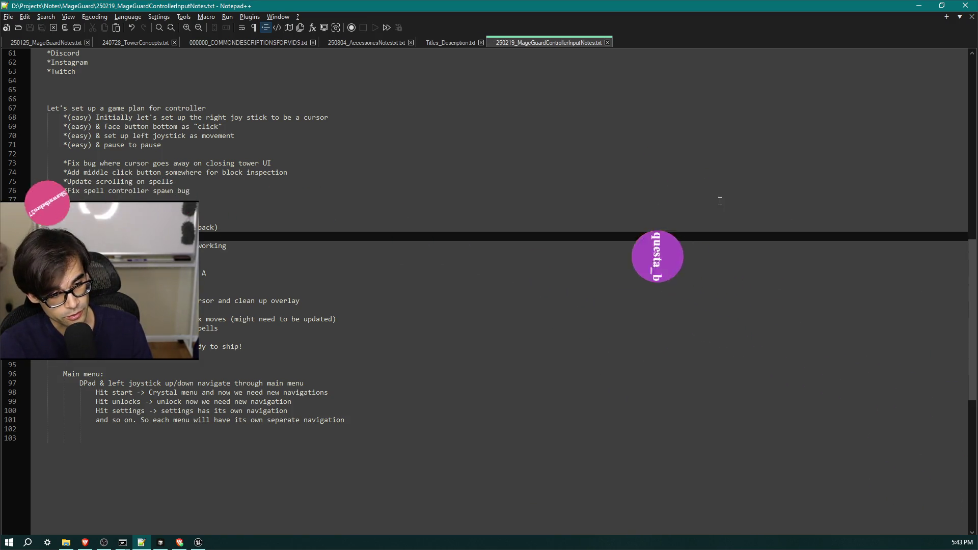
{"action": "key", "text": "Up"}
{"action": "key", "text": "Down"}
{"action": "key", "text": "Down"}
{"action": "key", "text": "Down"}
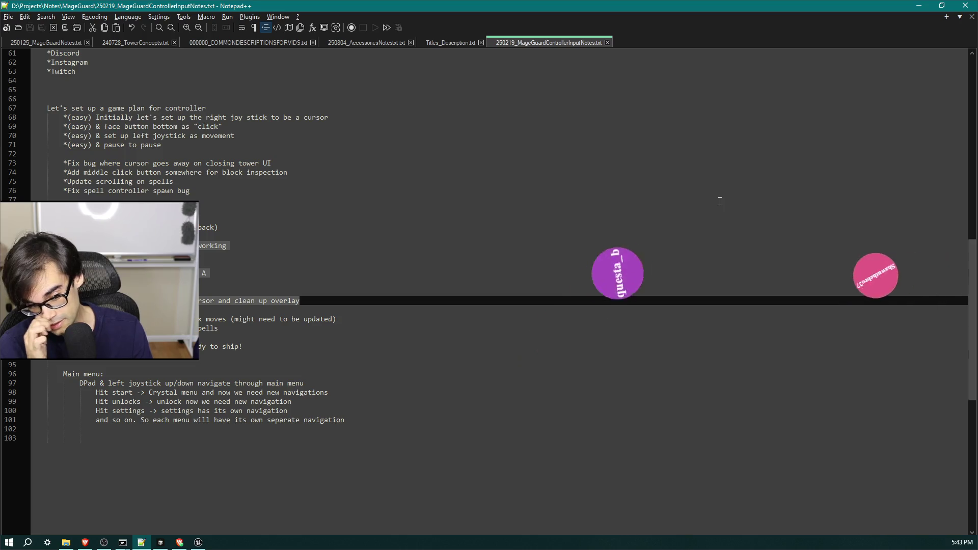
{"action": "key", "text": "Up"}
{"action": "key", "text": "Up"}
{"action": "key", "text": "Up"}
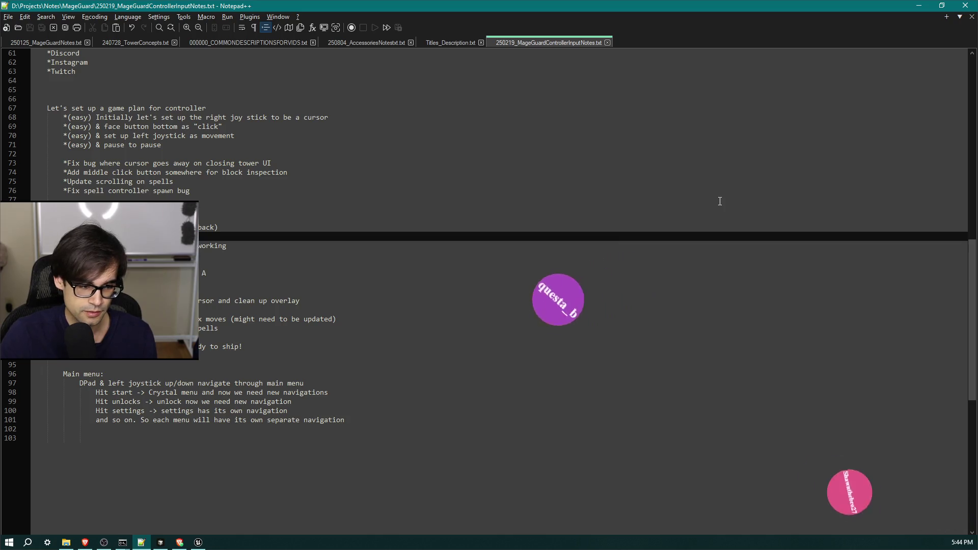
{"action": "key", "text": "Down"}
{"action": "key", "text": "Down"}
{"action": "key", "text": "Down"}
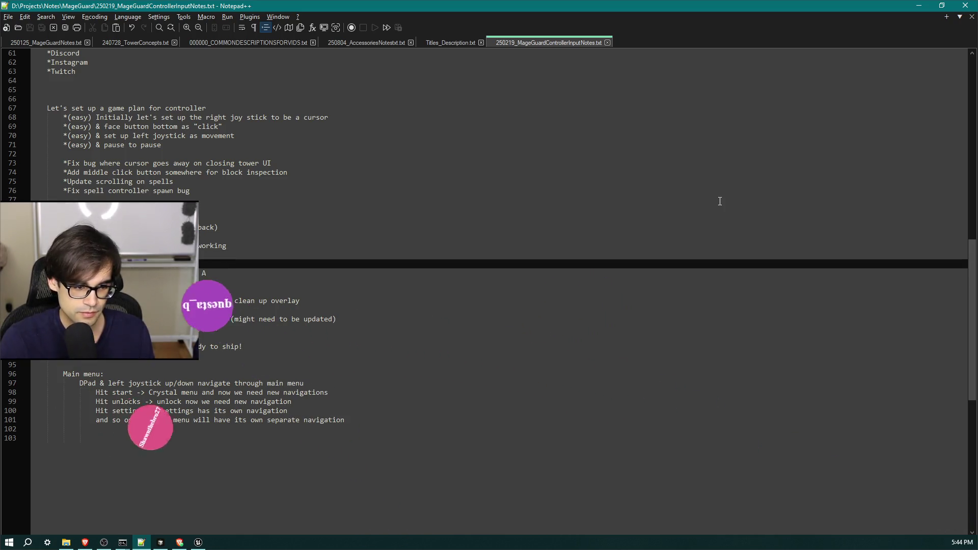
{"action": "key", "text": "Down"}
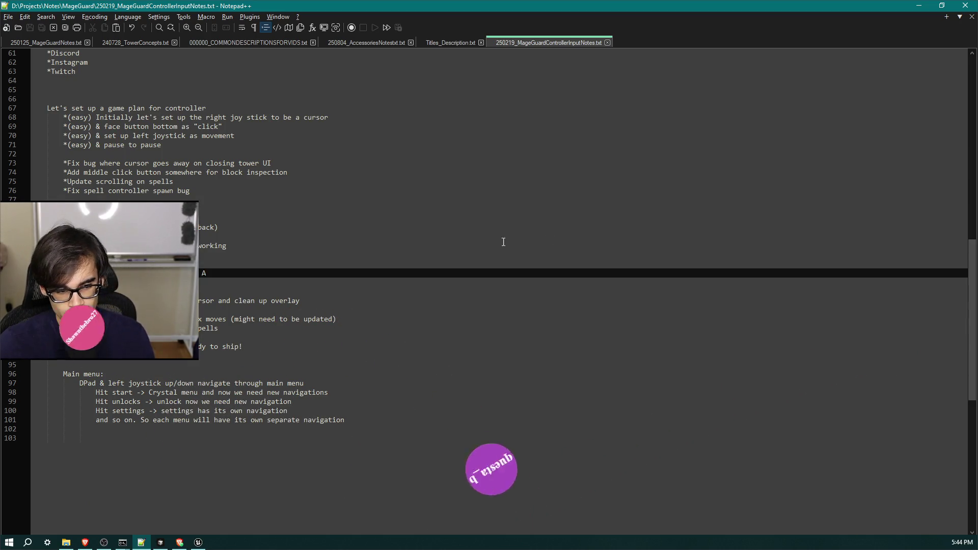
- Place the caret at the end of an earlier task, then leave Notepad++
{"action": "left_click", "coordinate": [406, 299]}
{"action": "left_click", "coordinate": [456, 282]}
{"action": "left_click", "coordinate": [494, 253]}
{"action": "left_click", "coordinate": [518, 221]}
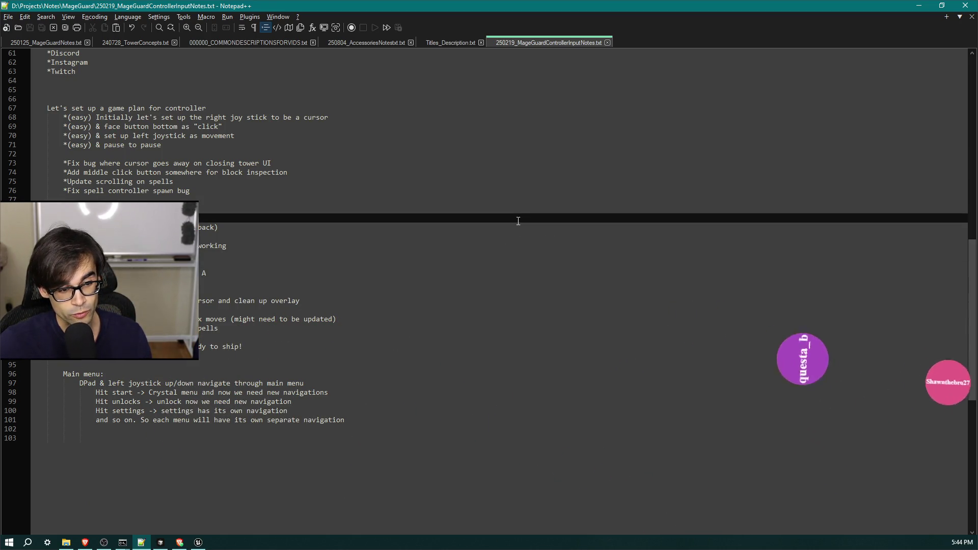
{"action": "left_click", "coordinate": [552, 232]}
{"action": "left_click", "coordinate": [585, 255]}
{"action": "left_click", "coordinate": [618, 248]}
{"action": "left_click", "coordinate": [623, 232]}
{"action": "left_click", "coordinate": [622, 230]}
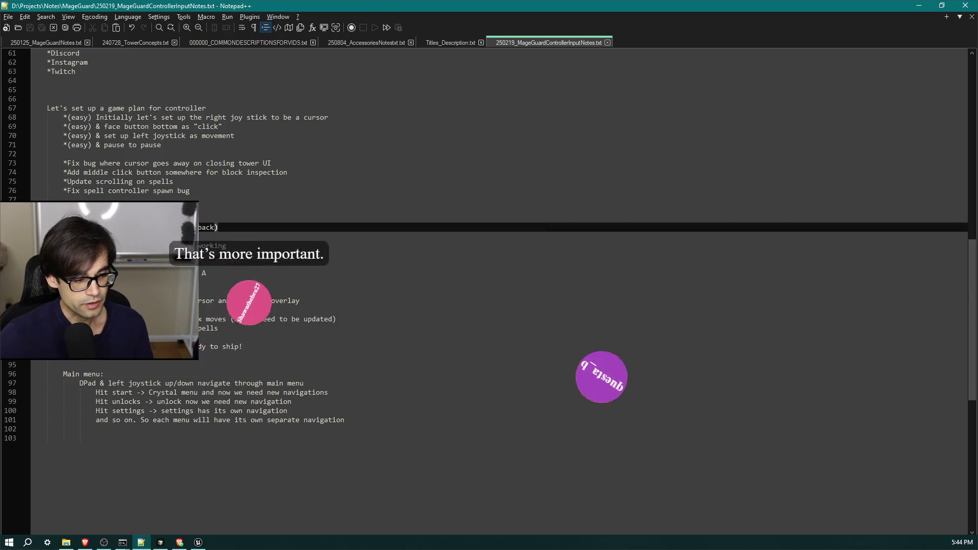
{"action": "key", "text": "alt+Tab"}
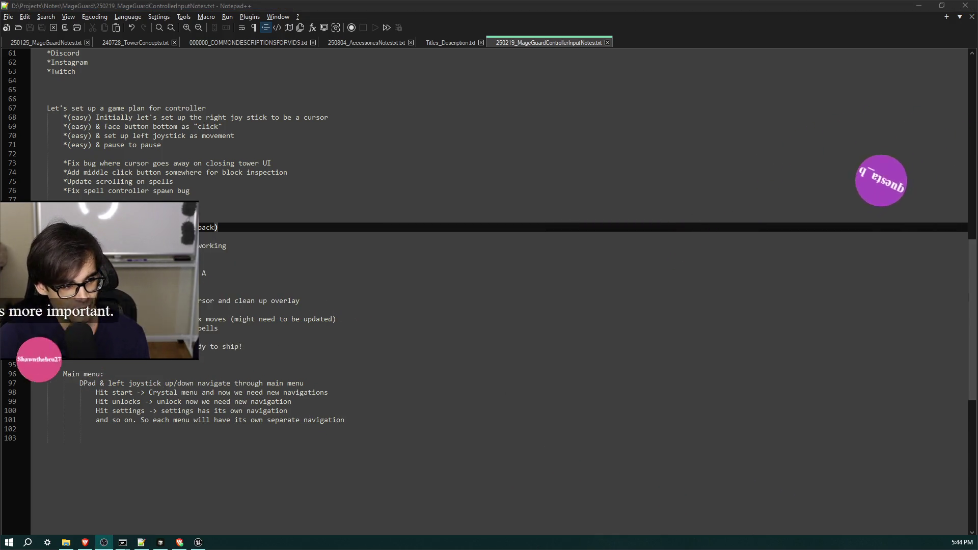